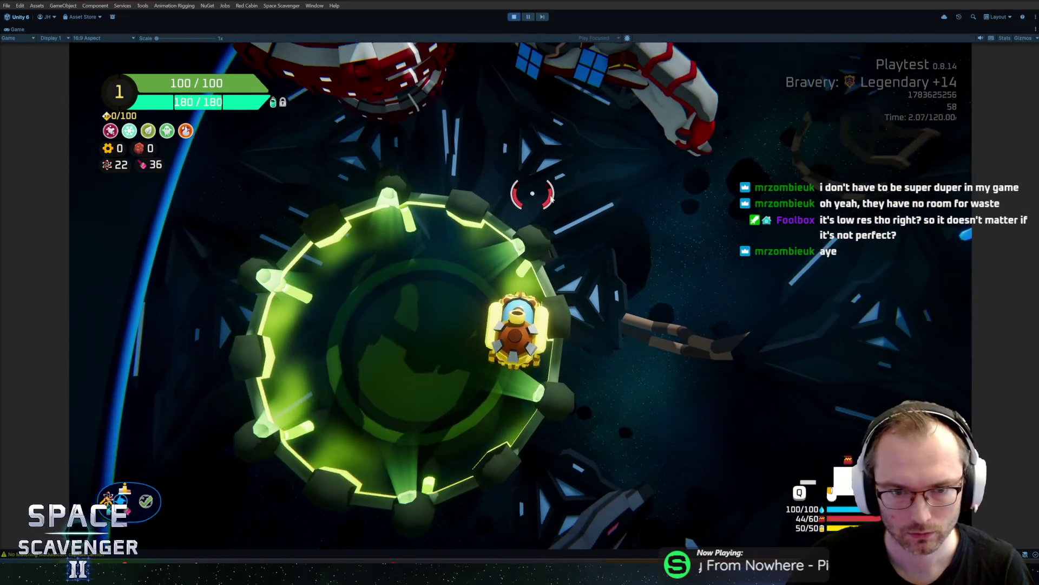
Step: Shrink the selected capsule faces slightly inward and export the model as FBX
{"action": "key", "text": "alt+Tab"}
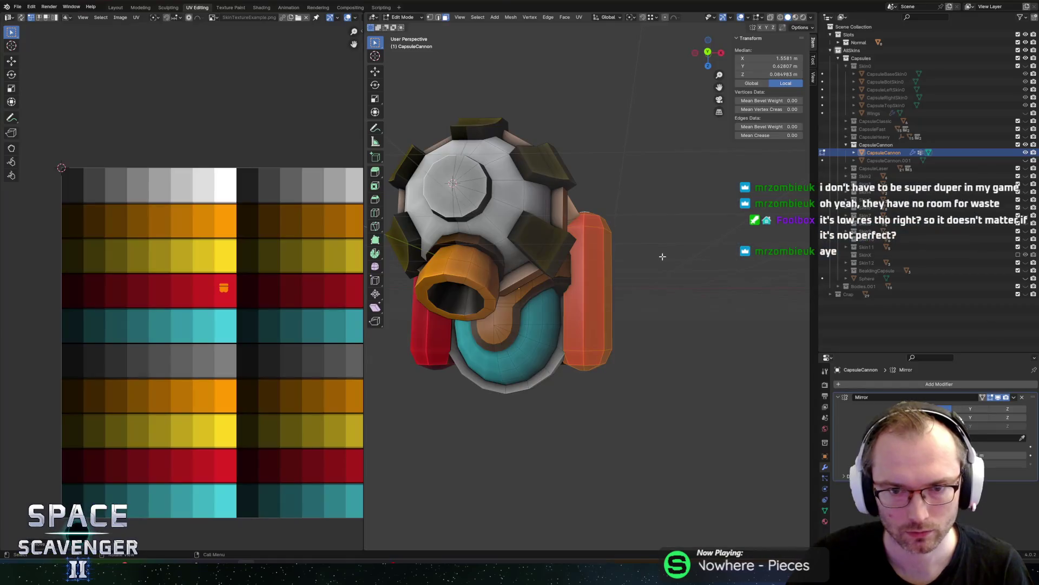
{"action": "left_click", "coordinate": [712, 218]}
{"action": "key", "text": "ctrl+shift+e"}
{"action": "left_click", "coordinate": [770, 495]}
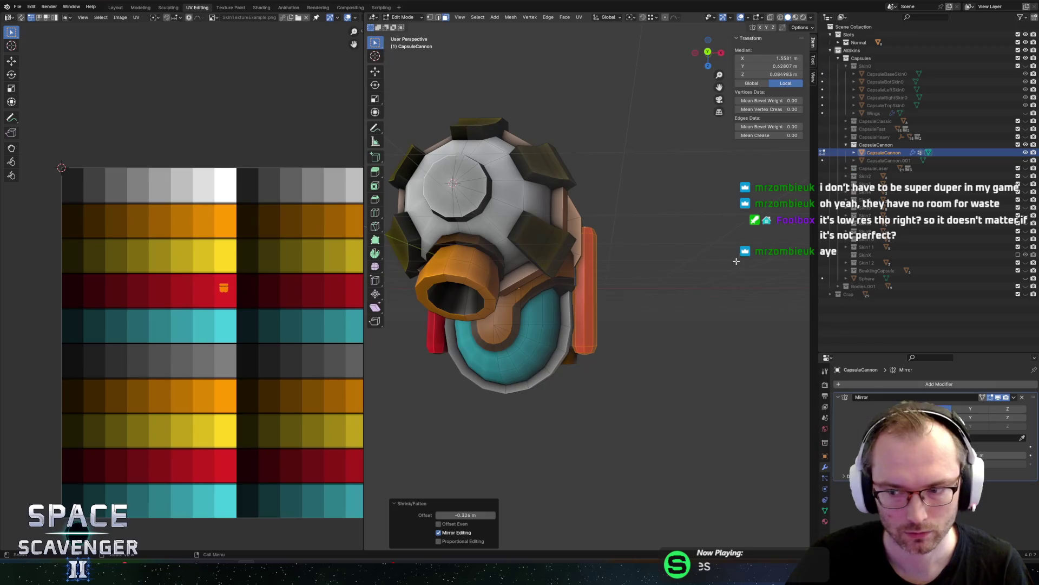
Step: Select the whole red side cylinder and delete its geometry using the Edges option
{"action": "key", "text": "alt+Tab"}
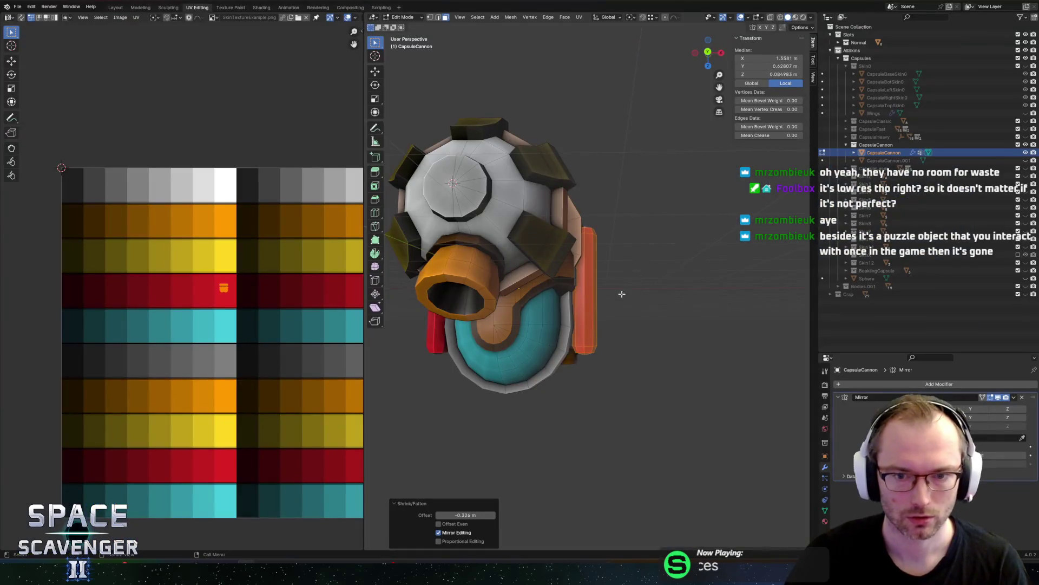
{"action": "scroll", "coordinate": [606, 324], "scroll_direction": "up", "scroll_amount": 6}
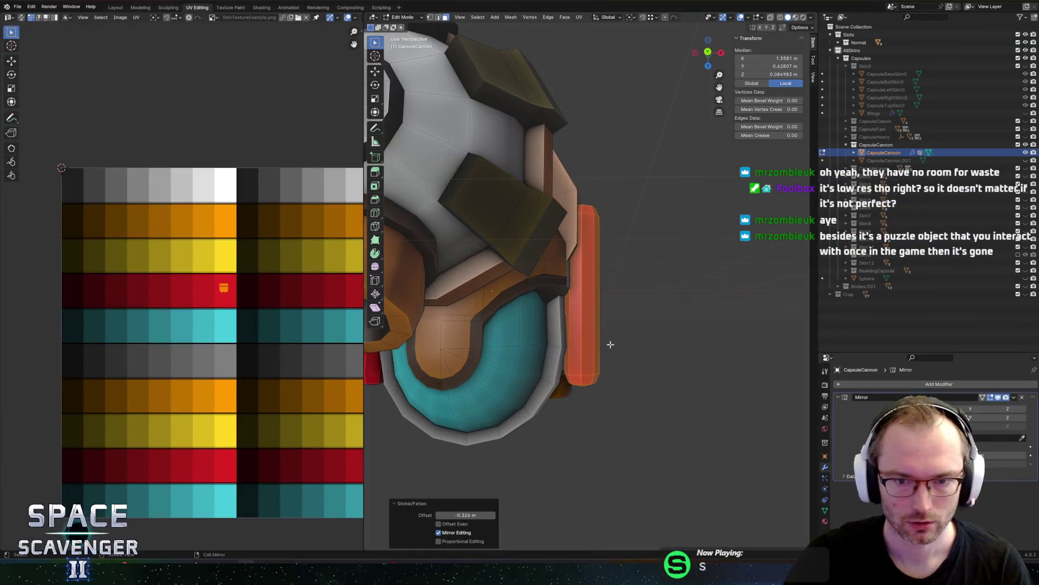
{"action": "left_click", "coordinate": [575, 406], "text": "alt"}
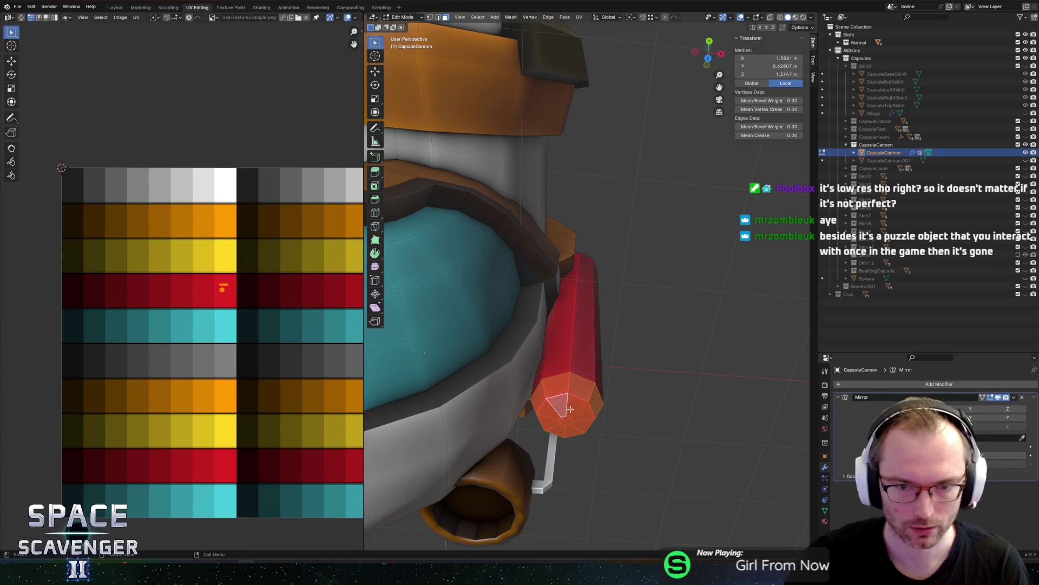
{"action": "left_click_drag", "start_coordinate": [566, 403], "coordinate": [513, 352]}
{"action": "key", "text": "KP_Decimal"}
{"action": "key", "text": "l"}
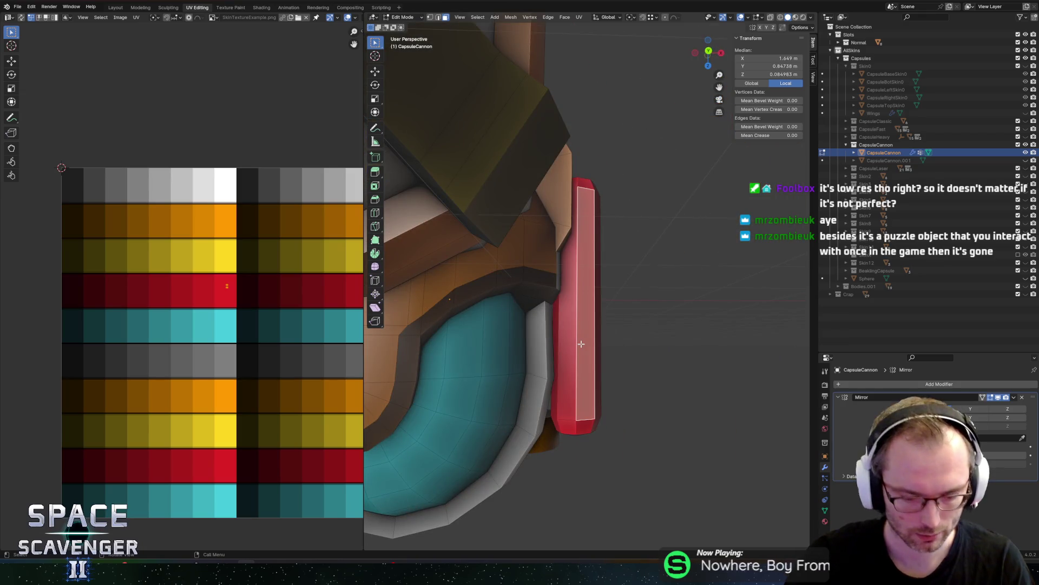
{"action": "key", "text": "x"}
{"action": "left_click", "coordinate": [564, 336]}
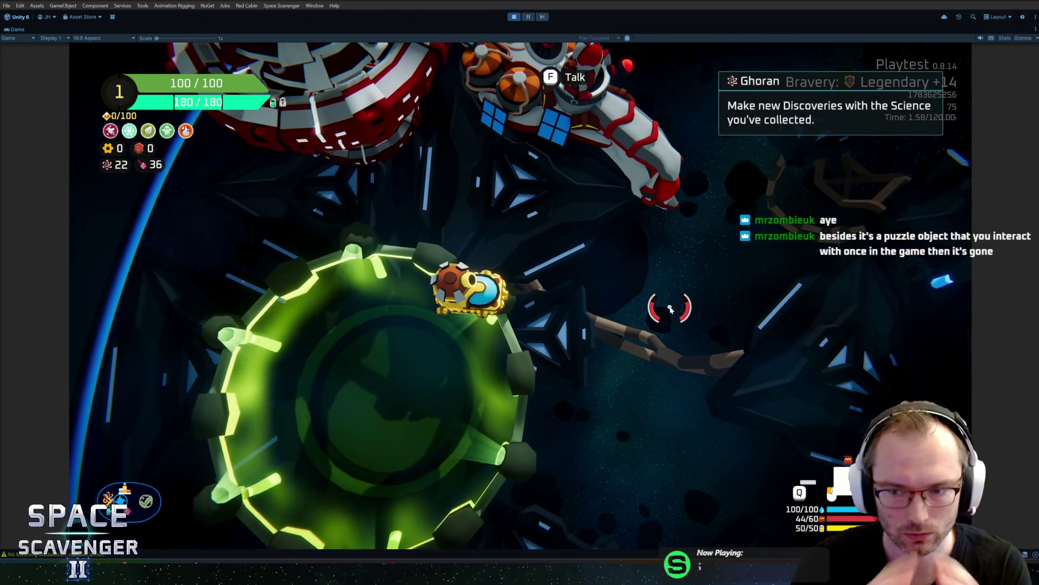
{"action": "key", "text": "ctrl+p"}
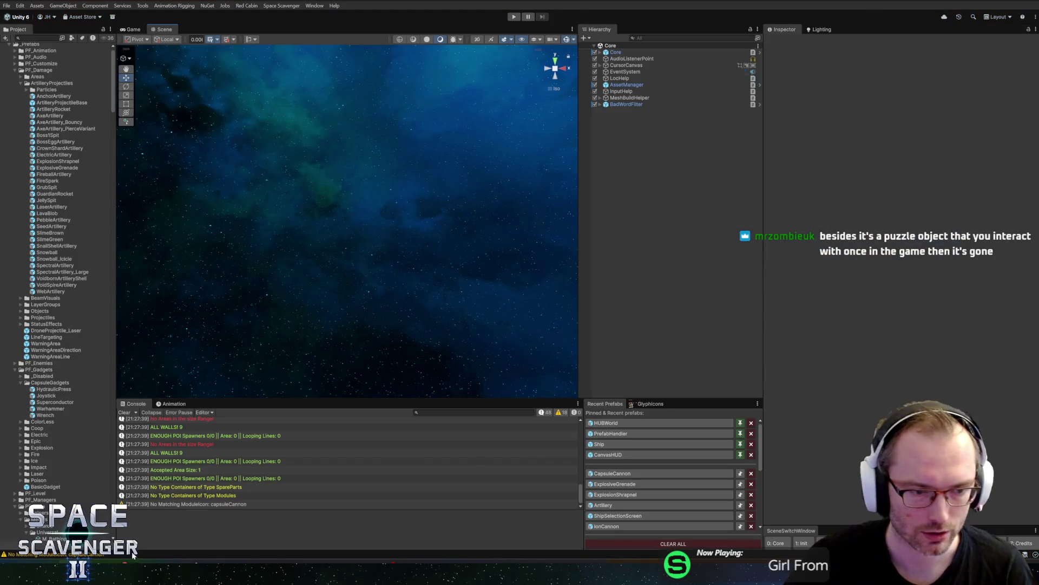
Step: Commit the 7 changed files to master as 'Grenadier ship model and weapon' and push to origin
{"action": "left_click", "coordinate": [132, 568]}
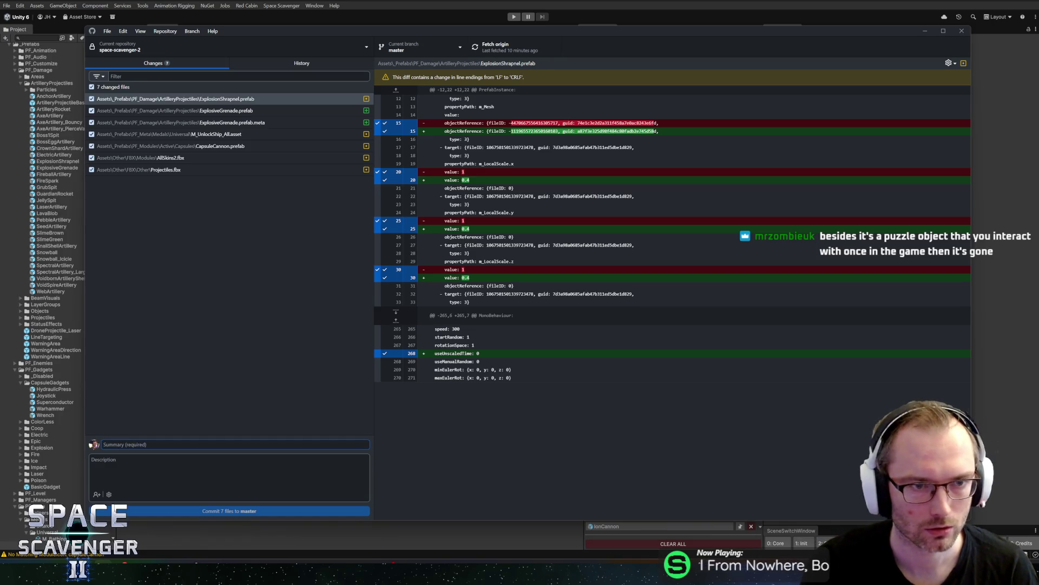
{"action": "type", "text": "Grenade"}
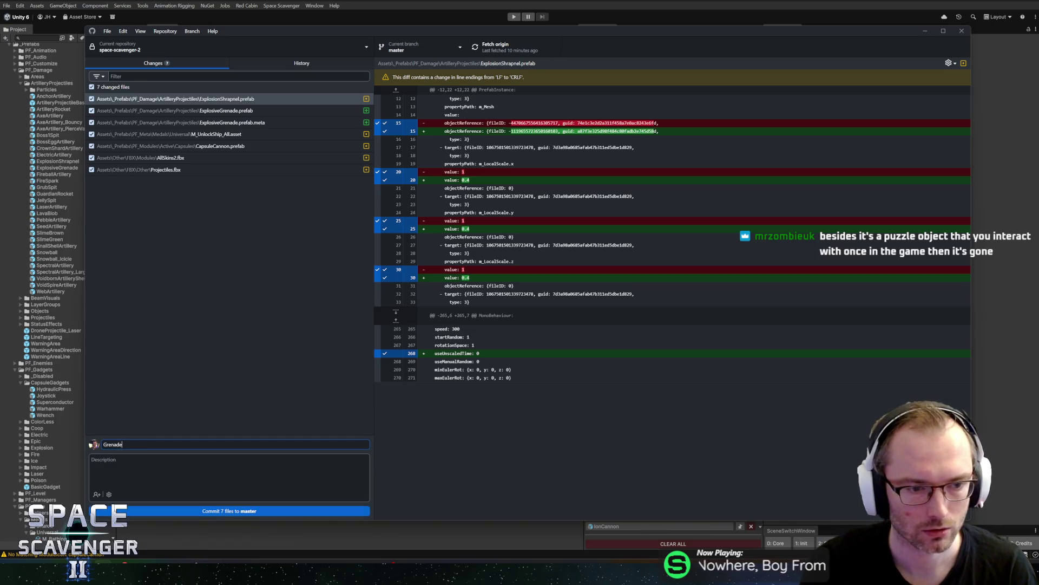
{"action": "key", "text": "BackSpace"}
{"action": "type", "text": "ier"}
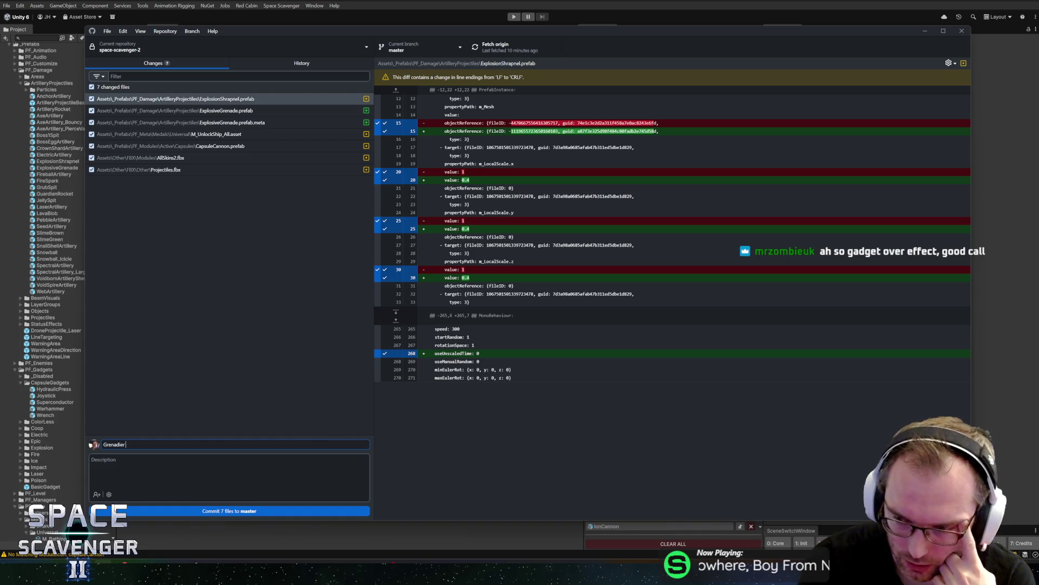
{"action": "key", "text": "ctrl+a"}
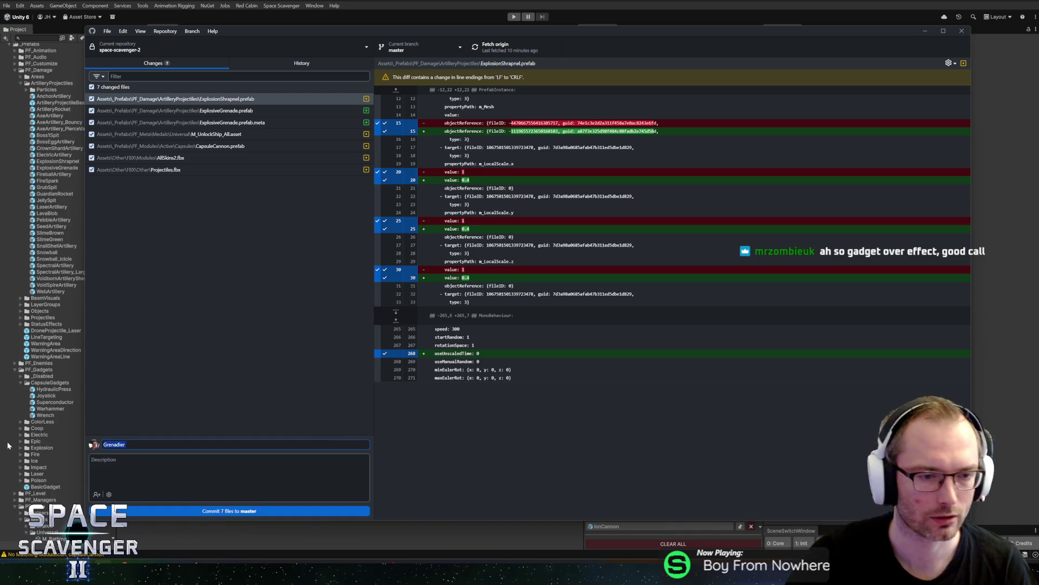
{"action": "type", "text": "Grenadier ship"}
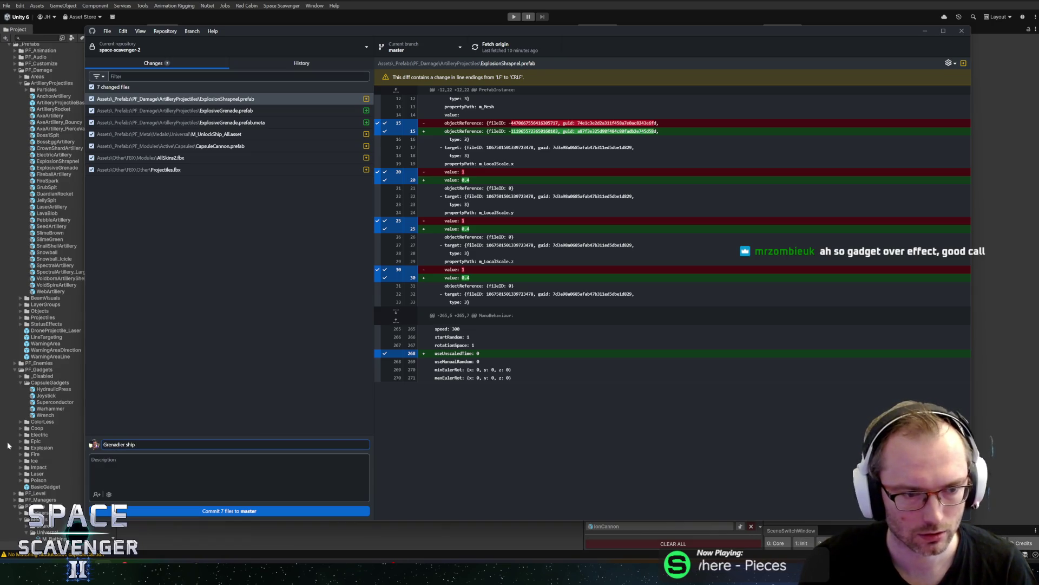
{"action": "type", "text": " model "}
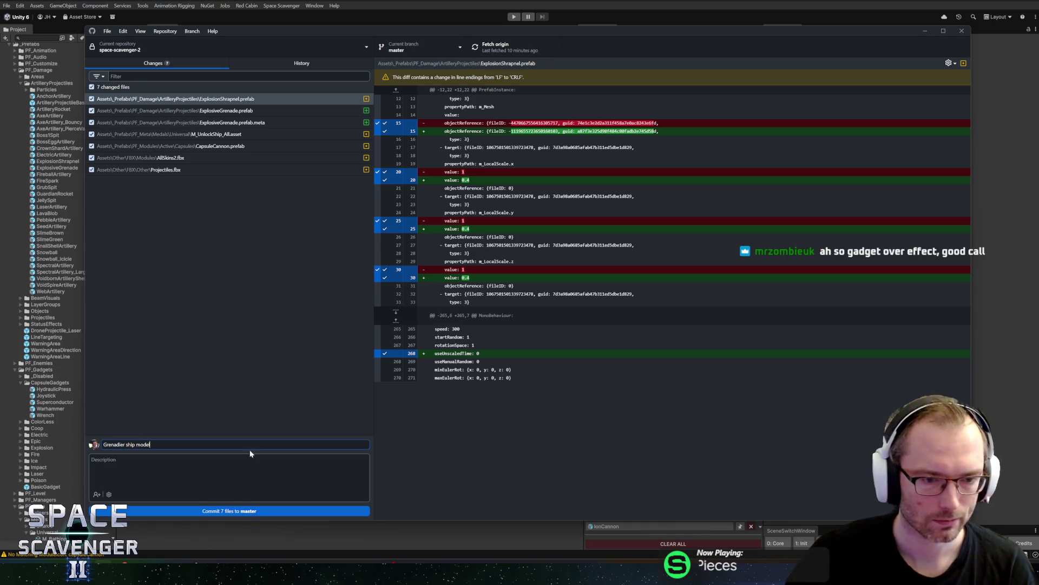
{"action": "type", "text": "and weapon"}
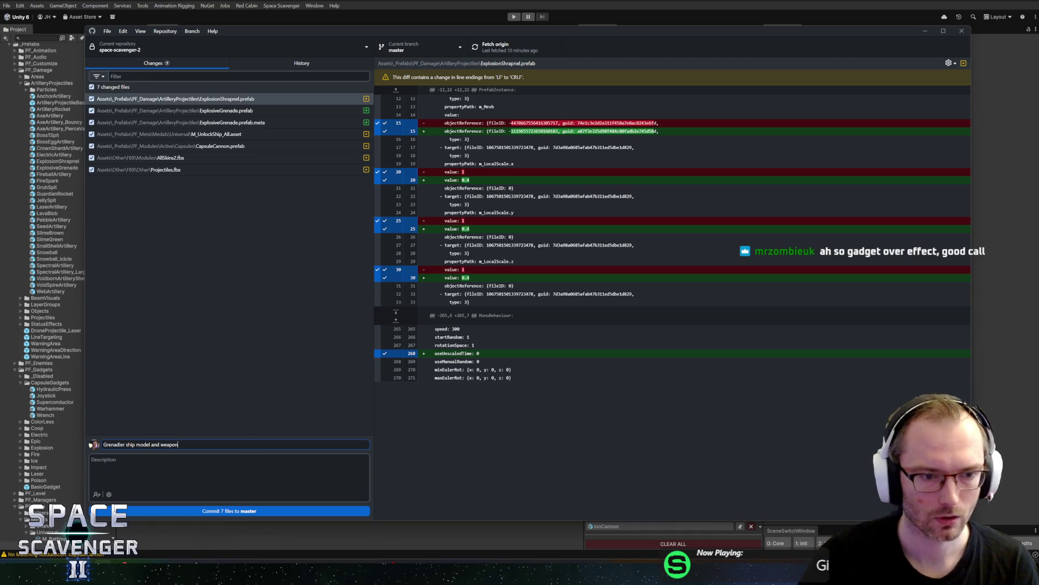
{"action": "left_click", "coordinate": [238, 511]}
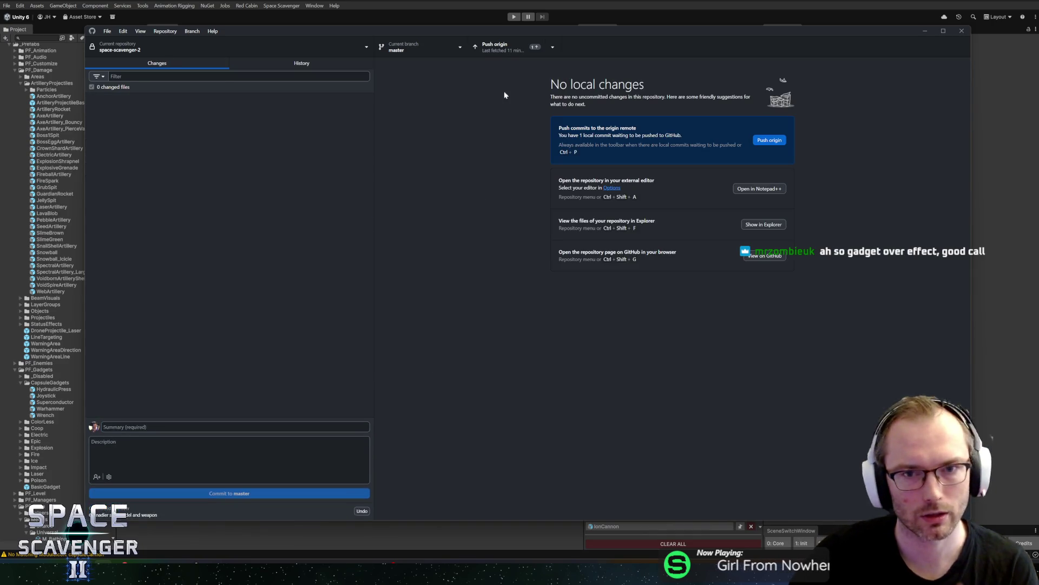
{"action": "left_click", "coordinate": [501, 47]}
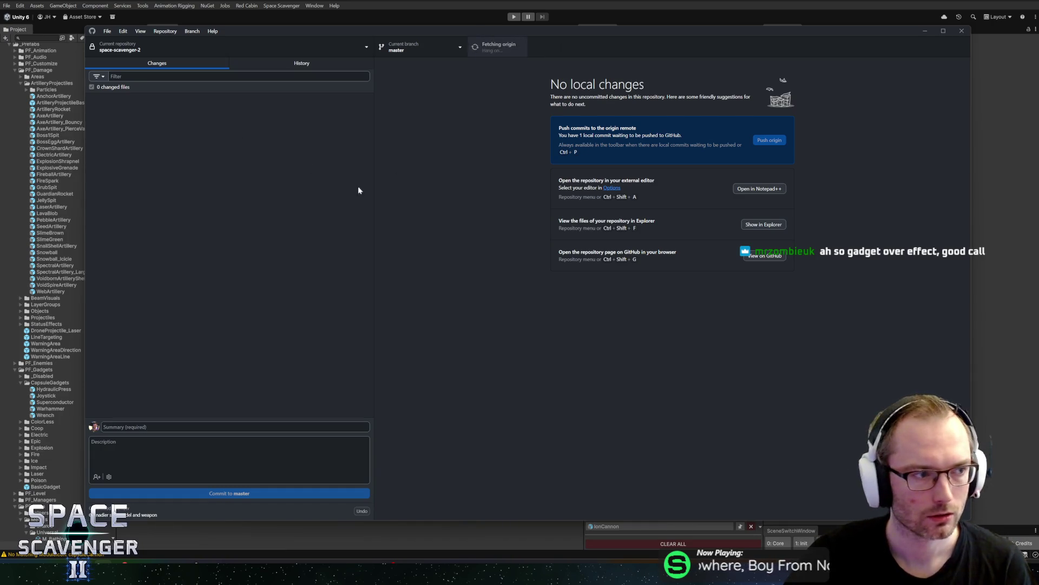
Step: Switch to the Unity editor and drag the TV4 Play video window over it
{"action": "key", "text": "alt+Tab"}
{"action": "key", "text": "alt+Tab"}
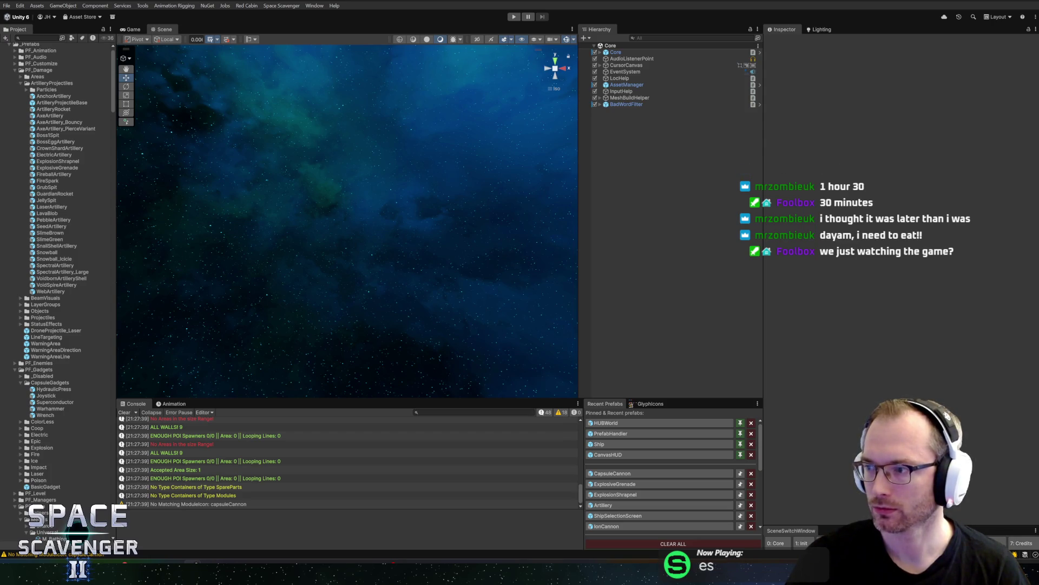
{"action": "mouse_move", "coordinate": [1038, 94]}
{"action": "left_mouse_down"}
{"action": "mouse_move", "coordinate": [496, 68]}
{"action": "mouse_move", "coordinate": [542, 91]}
{"action": "mouse_move", "coordinate": [583, 94]}
{"action": "mouse_move", "coordinate": [574, 77]}
{"action": "left_mouse_up"}
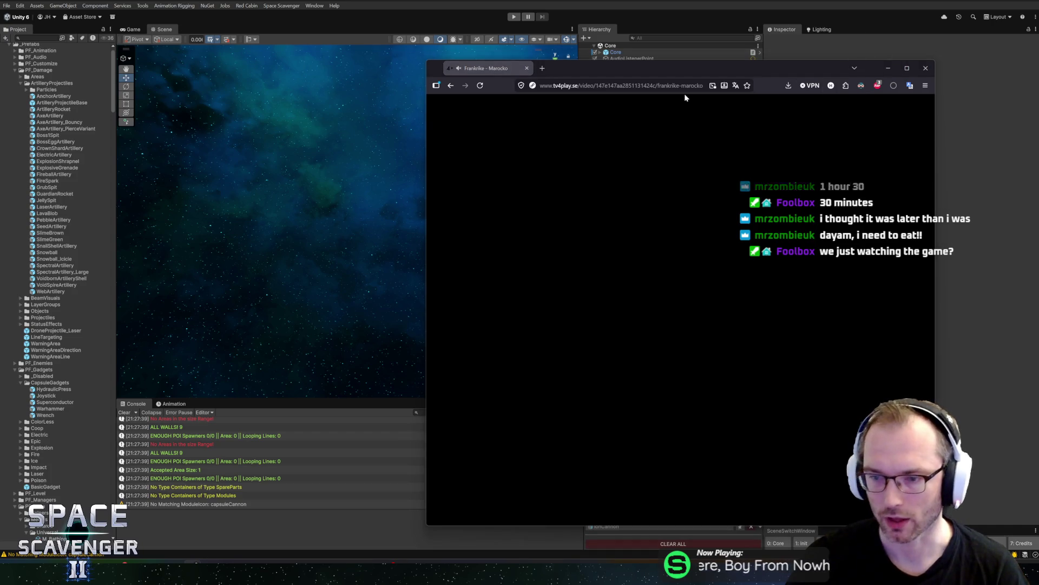
Step: Close the floating picture-in-picture video and widen Unity's Scene view
{"action": "mouse_move", "coordinate": [816, 300]}
{"action": "key", "text": "alt+Tab"}
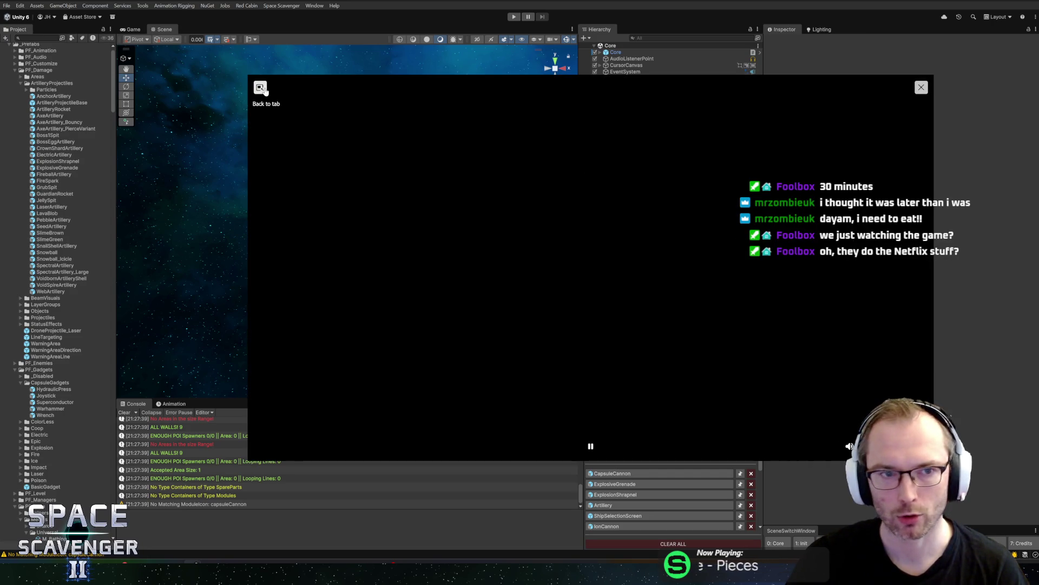
{"action": "left_click", "coordinate": [261, 87]}
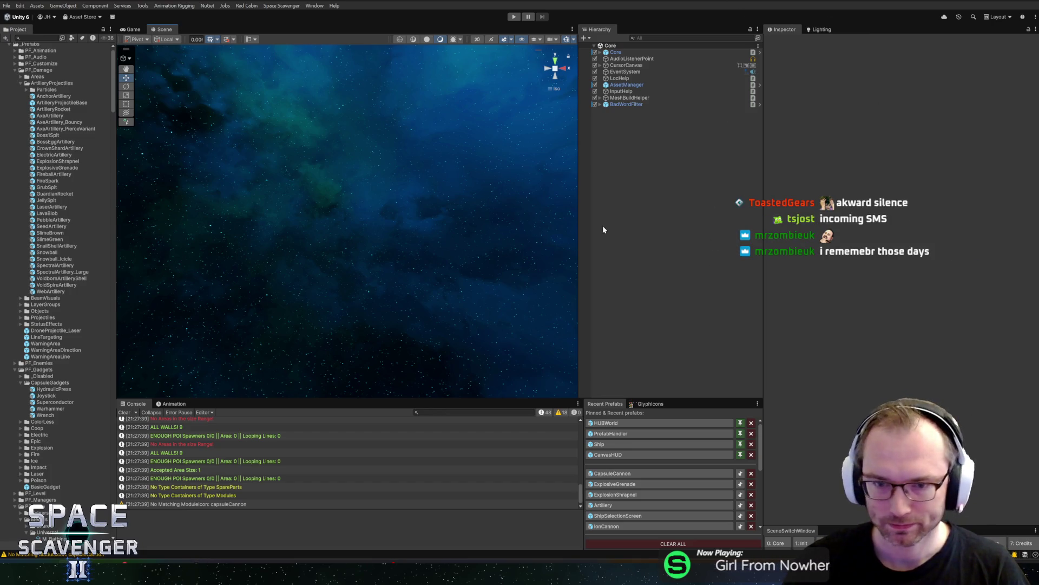
{"action": "left_click_drag", "start_coordinate": [578, 225], "coordinate": [593, 232]}
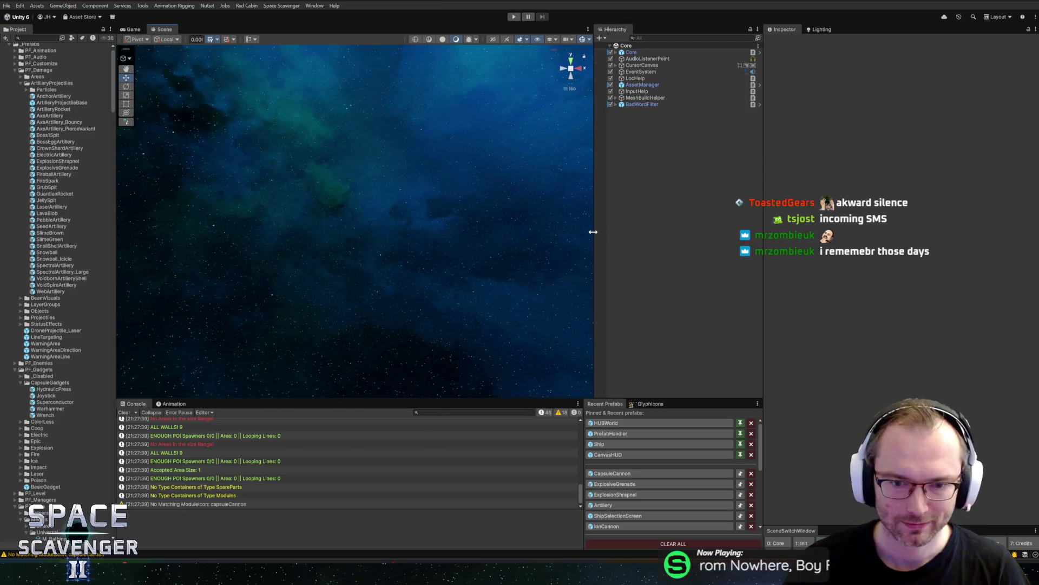
Step: Make the Console panel taller and collapse the PF_Damage folder in the Project tree
{"action": "left_click_drag", "start_coordinate": [479, 399], "coordinate": [476, 383]}
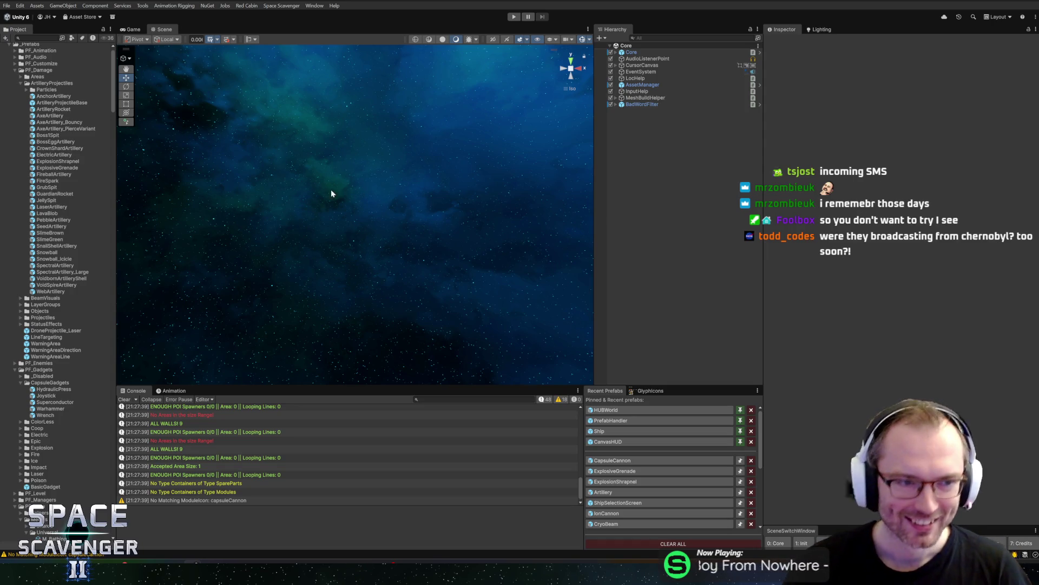
{"action": "left_click", "coordinate": [21, 83]}
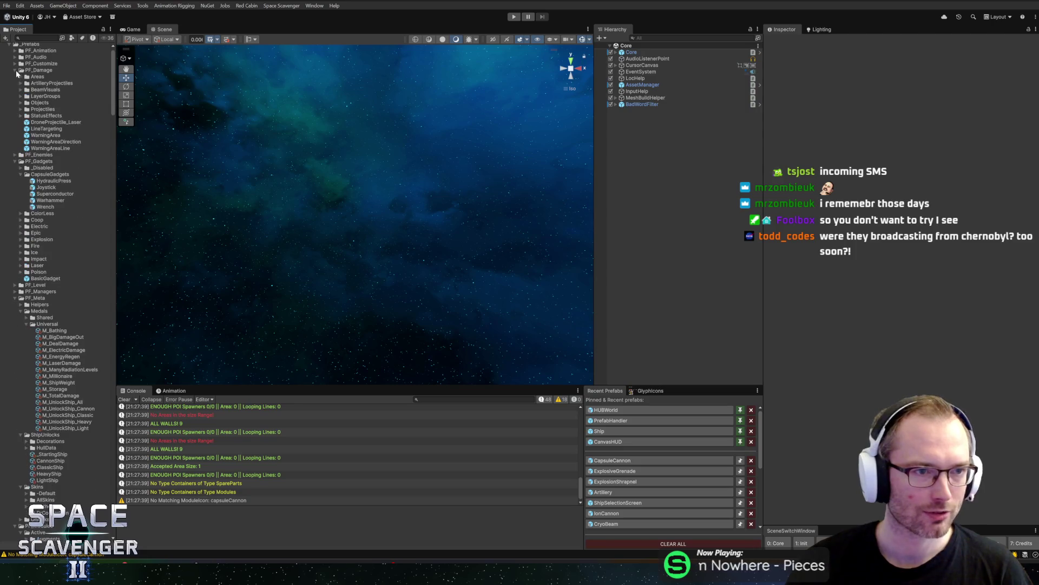
Step: Expand PF_Gadgets, inspect Warhammer, Superconductor and Joystick, then show the Wrench gadget's settings
{"action": "left_click", "coordinate": [15, 70]}
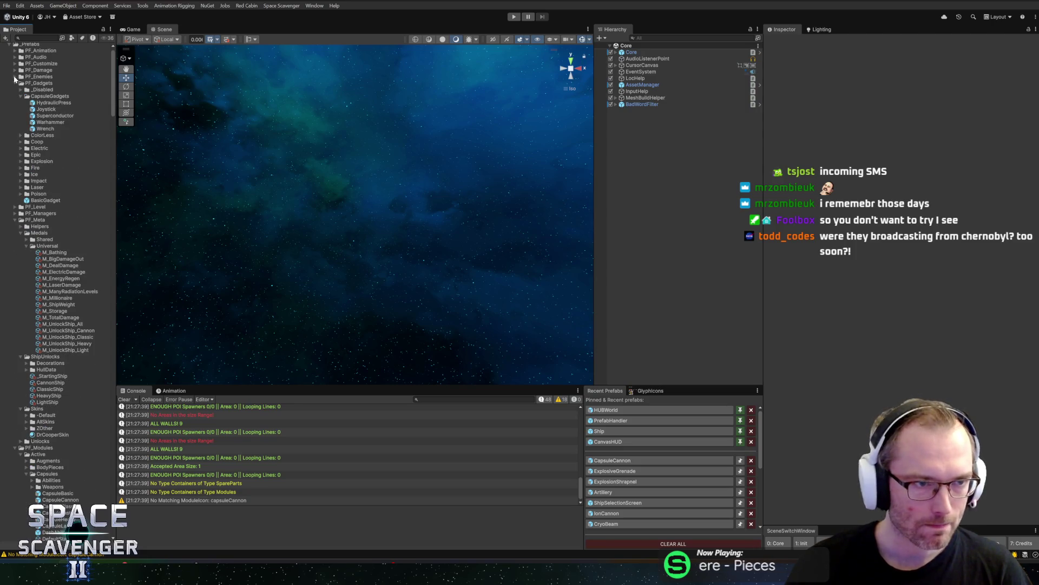
{"action": "left_click", "coordinate": [44, 122]}
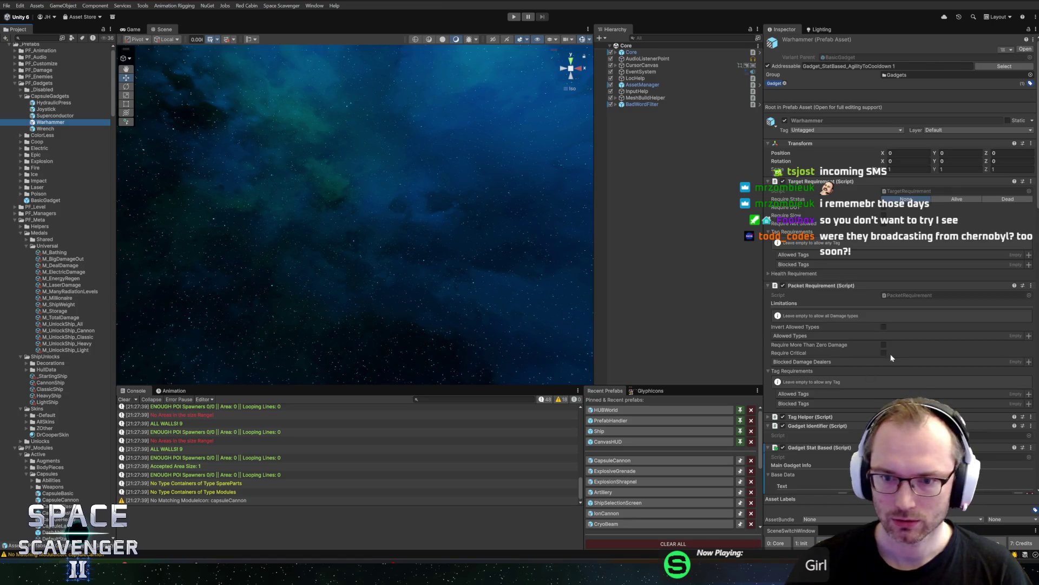
{"action": "scroll", "coordinate": [893, 359], "scroll_direction": "down", "scroll_amount": 2}
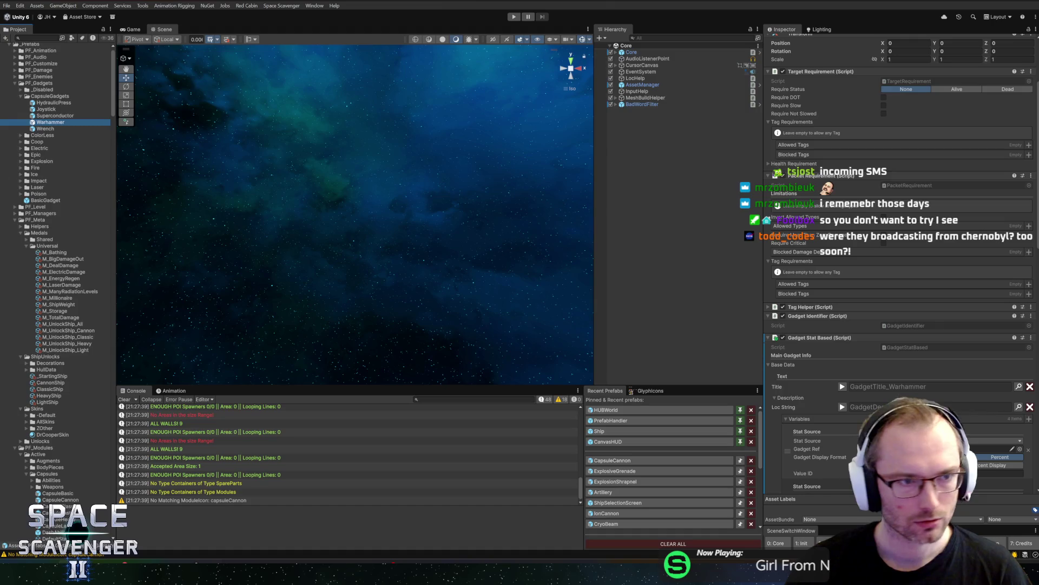
{"action": "left_click", "coordinate": [44, 115]}
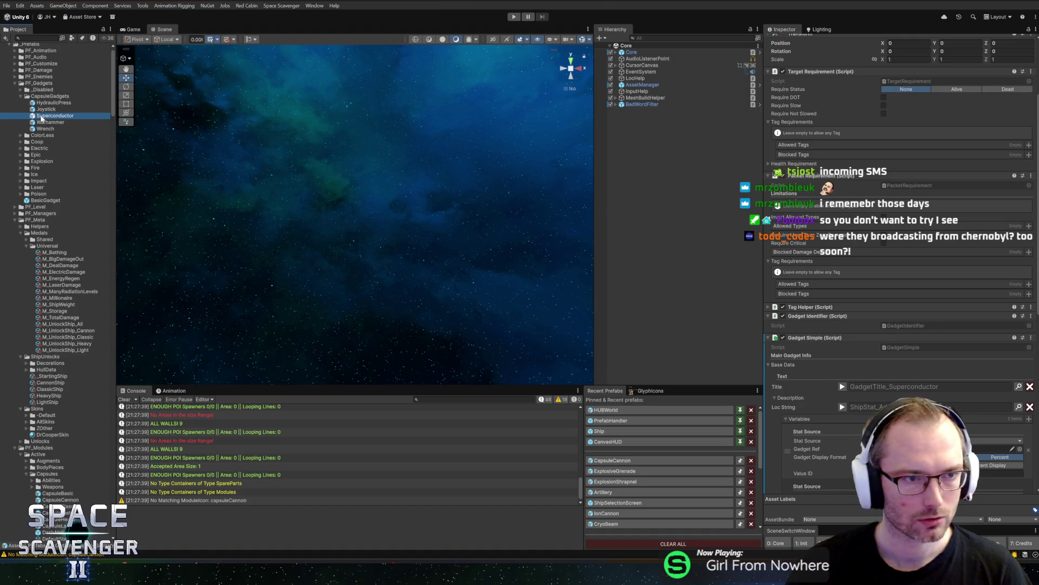
{"action": "left_click", "coordinate": [42, 110]}
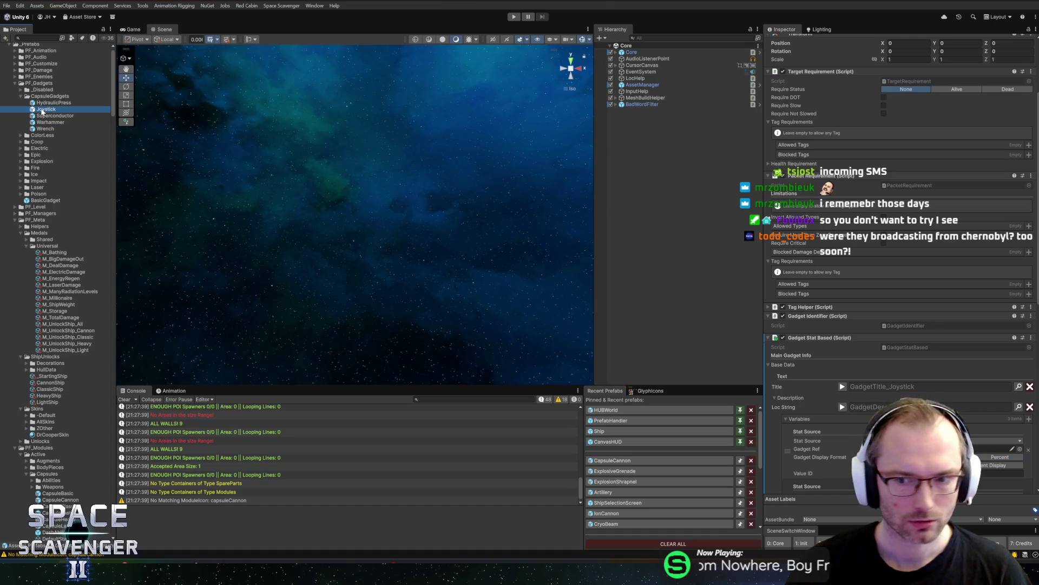
{"action": "scroll", "coordinate": [838, 320], "scroll_direction": "down", "scroll_amount": 9}
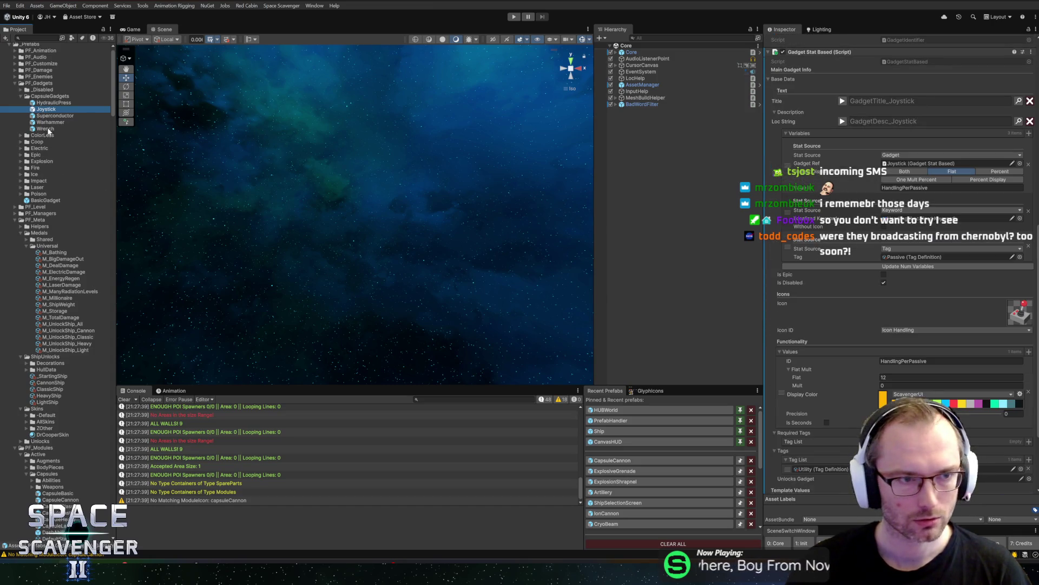
{"action": "scroll", "coordinate": [862, 355], "scroll_direction": "down", "scroll_amount": 3}
{"action": "scroll", "coordinate": [864, 355], "scroll_direction": "up", "scroll_amount": 3}
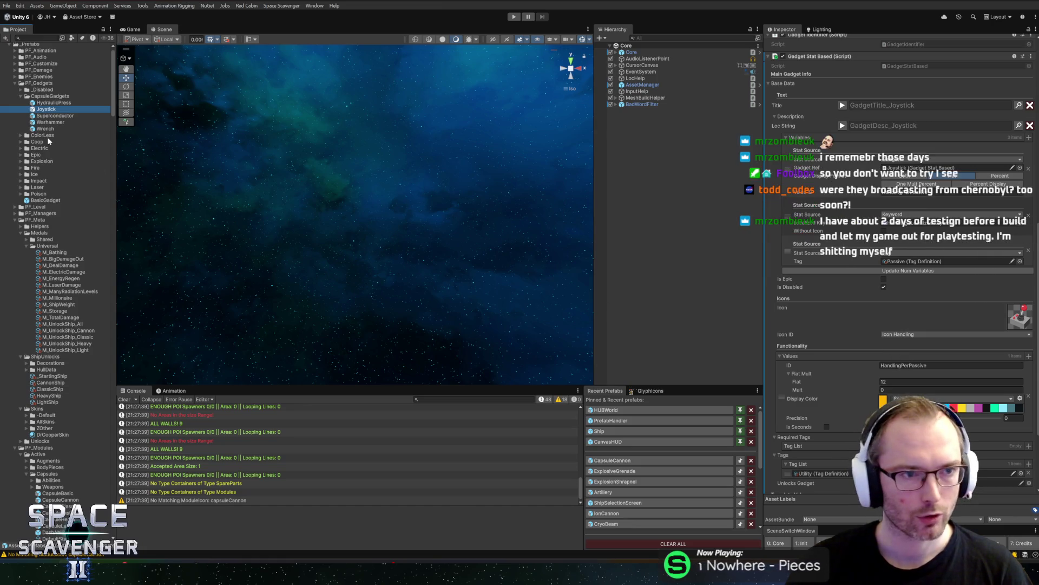
{"action": "left_click", "coordinate": [46, 129]}
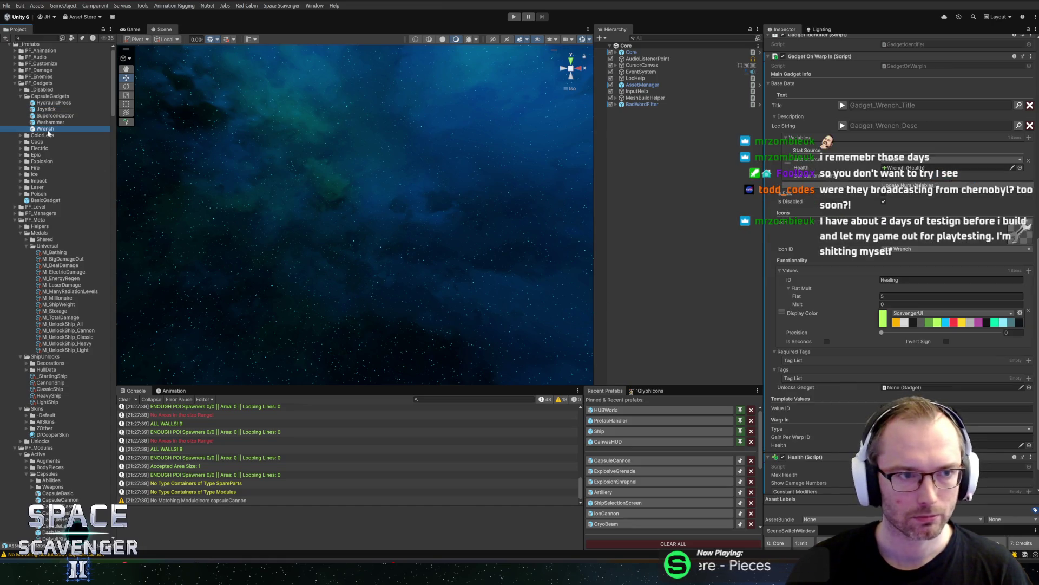
{"action": "scroll", "coordinate": [837, 66], "scroll_direction": "up", "scroll_amount": 10}
{"action": "scroll", "coordinate": [878, 84], "scroll_direction": "up", "scroll_amount": 2}
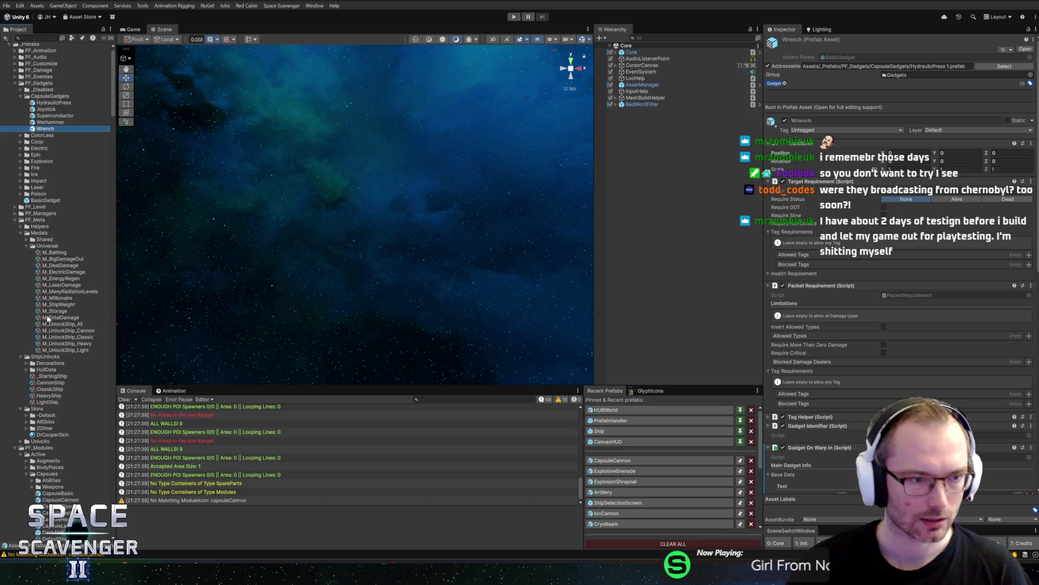
{"action": "right_click", "coordinate": [37, 200]}
Step: Duplicate the Wrench prefab and start renaming the Wrench 1 copy to 'Cogwheels'
{"action": "mouse_move", "coordinate": [63, 204]}
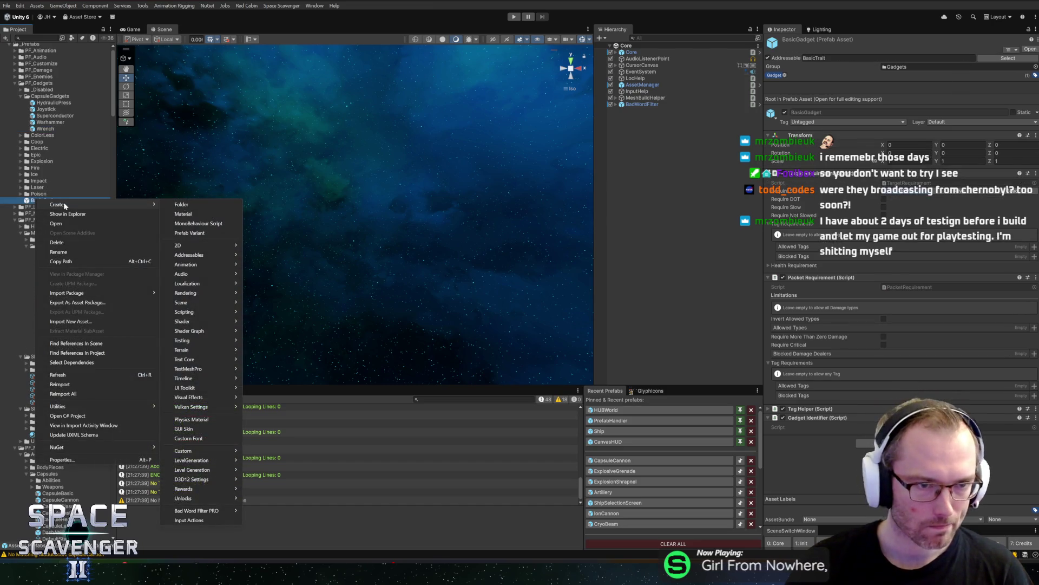
{"action": "left_click", "coordinate": [50, 123]}
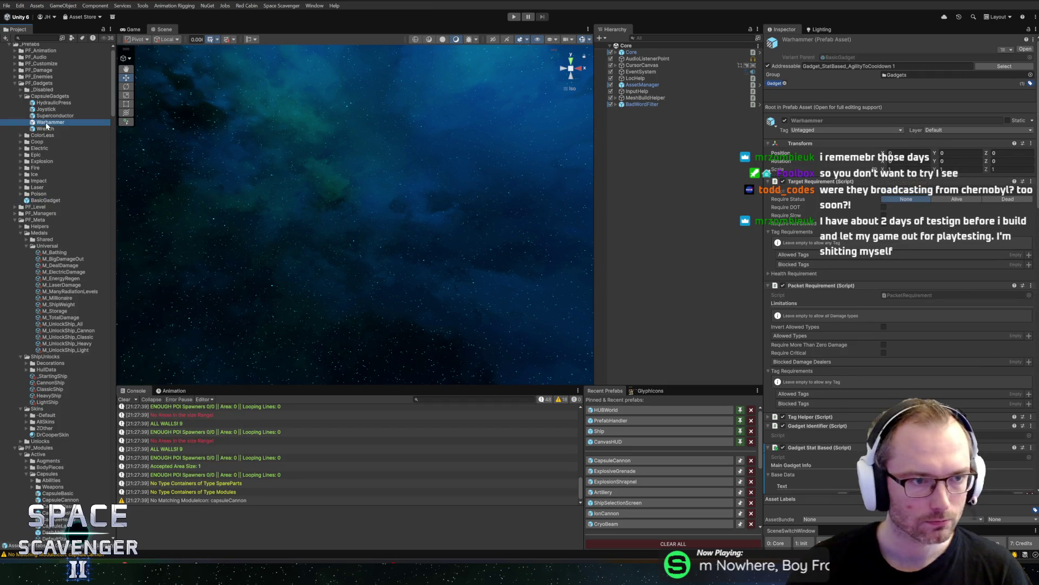
{"action": "left_click", "coordinate": [43, 129]}
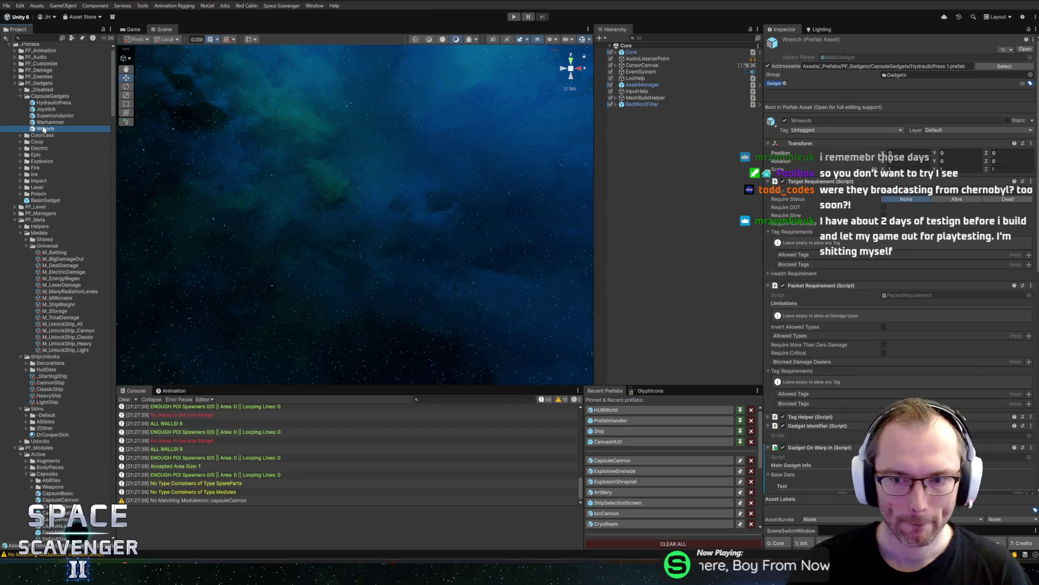
{"action": "key", "text": "ctrl+d"}
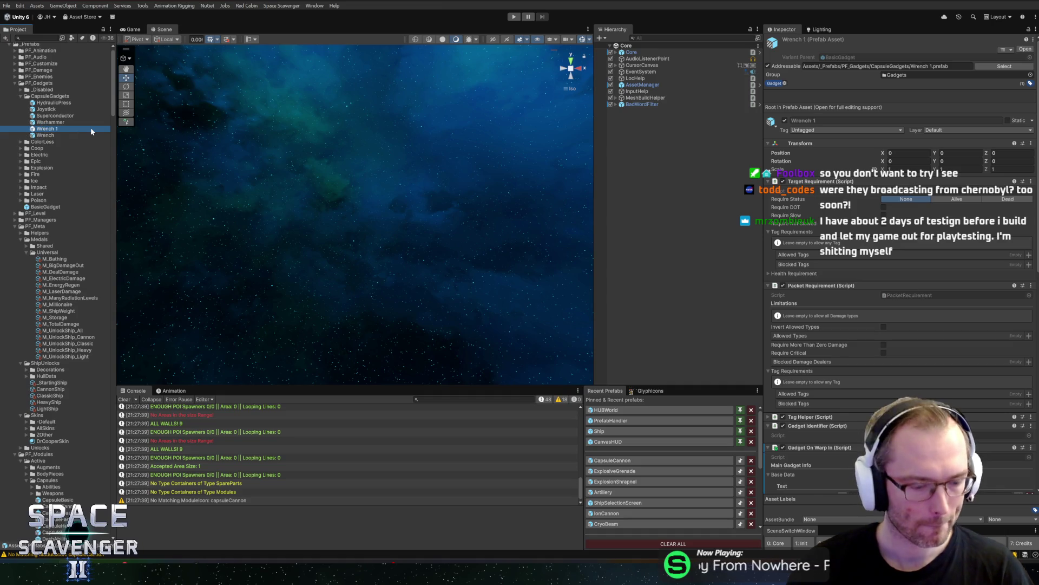
{"action": "key", "text": "F2"}
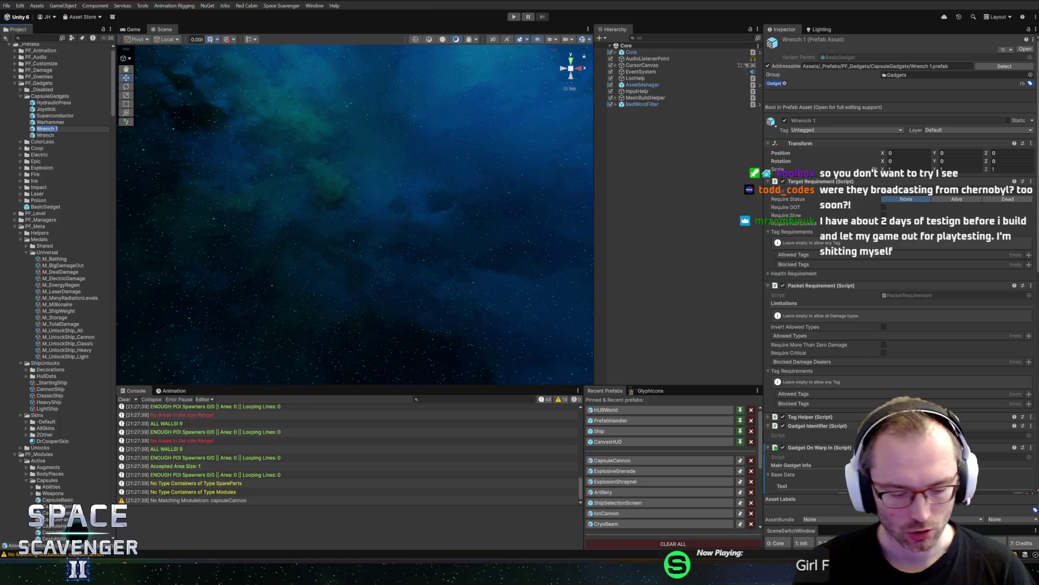
{"action": "type", "text": "Cd"}
{"action": "key", "text": "BackSpace"}
{"action": "type", "text": "ogwheels"}
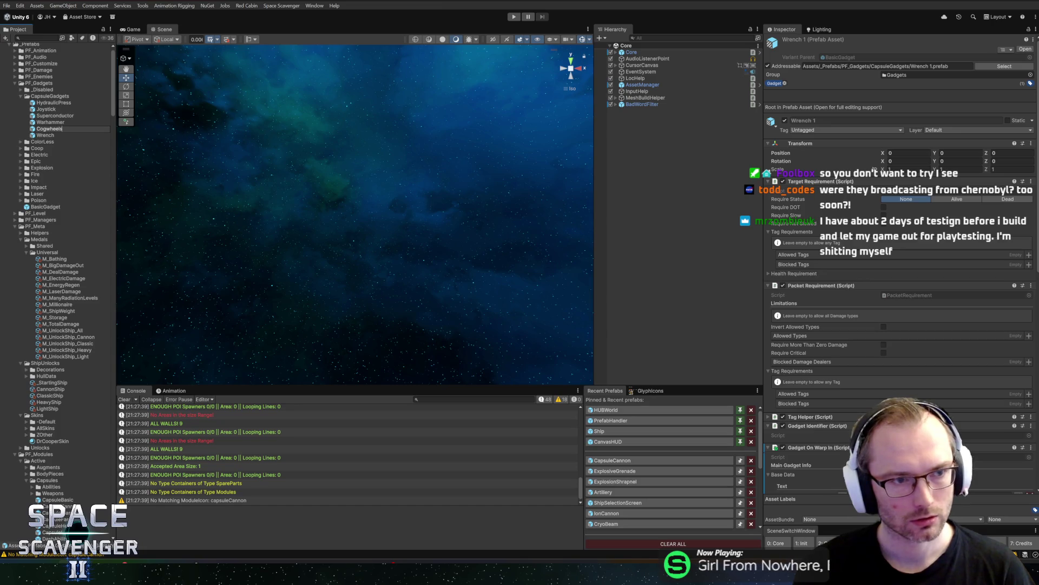
Step: Finalize the name as Cogwheel, widen the Inspector, and open the Cogwheel prefab for editing
{"action": "key", "text": "BackSpace"}
{"action": "key", "text": "Return"}
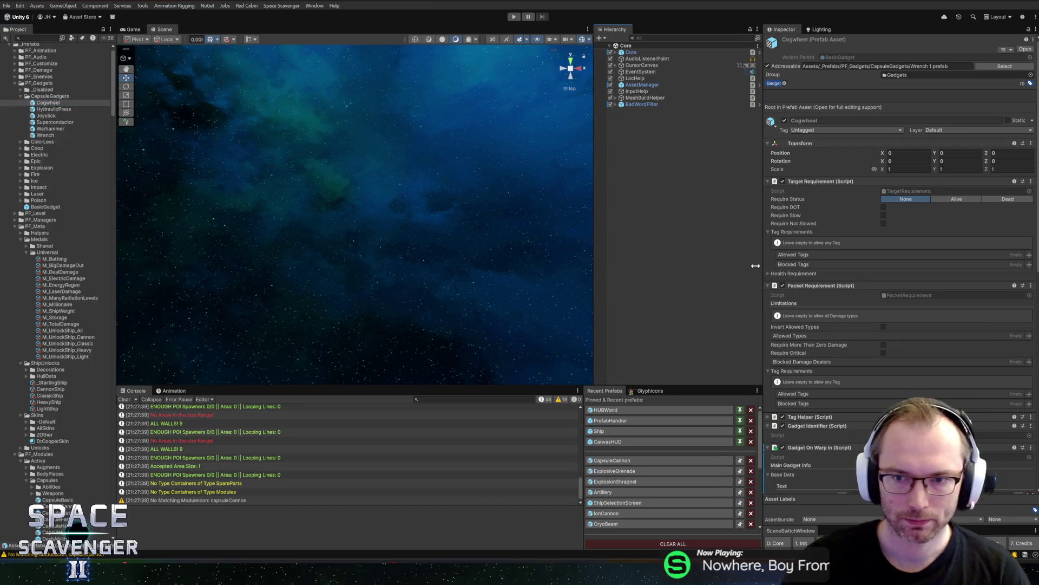
{"action": "left_click_drag", "start_coordinate": [764, 268], "coordinate": [746, 269]}
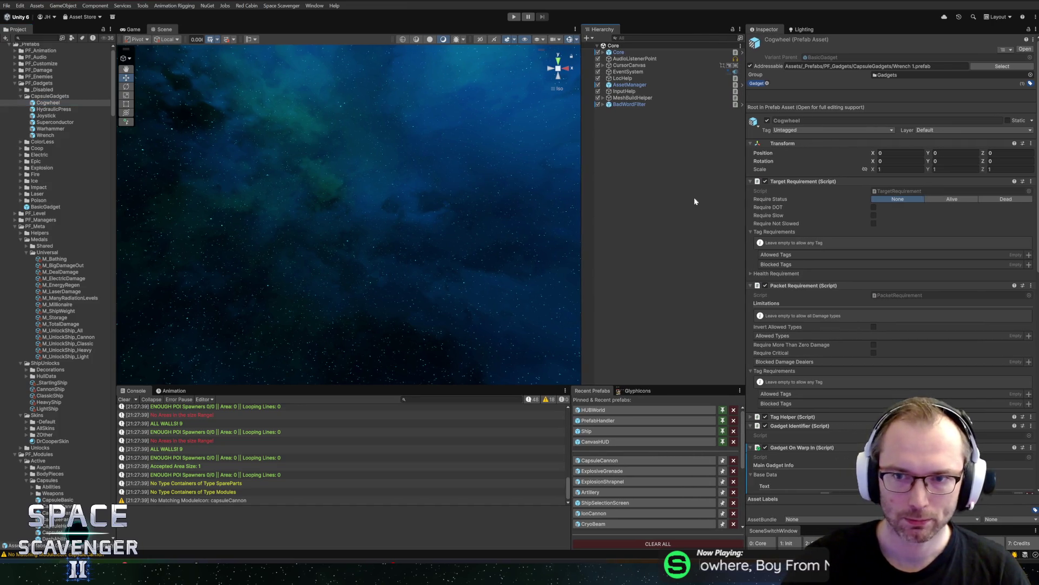
{"action": "double_click", "coordinate": [46, 103]}
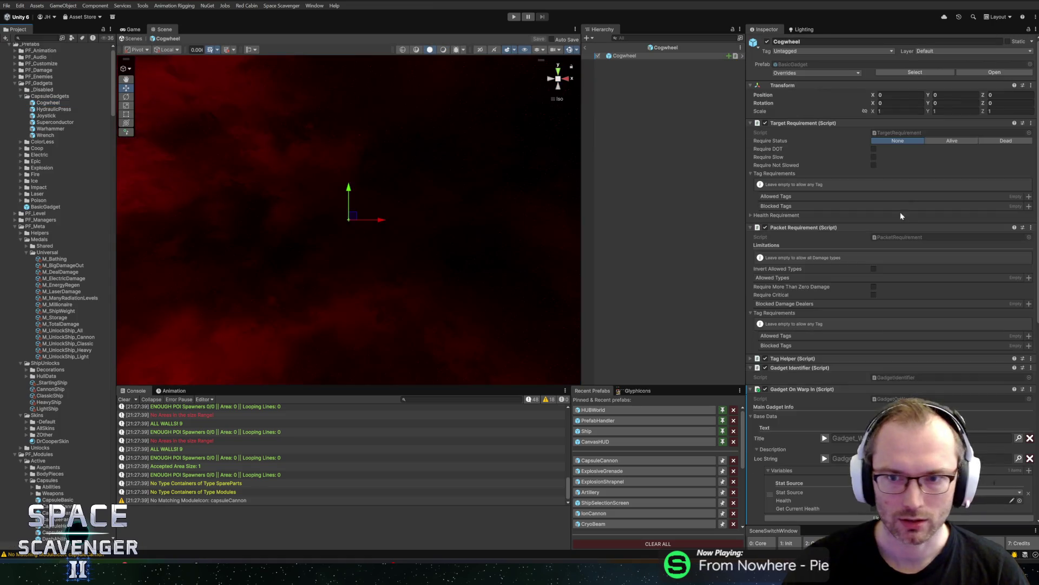
Step: Remove the Health and Gadget On Warp In components from the Cogwheel prefab
{"action": "scroll", "coordinate": [901, 212], "scroll_direction": "down", "scroll_amount": 5}
{"action": "left_click", "coordinate": [801, 127]}
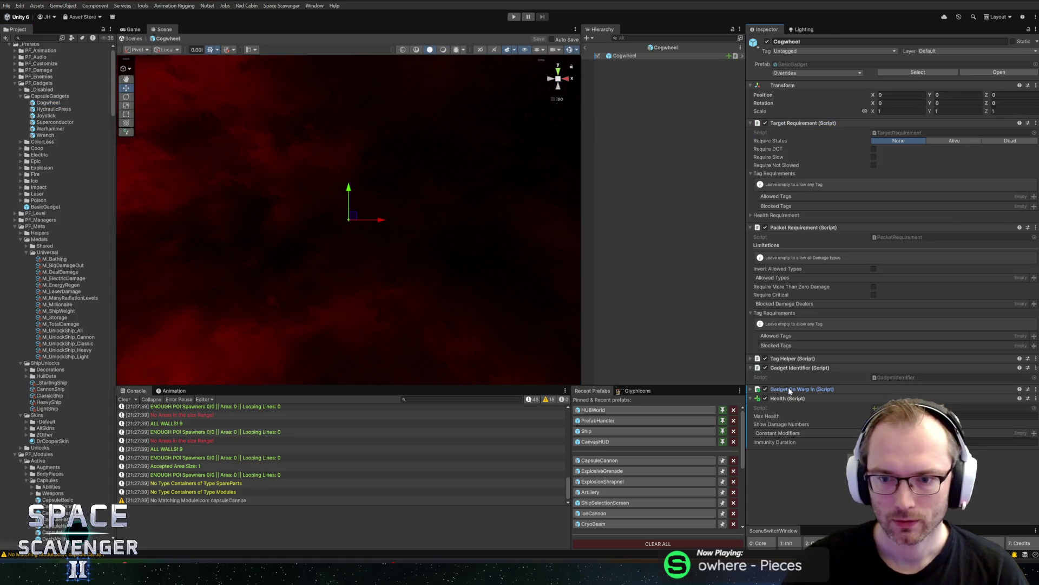
{"action": "right_click", "coordinate": [811, 397]}
{"action": "left_click", "coordinate": [840, 418]}
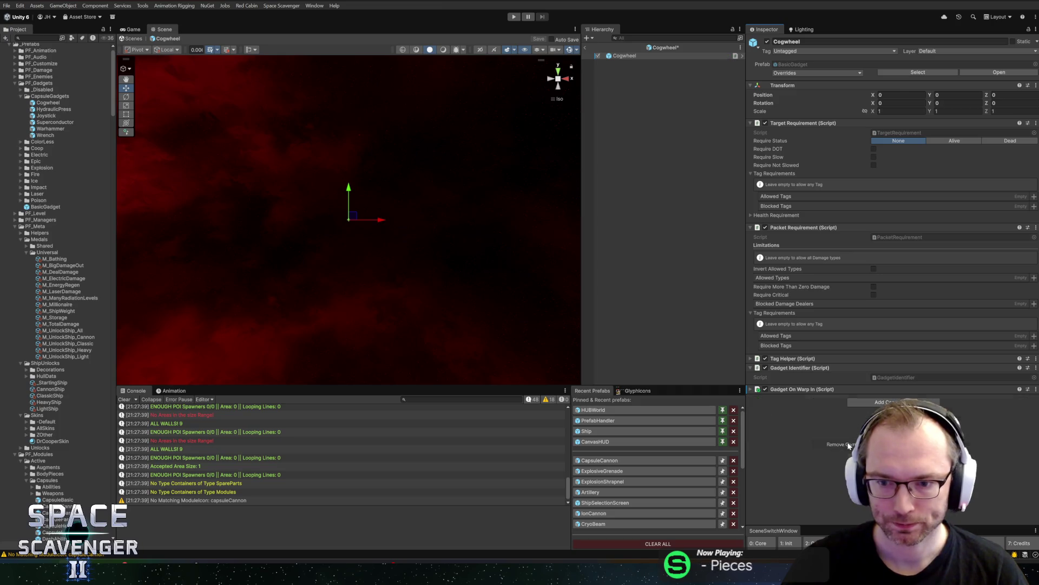
{"action": "right_click", "coordinate": [801, 390]}
{"action": "left_click", "coordinate": [836, 436]}
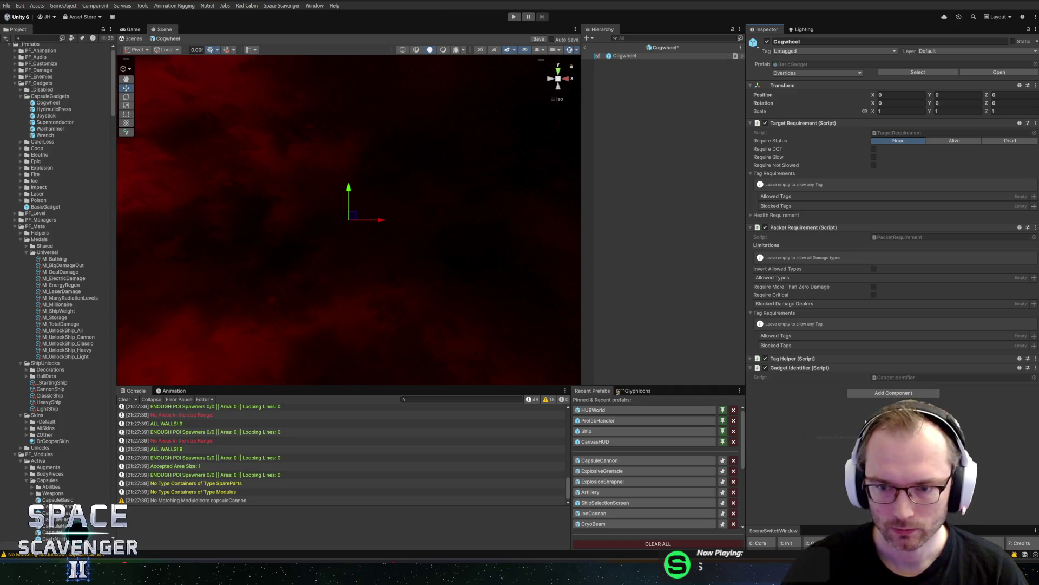
Step: Add a Gadget Simple component with the PLACEHOLDER icon sprite and Icon ID PLACEHOLDER
{"action": "left_click", "coordinate": [895, 393]}
{"action": "type", "text": "gadgetsim"}
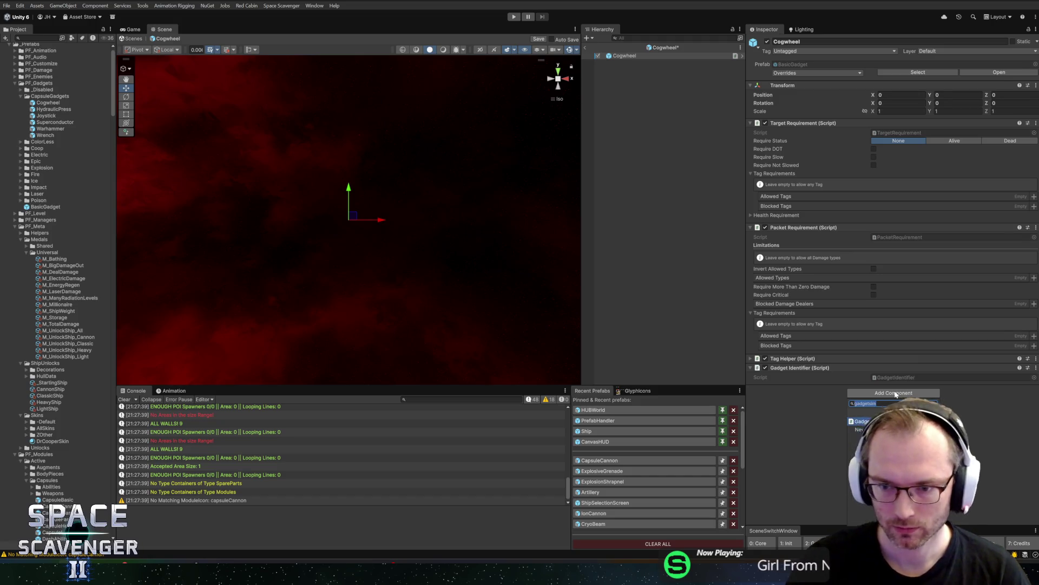
{"action": "key", "text": "Return"}
{"action": "scroll", "coordinate": [920, 379], "scroll_direction": "down", "scroll_amount": 6}
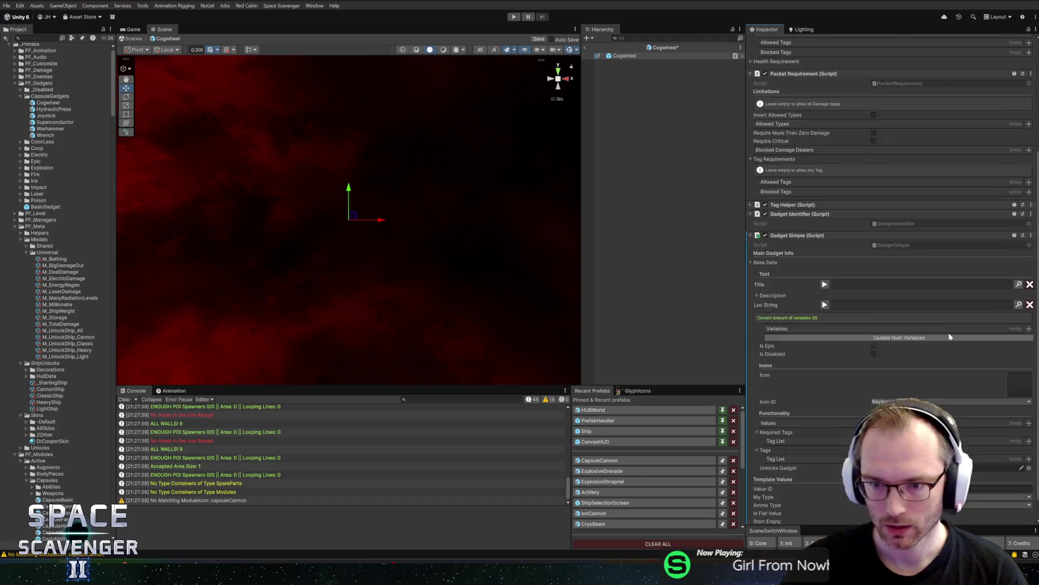
{"action": "left_click", "coordinate": [1020, 371]}
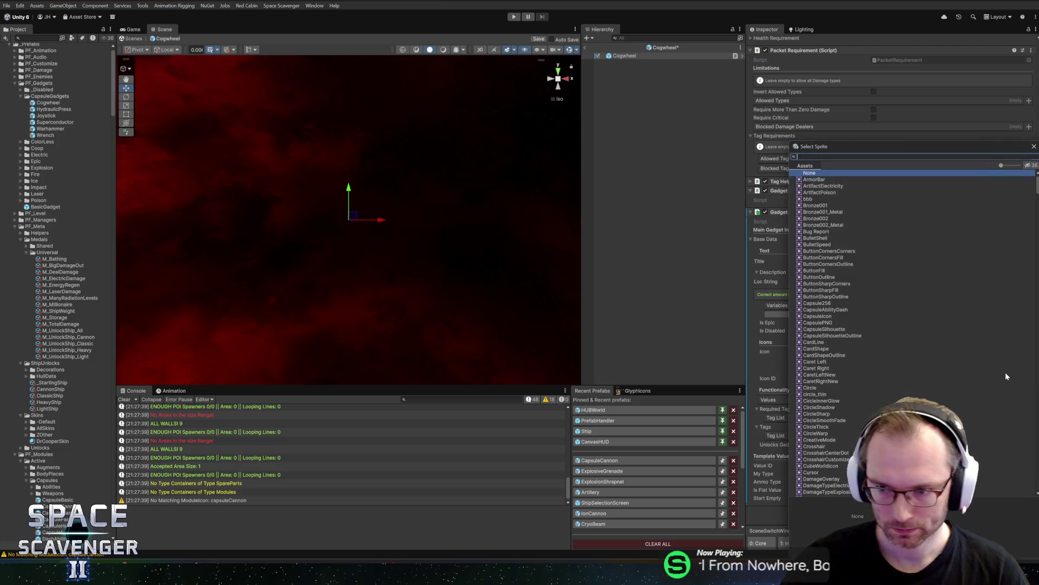
{"action": "type", "text": "polaplace"}
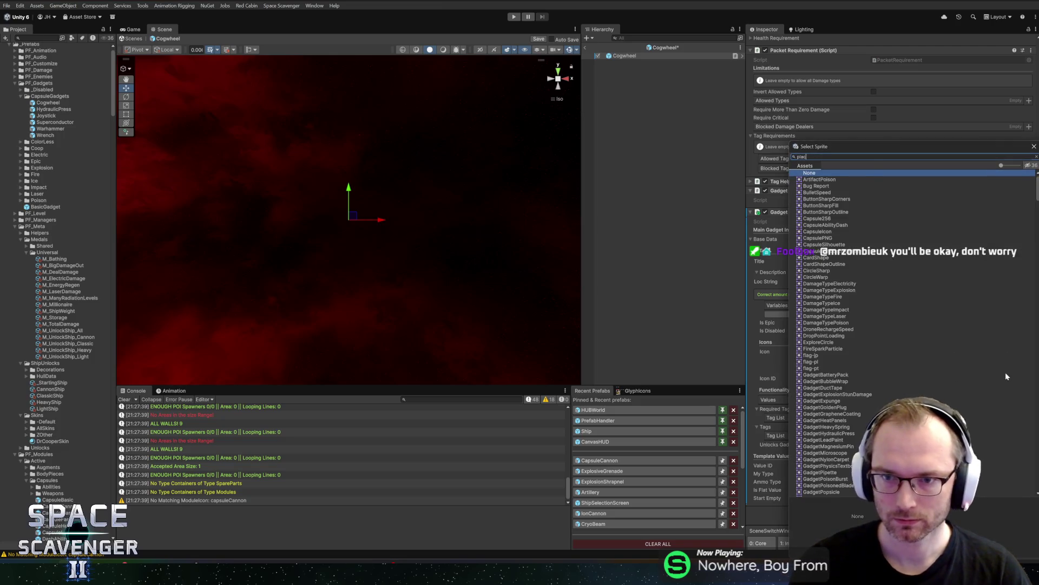
{"action": "double_click", "coordinate": [836, 181]}
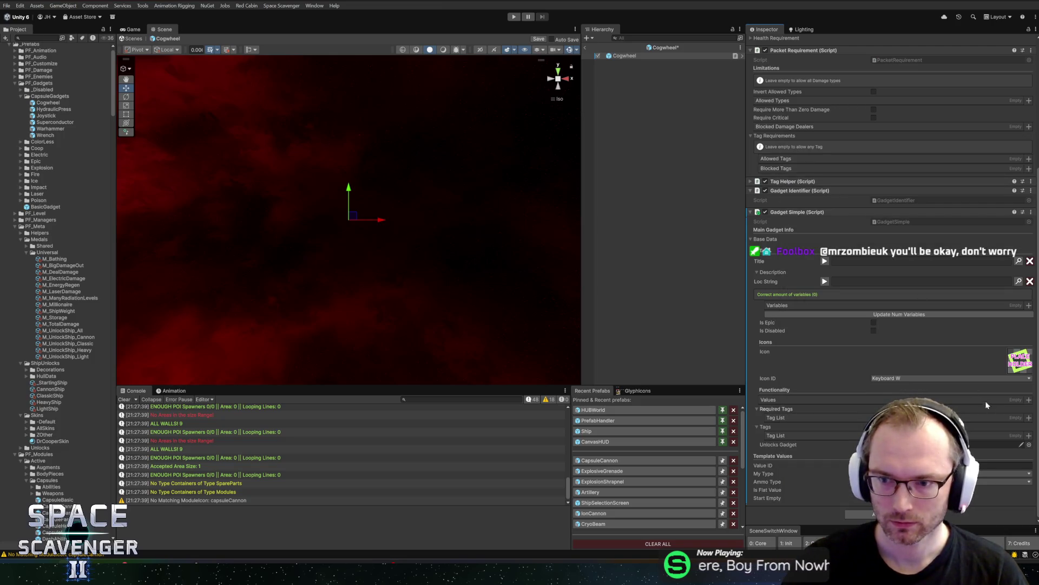
{"action": "left_click", "coordinate": [933, 374]}
{"action": "type", "text": "place"}
{"action": "left_click", "coordinate": [883, 329]}
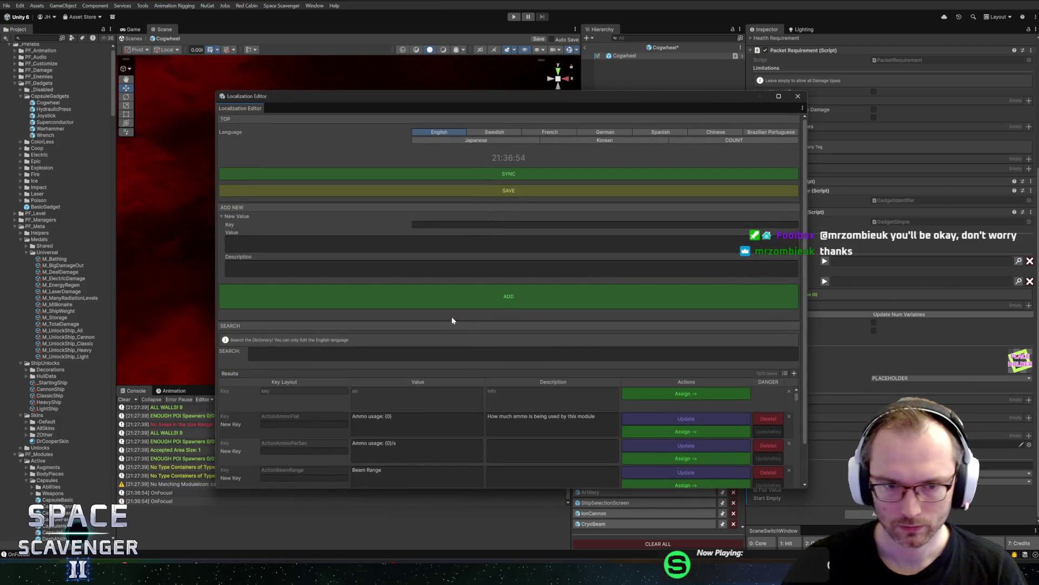
Step: Search 'null' in the Localization Editor, assign DebugText to the Title, sync, and close
{"action": "left_click", "coordinate": [455, 224]}
{"action": "type", "text": "n"}
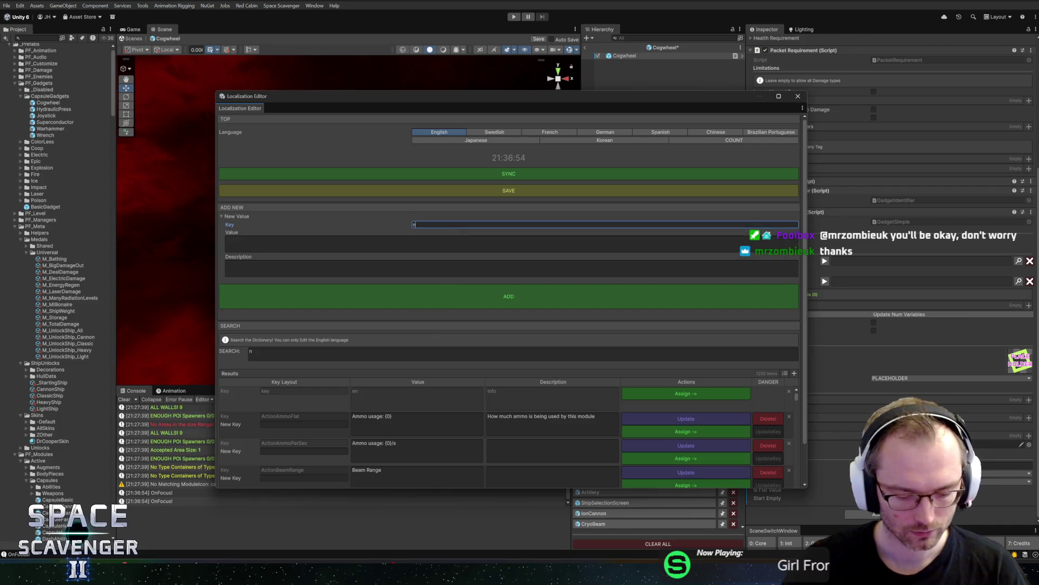
{"action": "type", "text": "ull"}
{"action": "left_click", "coordinate": [800, 177]}
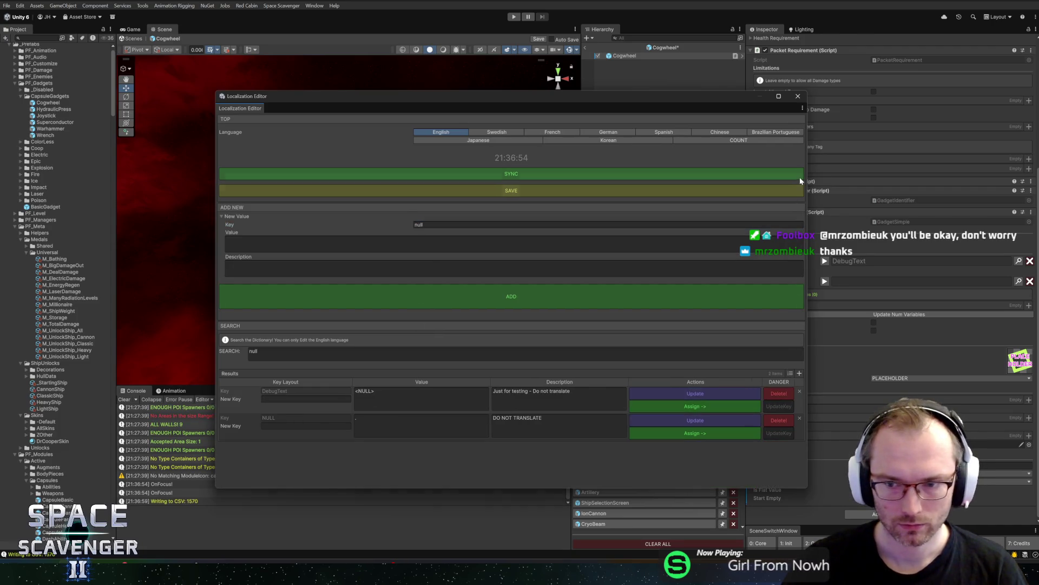
{"action": "left_click", "coordinate": [800, 174]}
{"action": "left_click", "coordinate": [798, 95]}
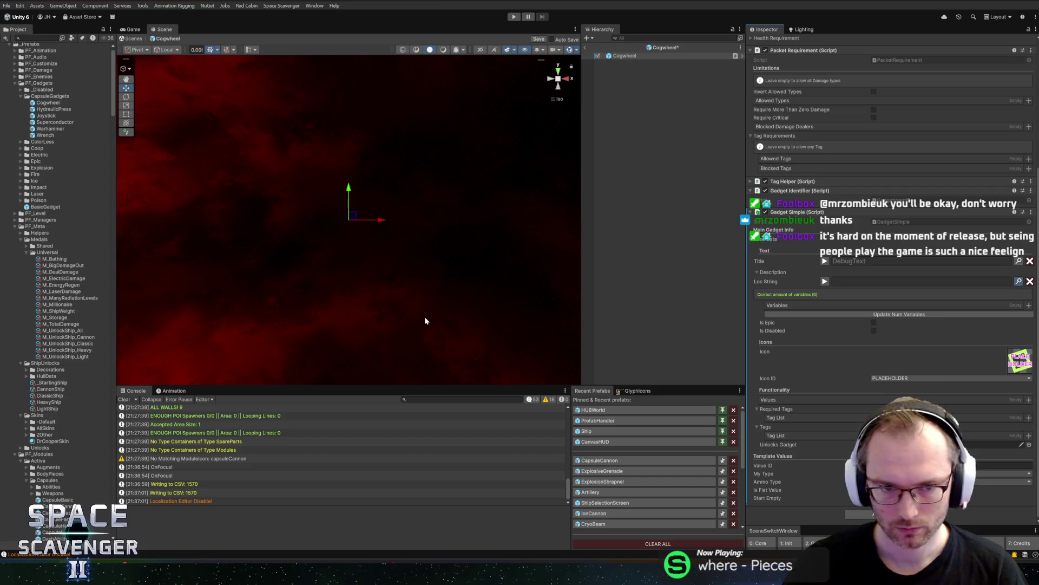
Step: Reopen the Localization Editor, search 'null' to set the Loc String key, and close it
{"action": "key", "text": "ctrl+l"}
{"action": "left_click", "coordinate": [411, 353]}
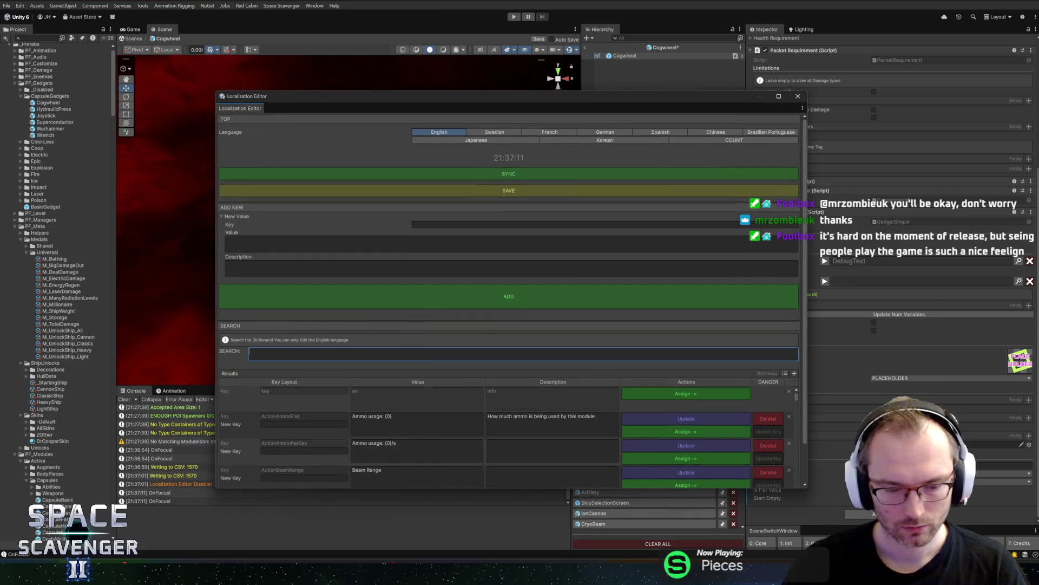
{"action": "type", "text": "null"}
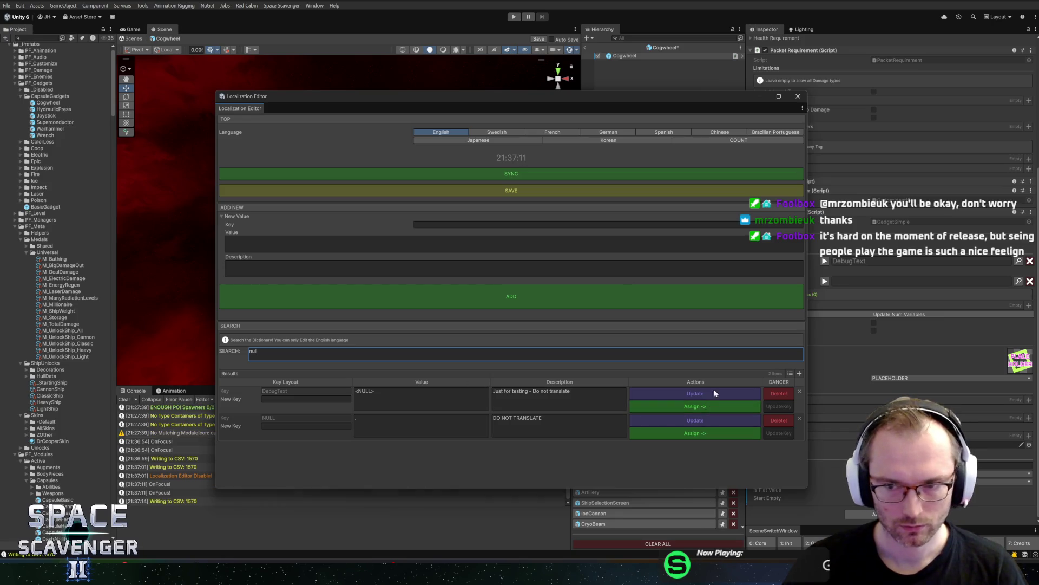
{"action": "key", "text": "Return"}
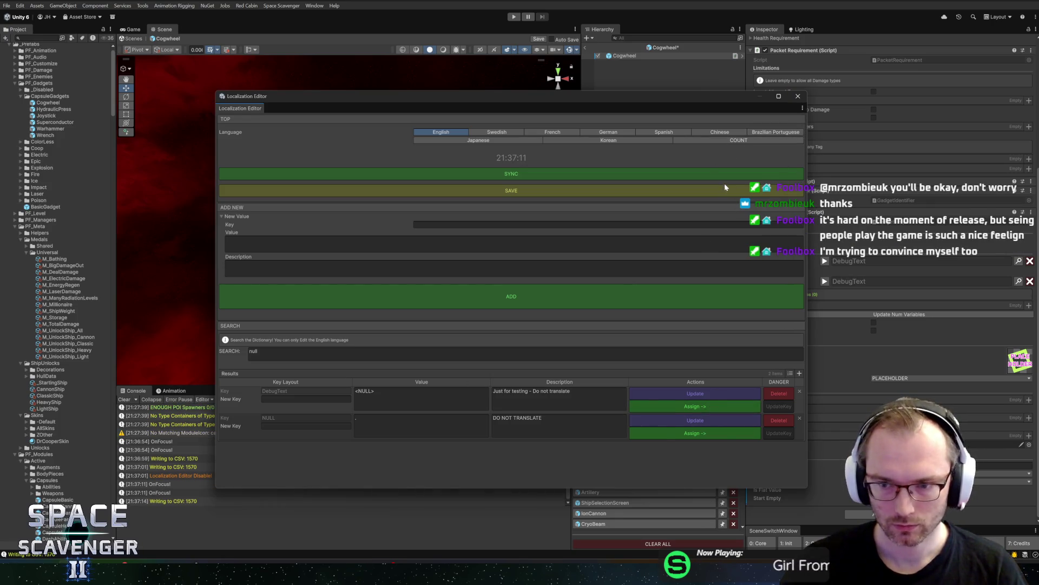
{"action": "left_click", "coordinate": [725, 187]}
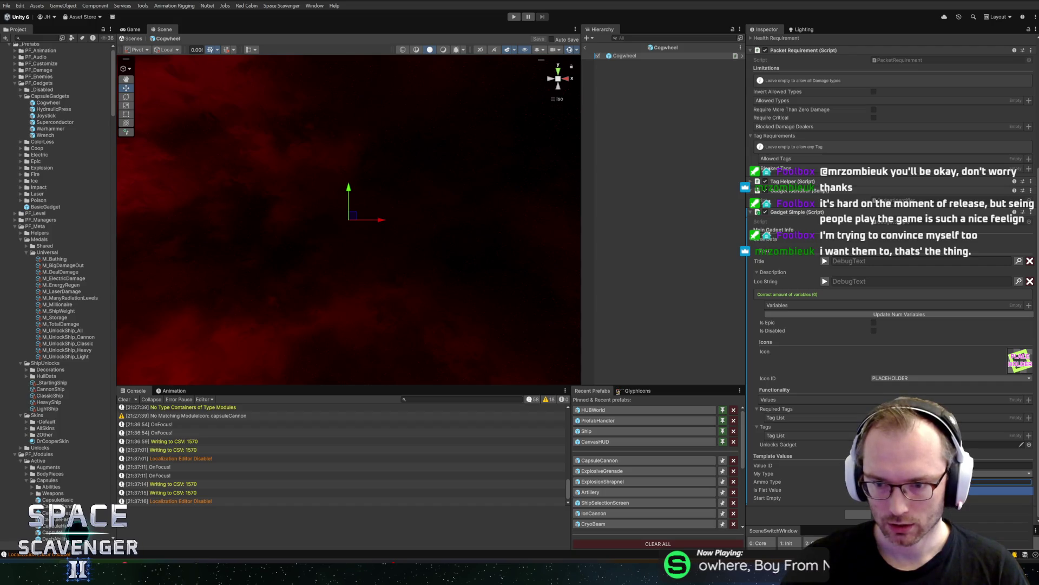
Step: Set the Cogwheel gadget's Stat Type to ReloadSpeed by searching 'reload'
{"action": "left_click", "coordinate": [1001, 490]}
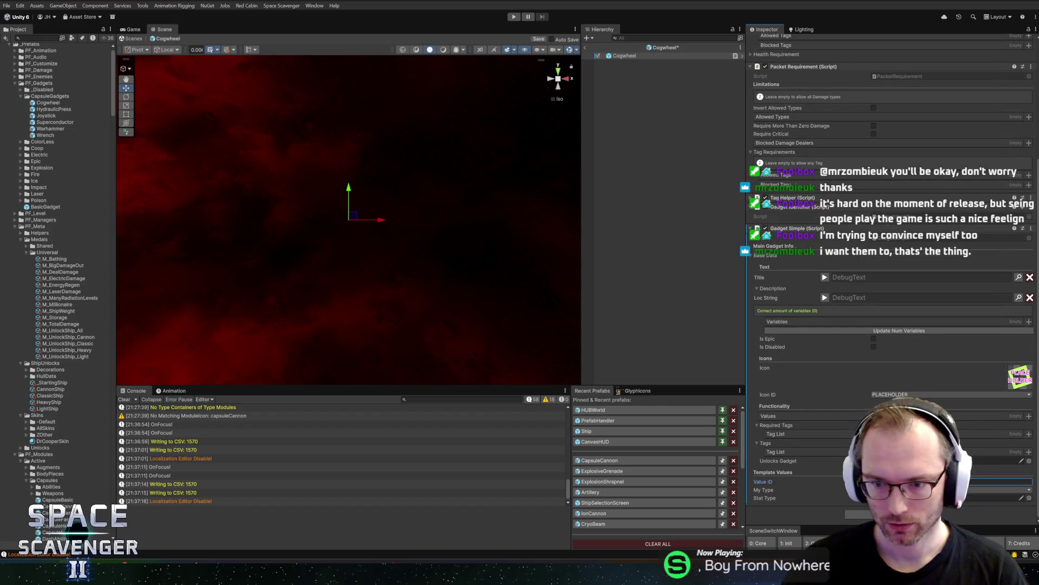
{"action": "left_click", "coordinate": [1028, 498]}
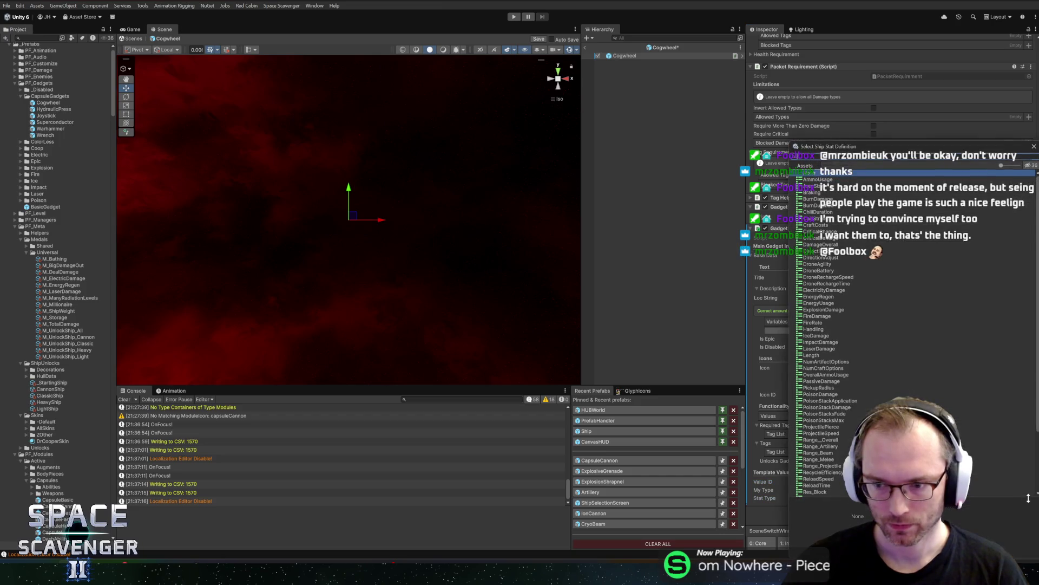
{"action": "type", "text": "reload"}
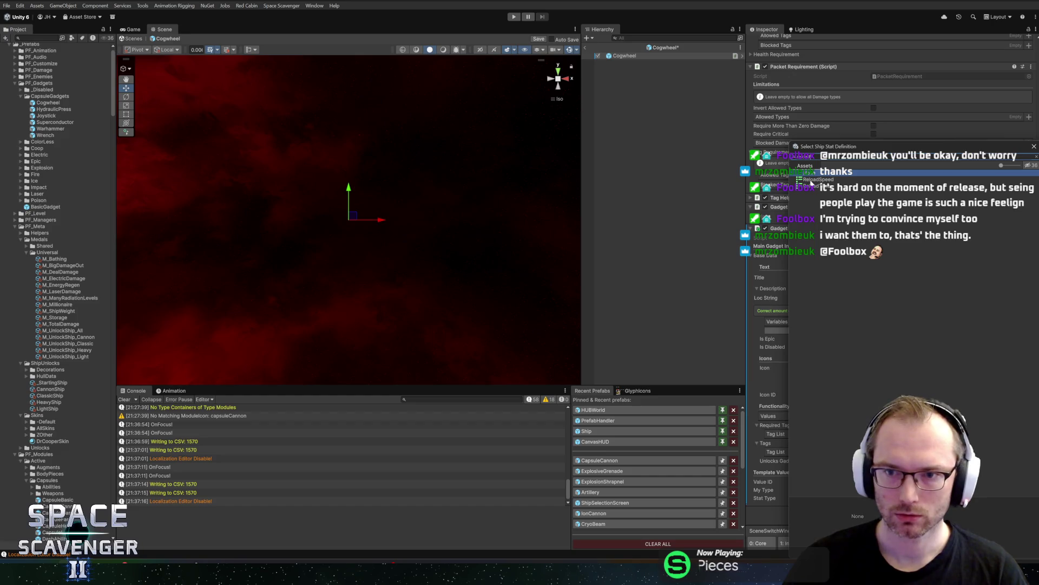
{"action": "double_click", "coordinate": [810, 181]}
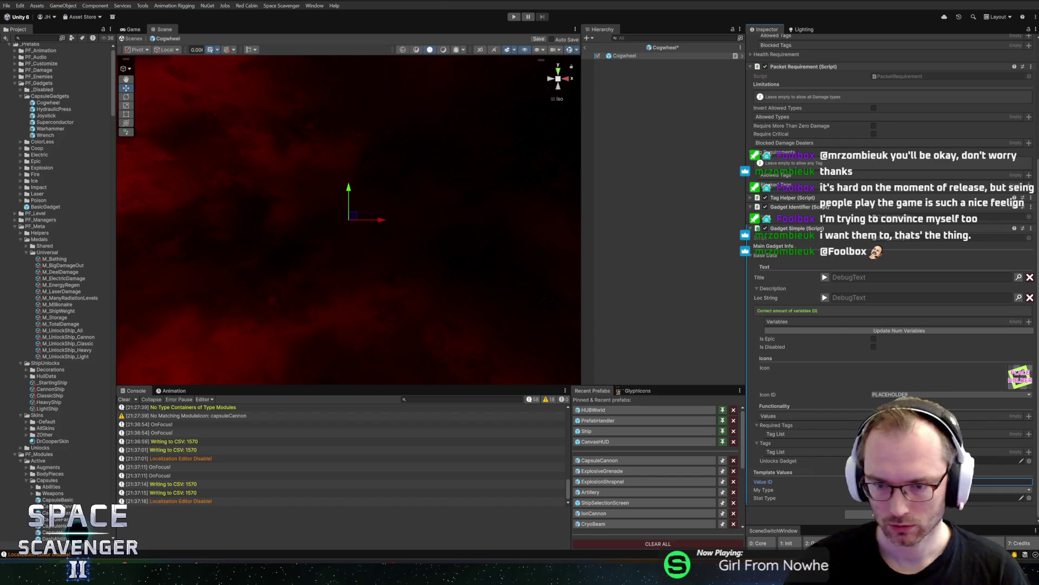
Step: Add a Functionality value entry reloadSpeed with Flat 0 and Mult 0.6
{"action": "left_click", "coordinate": [1028, 415]}
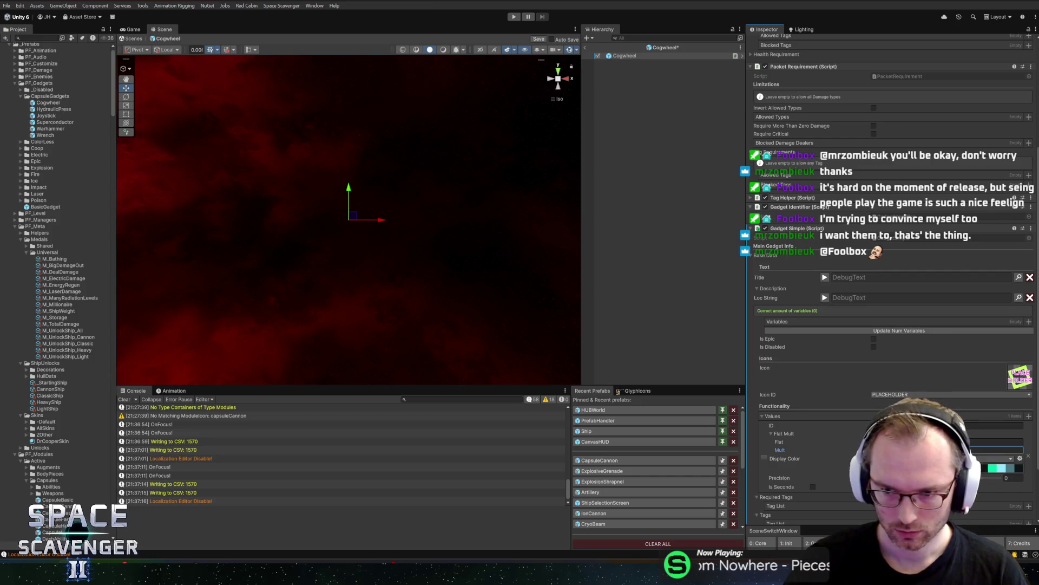
{"action": "scroll", "coordinate": [893, 270], "scroll_direction": "down", "scroll_amount": 3}
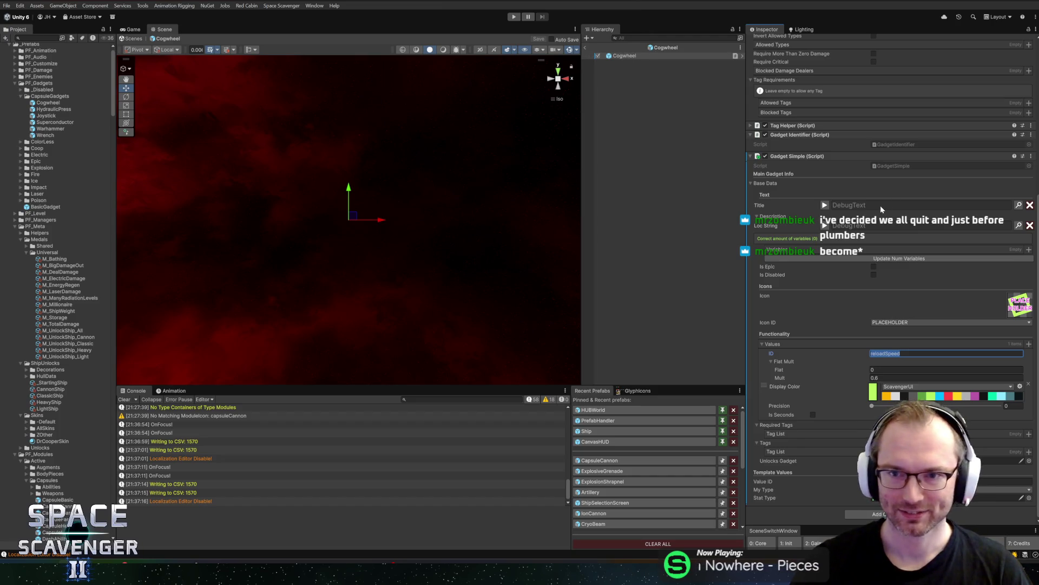
{"action": "scroll", "coordinate": [834, 192], "scroll_direction": "up", "scroll_amount": 4}
{"action": "scroll", "coordinate": [823, 190], "scroll_direction": "up", "scroll_amount": 4}
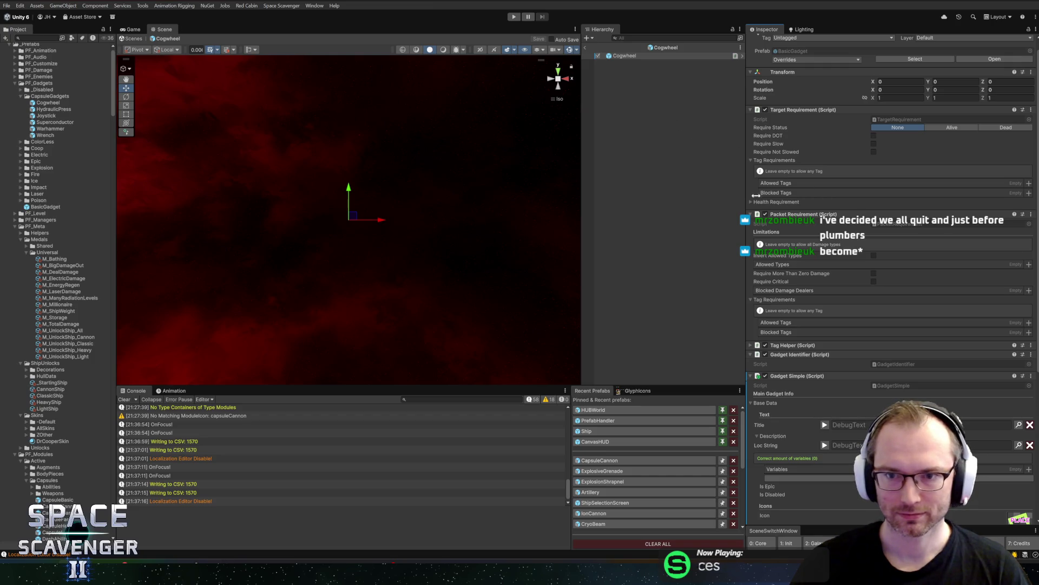
Step: Collapse Tag Requirements and open CapsuleCannon from the CannonShip unlock definition's Capsule field
{"action": "left_click", "coordinate": [752, 160]}
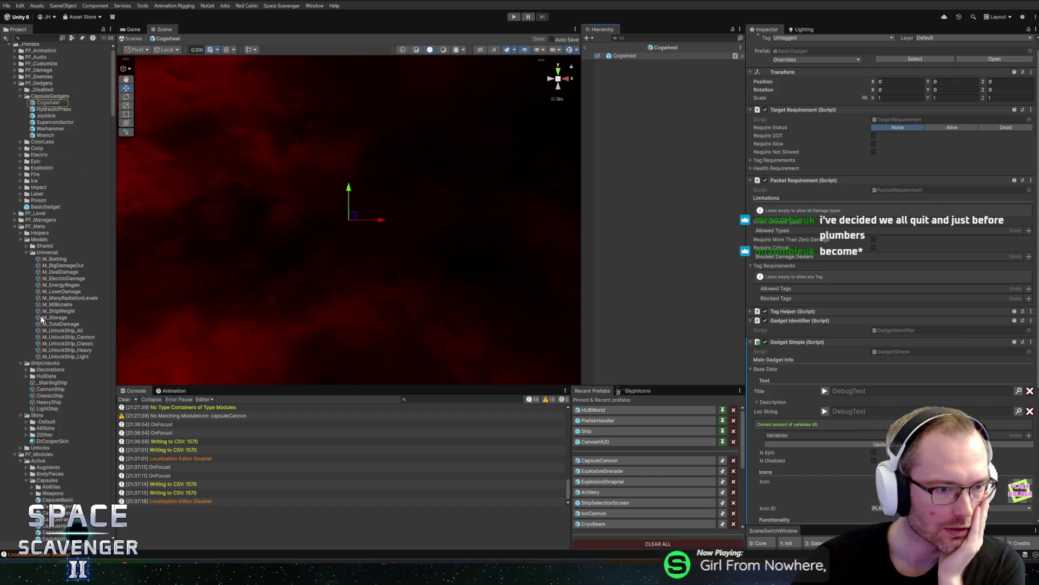
{"action": "scroll", "coordinate": [42, 320], "scroll_direction": "down", "scroll_amount": 3}
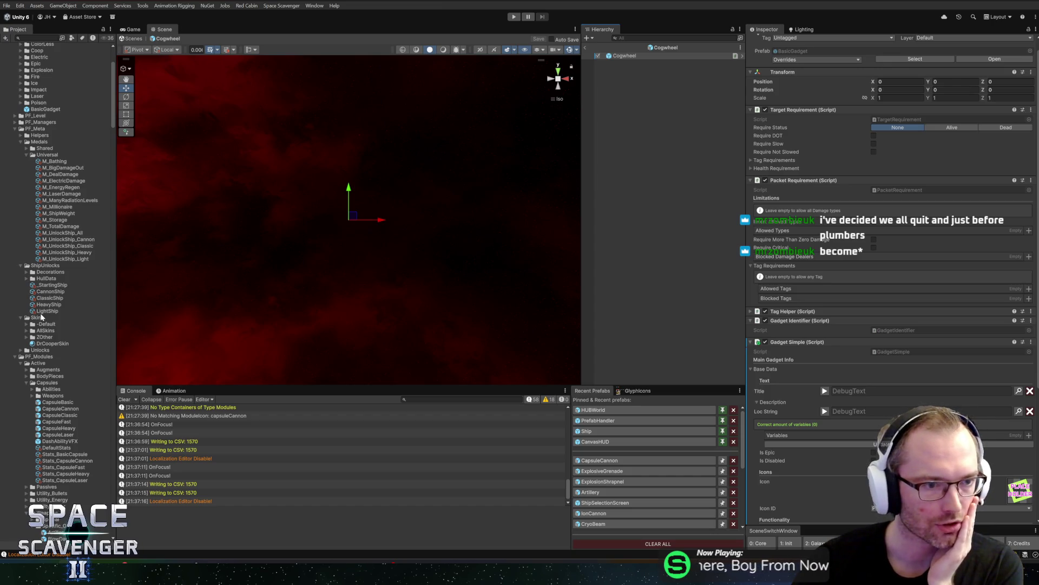
{"action": "left_click", "coordinate": [49, 293]}
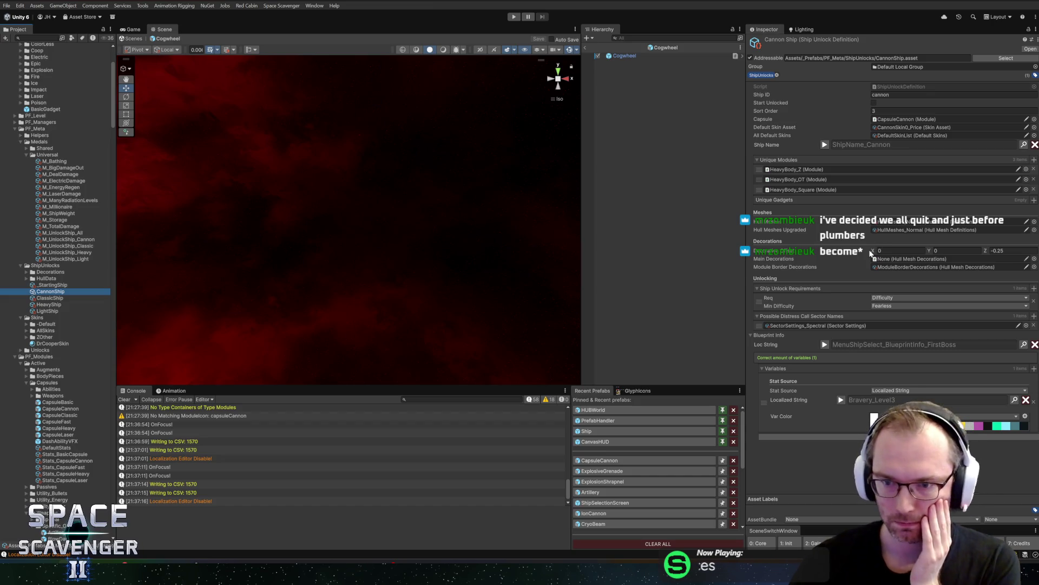
{"action": "left_click", "coordinate": [901, 119]}
{"action": "double_click", "coordinate": [901, 119]}
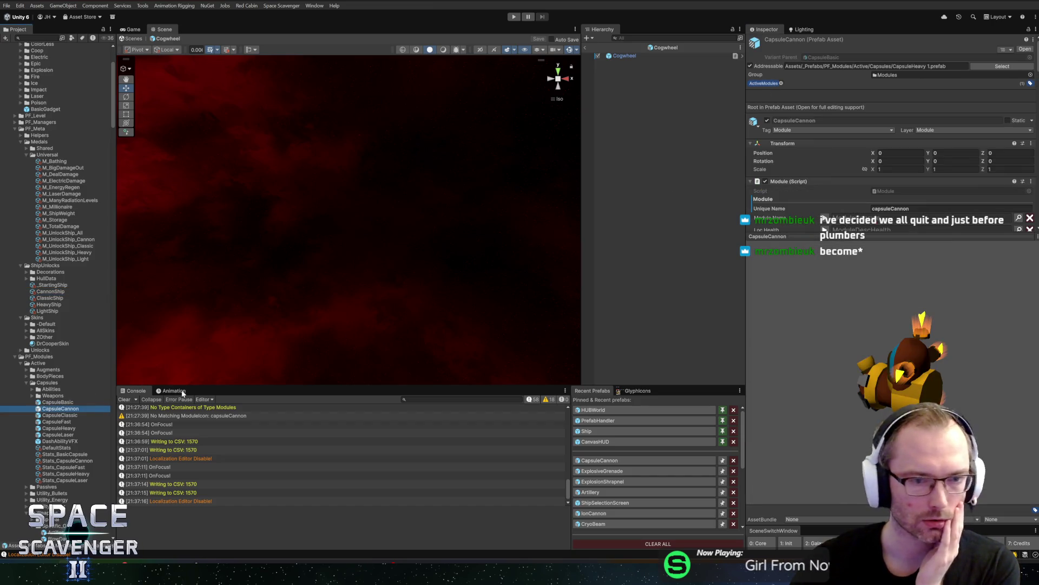
Step: Rotate the CapsuleCannon preview model and scroll down to its Starting Gadgets list
{"action": "left_click_drag", "start_coordinate": [884, 237], "coordinate": [884, 183]}
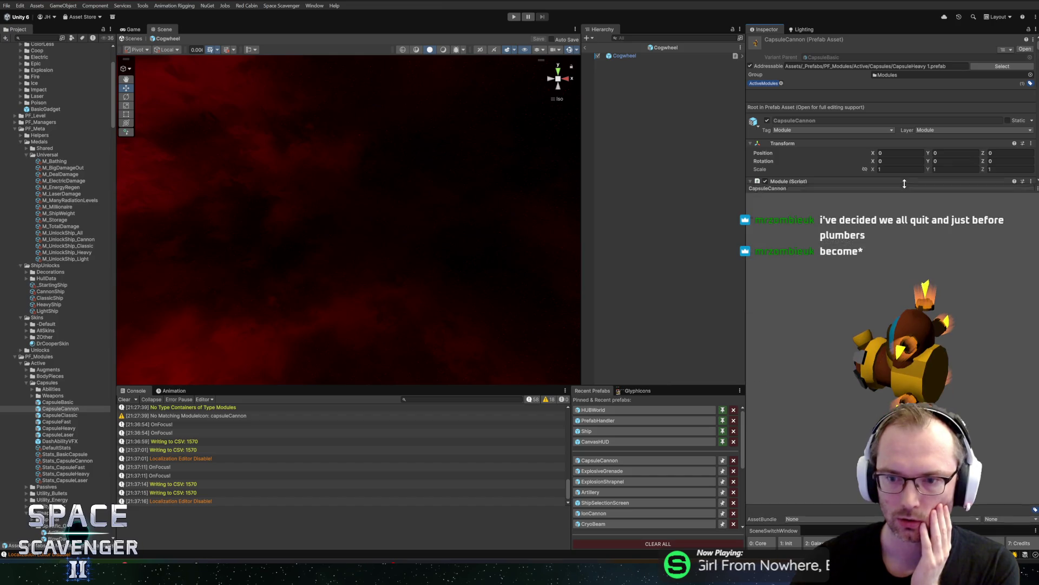
{"action": "mouse_move", "coordinate": [980, 323]}
{"action": "left_mouse_down"}
{"action": "mouse_move", "coordinate": [841, 346]}
{"action": "mouse_move", "coordinate": [960, 330]}
{"action": "mouse_move", "coordinate": [825, 383]}
{"action": "mouse_move", "coordinate": [873, 344]}
{"action": "mouse_move", "coordinate": [960, 317]}
{"action": "mouse_move", "coordinate": [949, 306]}
{"action": "mouse_move", "coordinate": [904, 313]}
{"action": "mouse_move", "coordinate": [947, 379]}
{"action": "mouse_move", "coordinate": [960, 336]}
{"action": "mouse_move", "coordinate": [838, 341]}
{"action": "mouse_move", "coordinate": [944, 338]}
{"action": "mouse_move", "coordinate": [946, 285]}
{"action": "mouse_move", "coordinate": [994, 311]}
{"action": "mouse_move", "coordinate": [999, 248]}
{"action": "mouse_move", "coordinate": [924, 205]}
{"action": "mouse_move", "coordinate": [935, 226]}
{"action": "mouse_move", "coordinate": [988, 233]}
{"action": "mouse_move", "coordinate": [826, 438]}
{"action": "left_mouse_up"}
{"action": "left_click_drag", "start_coordinate": [894, 289], "coordinate": [784, 374]}
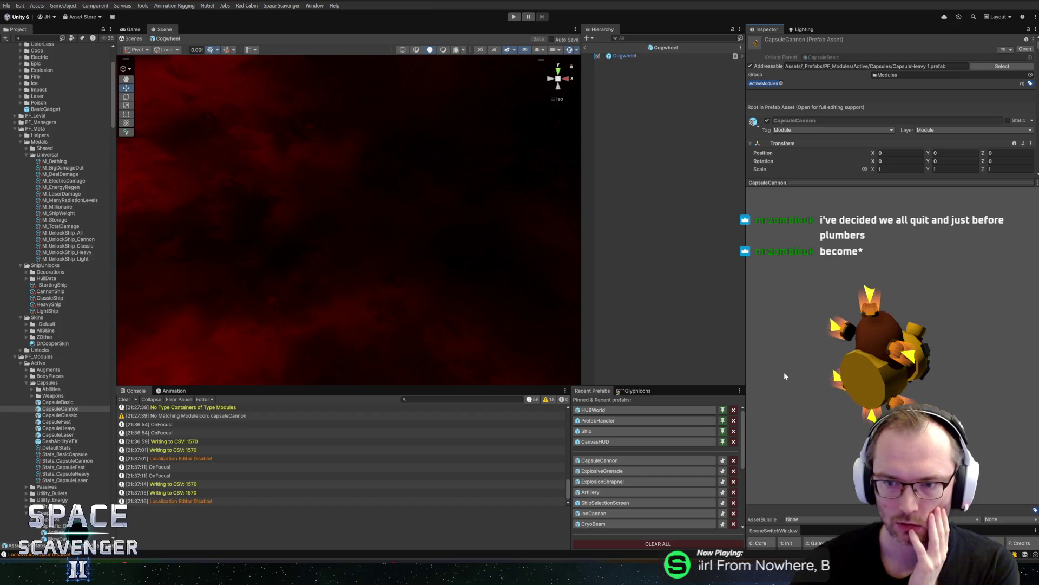
{"action": "left_click_drag", "start_coordinate": [888, 182], "coordinate": [888, 456]}
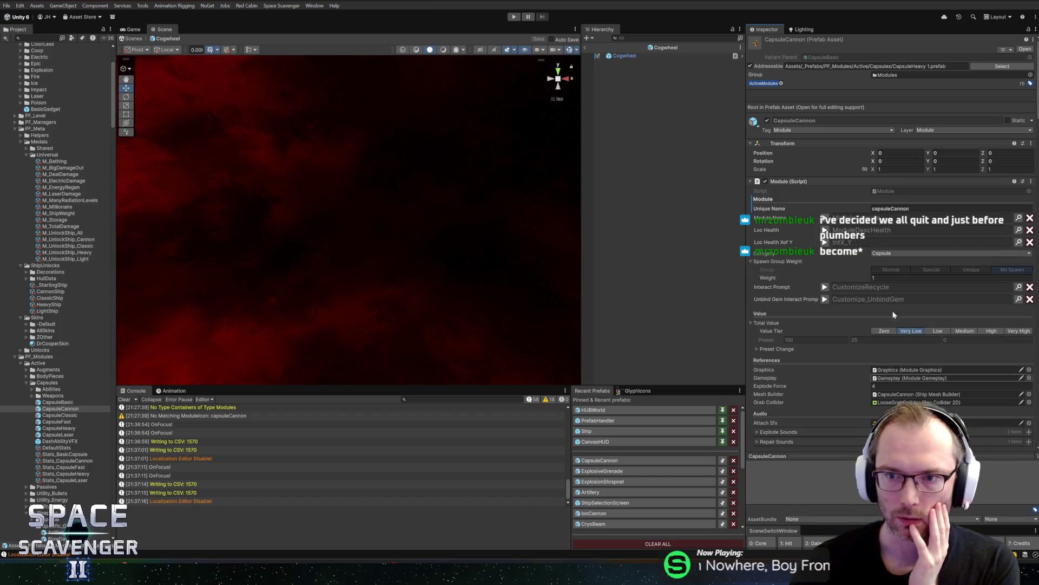
{"action": "scroll", "coordinate": [856, 378], "scroll_direction": "down", "scroll_amount": 5}
{"action": "scroll", "coordinate": [856, 379], "scroll_direction": "down", "scroll_amount": 2}
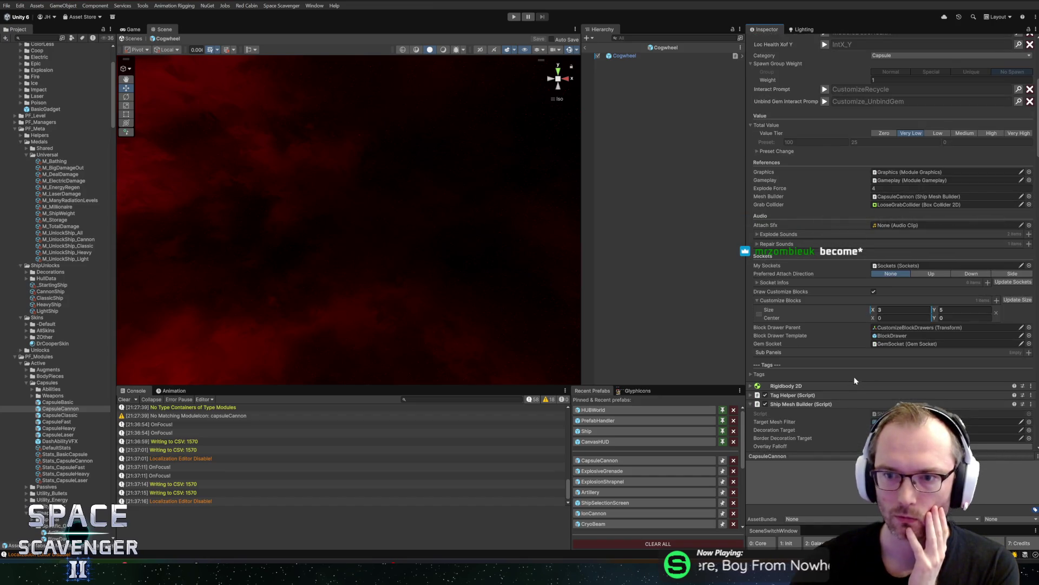
{"action": "scroll", "coordinate": [857, 368], "scroll_direction": "down", "scroll_amount": 2}
{"action": "scroll", "coordinate": [858, 366], "scroll_direction": "down", "scroll_amount": 6}
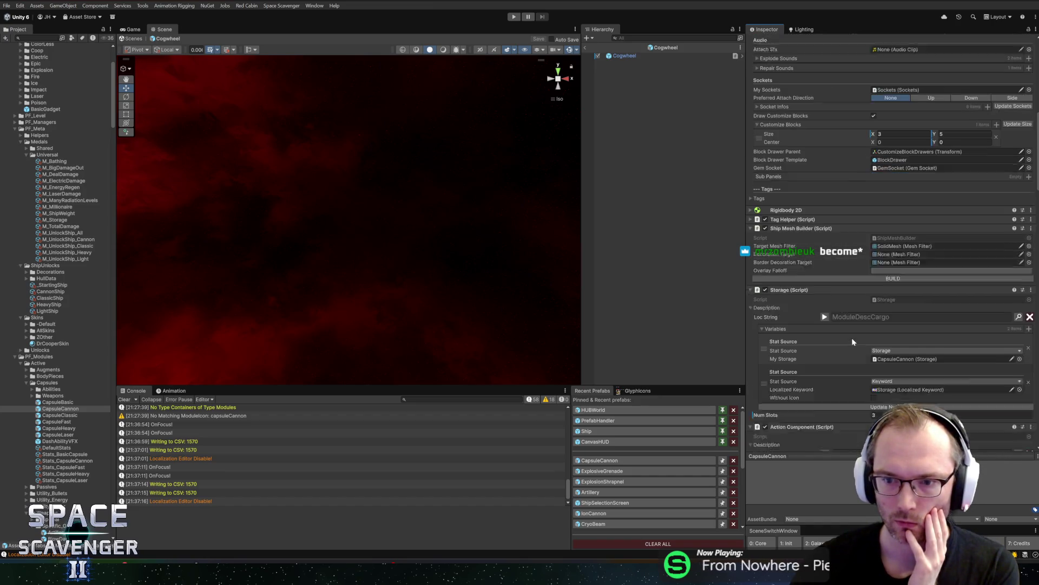
{"action": "scroll", "coordinate": [851, 342], "scroll_direction": "down", "scroll_amount": 12}
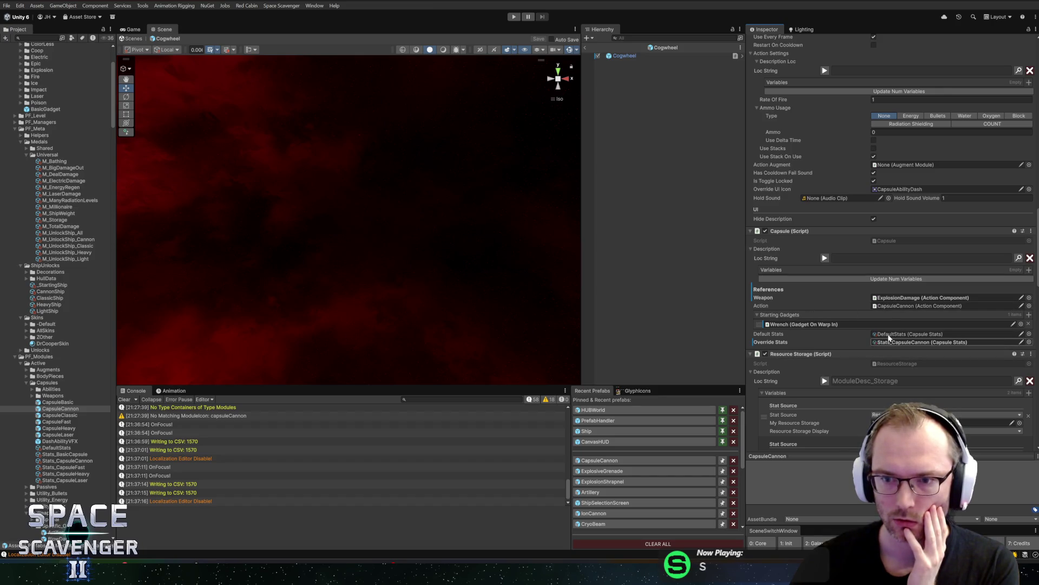
{"action": "scroll", "coordinate": [836, 333], "scroll_direction": "down", "scroll_amount": 1}
Step: Replace the Wrench starting gadget with the pasted Cogwheel, exit prefab mode and enter Play mode
{"action": "left_click", "coordinate": [803, 303]}
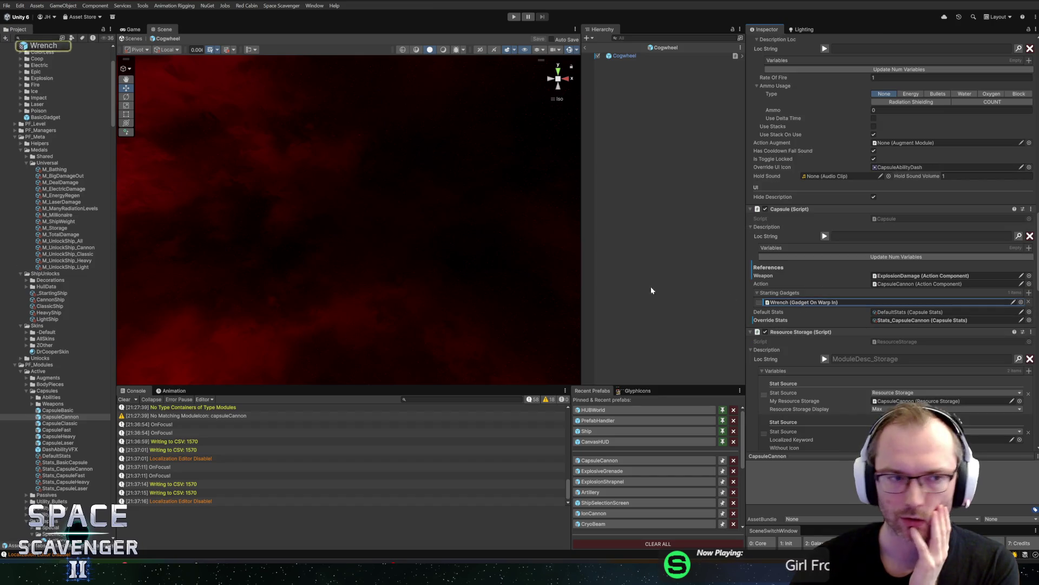
{"action": "scroll", "coordinate": [63, 181], "scroll_direction": "up", "scroll_amount": 4}
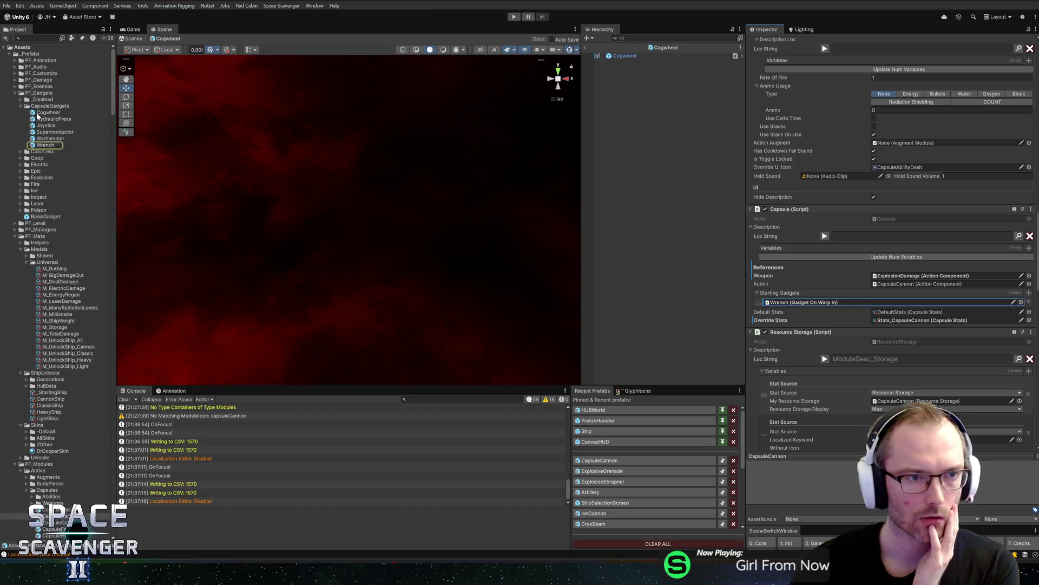
{"action": "left_click", "coordinate": [782, 304]}
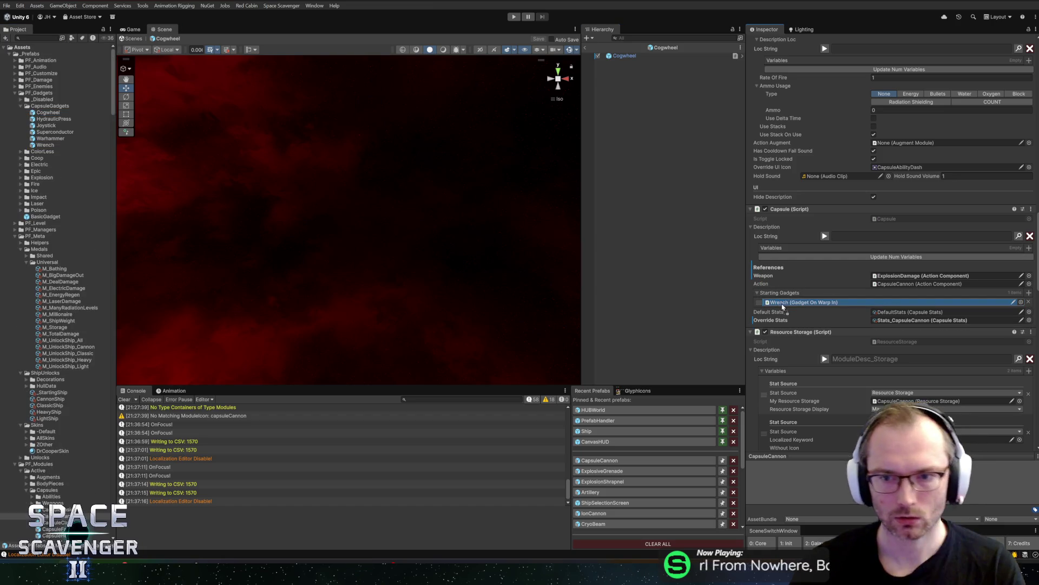
{"action": "key", "text": "ctrl+v"}
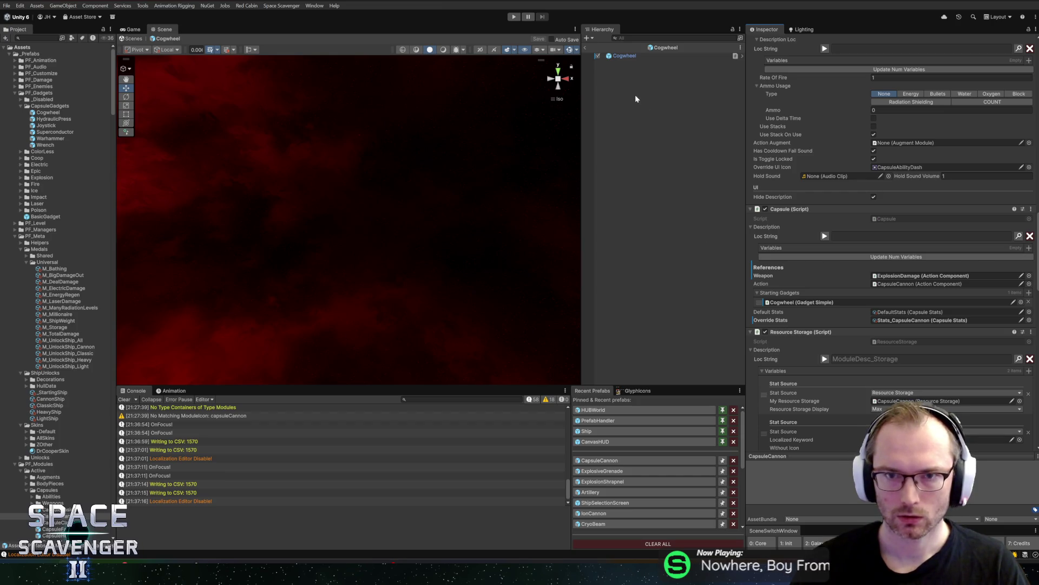
{"action": "left_click", "coordinate": [585, 49]}
{"action": "left_click", "coordinate": [514, 17]}
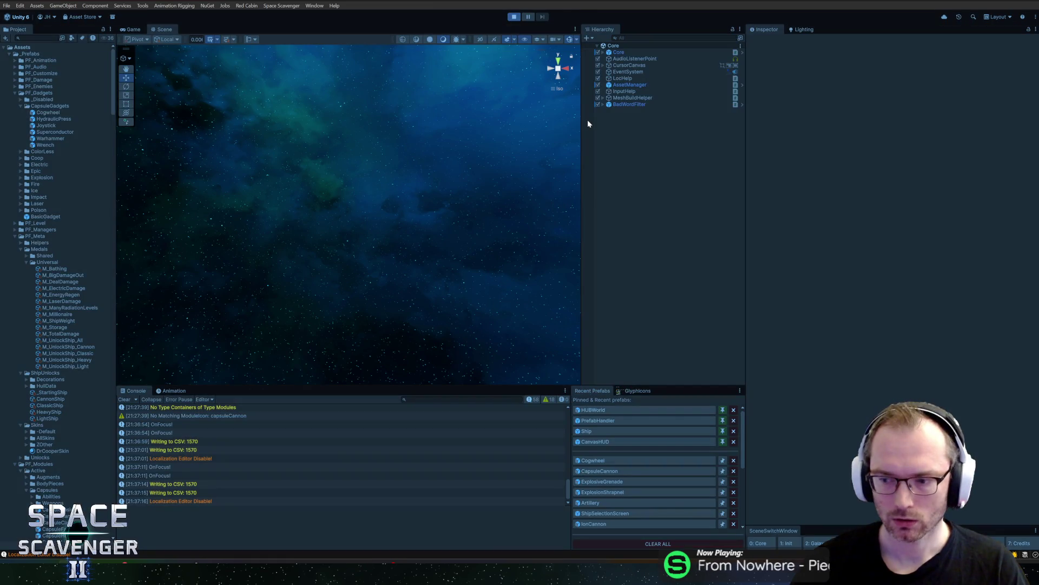
Step: Maximize the Game view and check the Resources stats showing Reload speed at 160%
{"action": "double_click", "coordinate": [130, 29]}
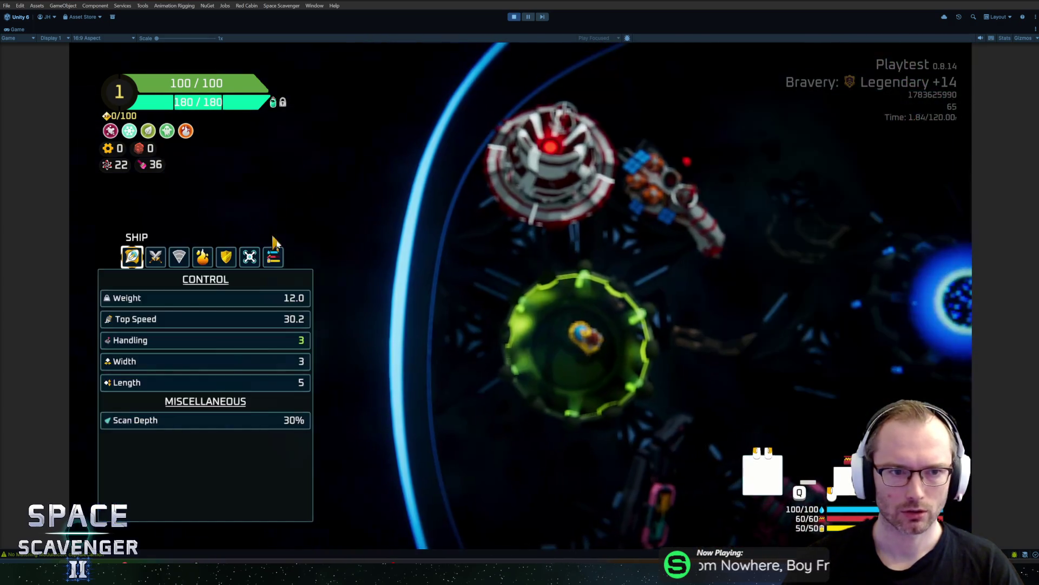
{"action": "left_click", "coordinate": [274, 258]}
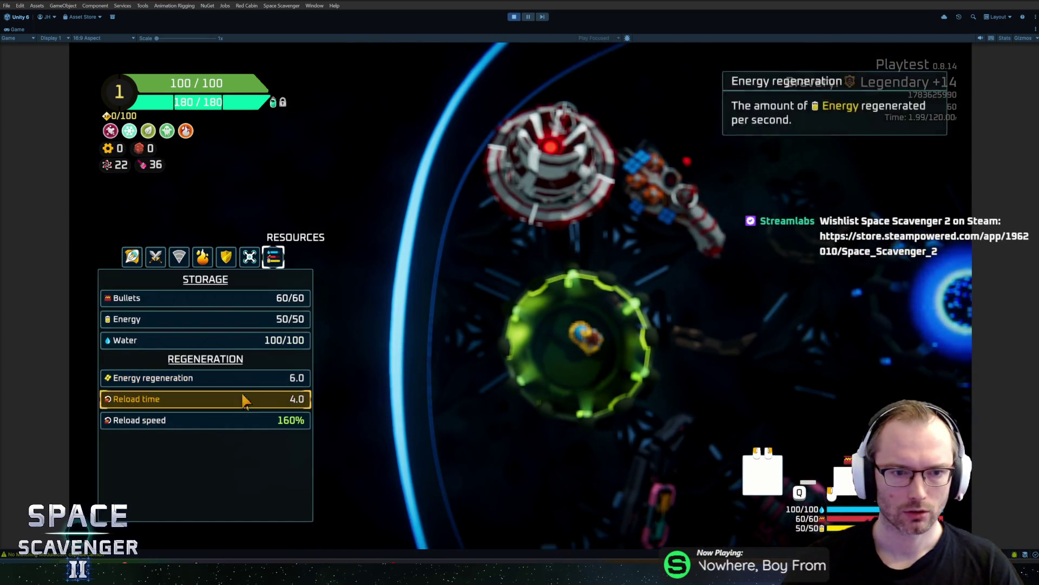
{"action": "key", "text": "super"}
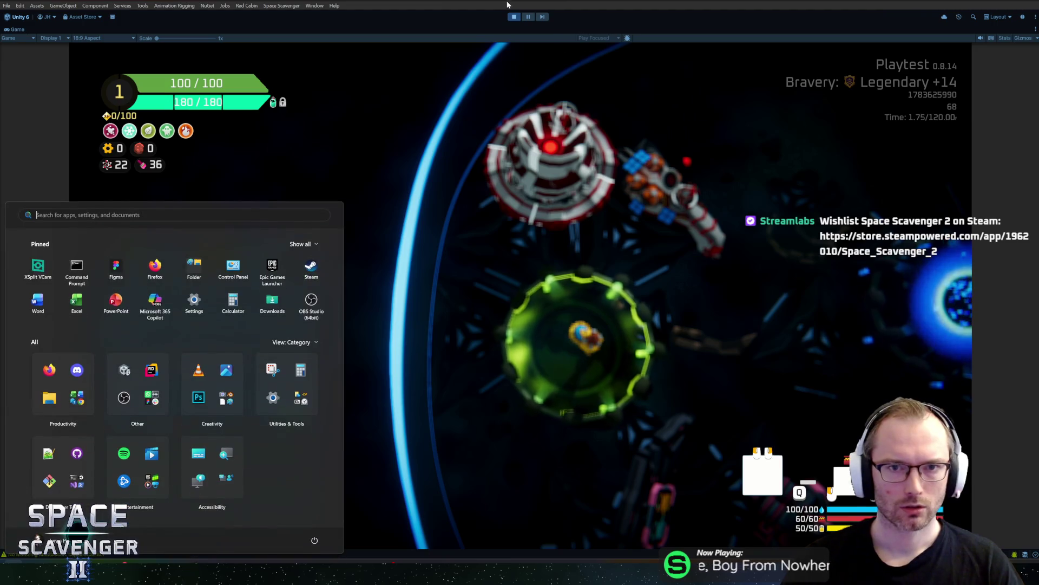
{"action": "key", "text": "super"}
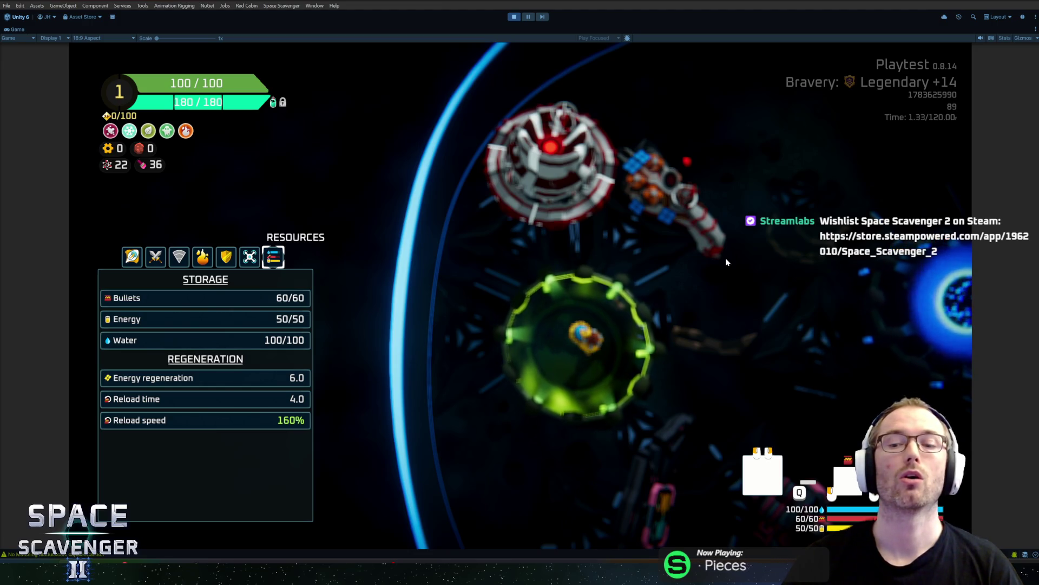
{"action": "key", "text": "Tab"}
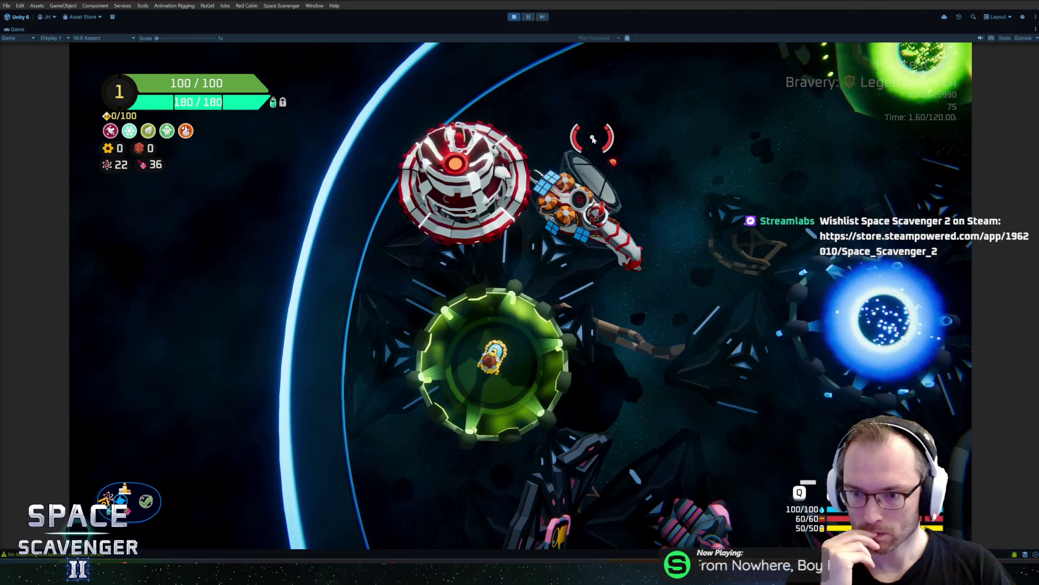
Step: Fly the ship right and down, stop the playtest and return to Figma
{"action": "key", "text": "d"}
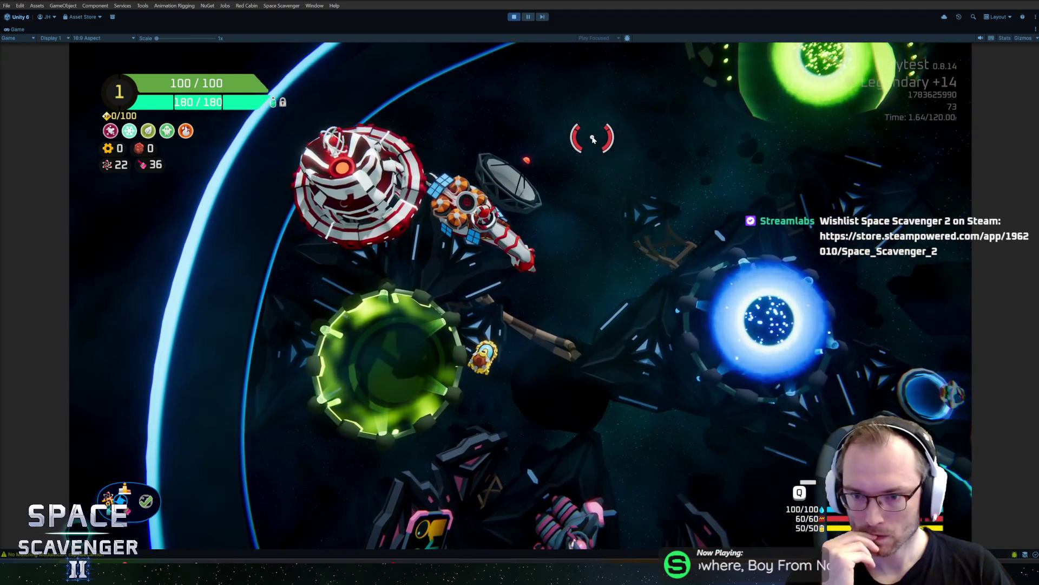
{"action": "key", "text": "s"}
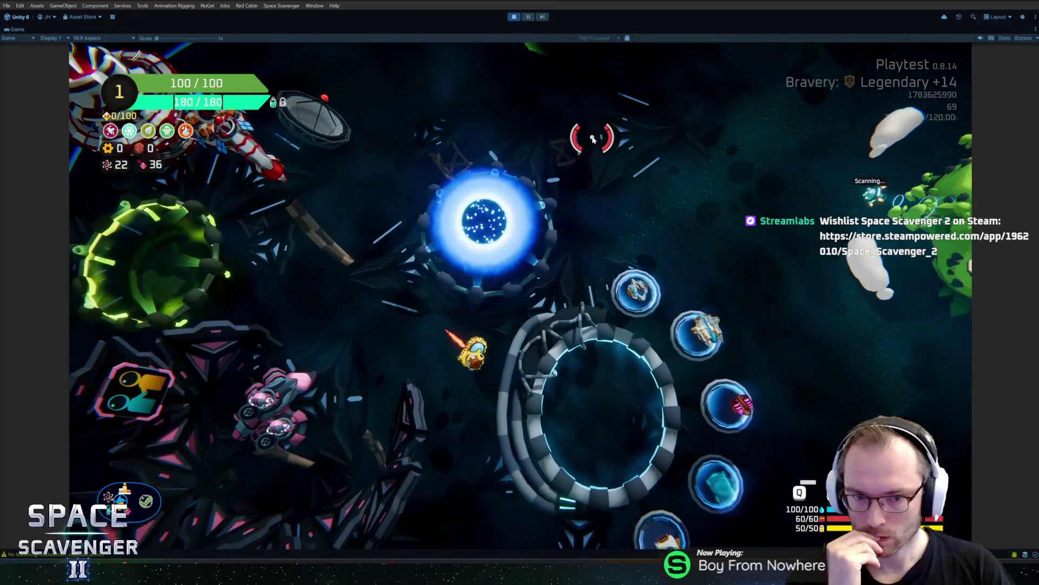
{"action": "key", "text": "s"}
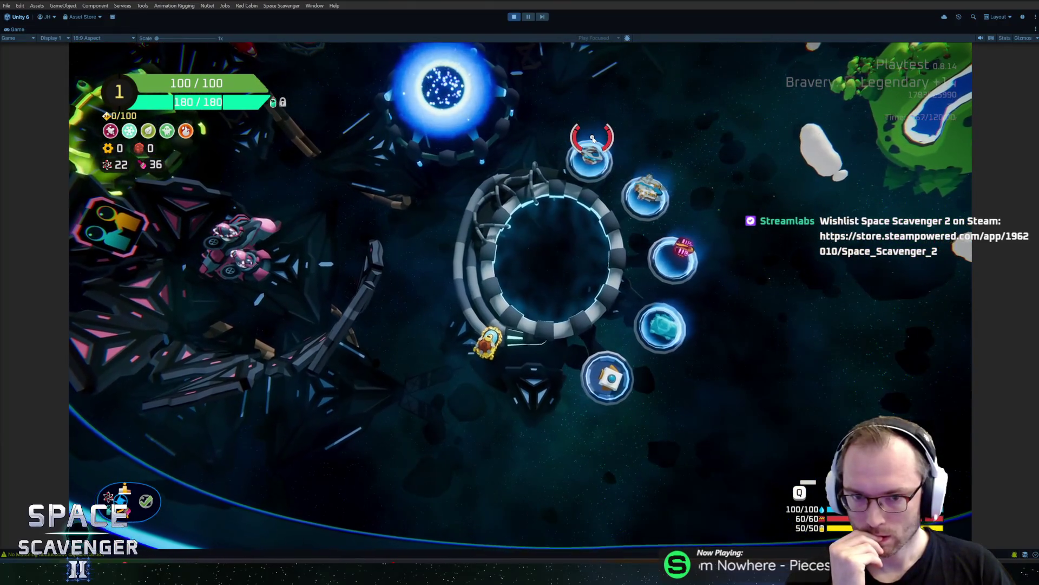
{"action": "key", "text": "ctrl+p"}
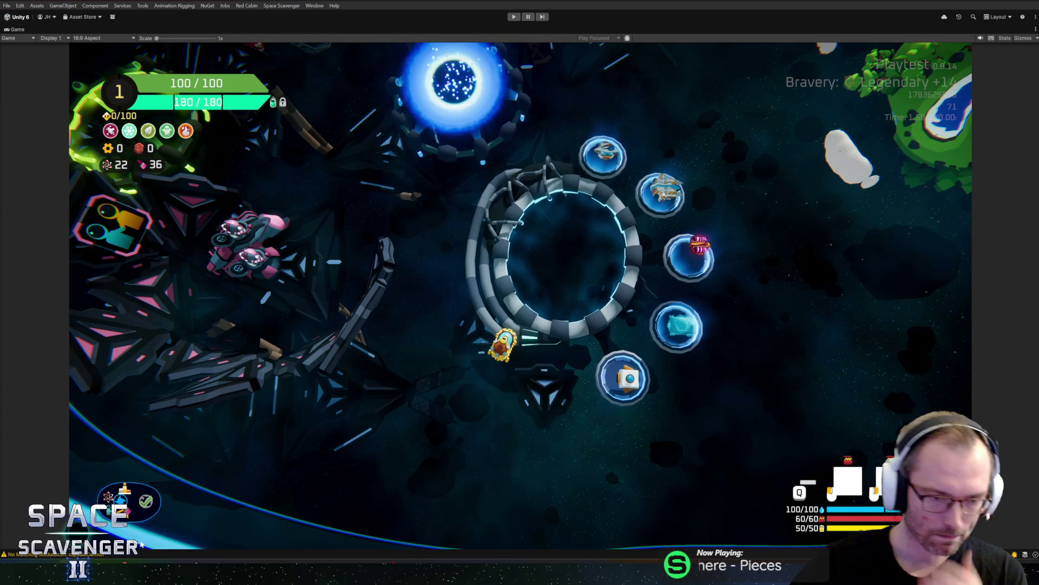
{"action": "key", "text": "alt+Tab"}
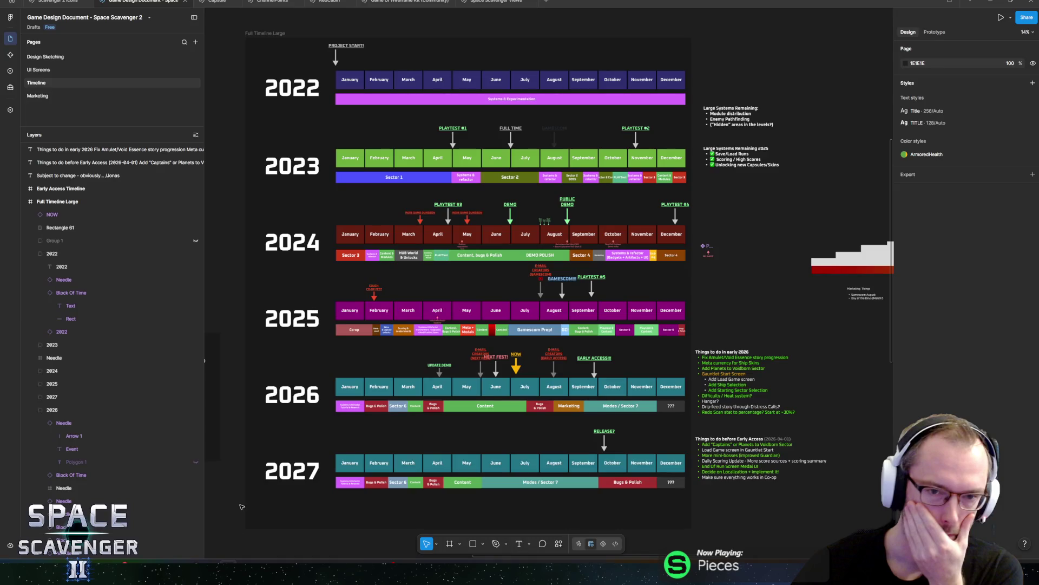
Step: In Scavenger 2 Icons, duplicate the yellow ScrapColored gear and move the copy into the glyph row
{"action": "key", "text": "ctrl+shift+Tab"}
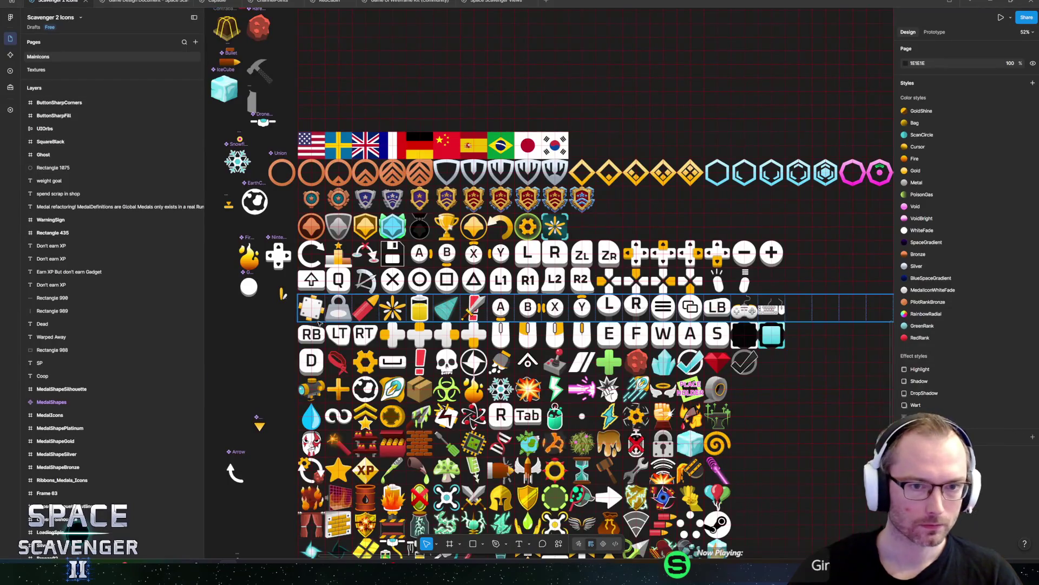
{"action": "scroll", "coordinate": [397, 273], "scroll_direction": "down", "scroll_amount": 3}
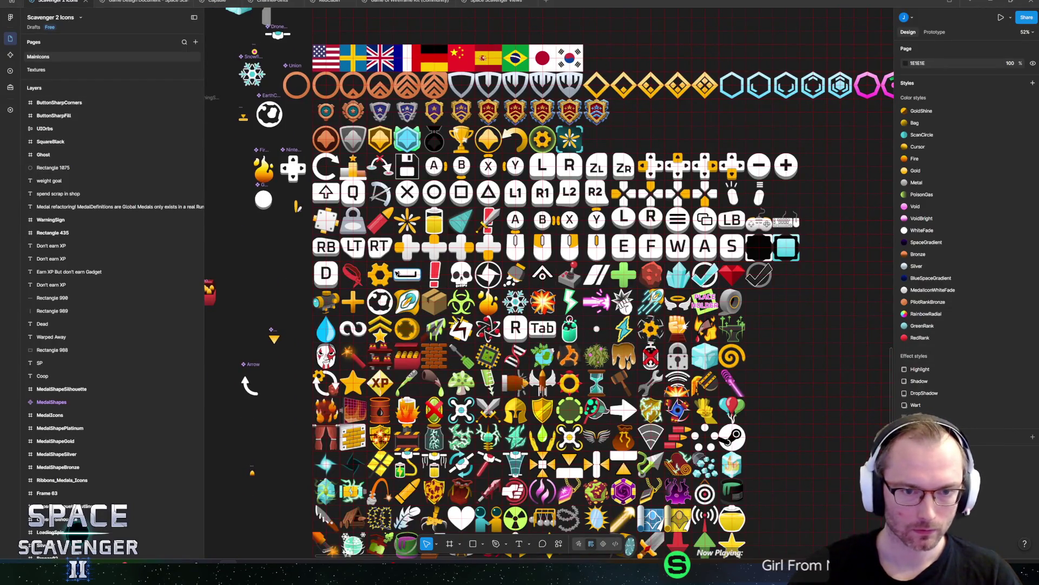
{"action": "left_click", "coordinate": [388, 268], "text": "ctrl"}
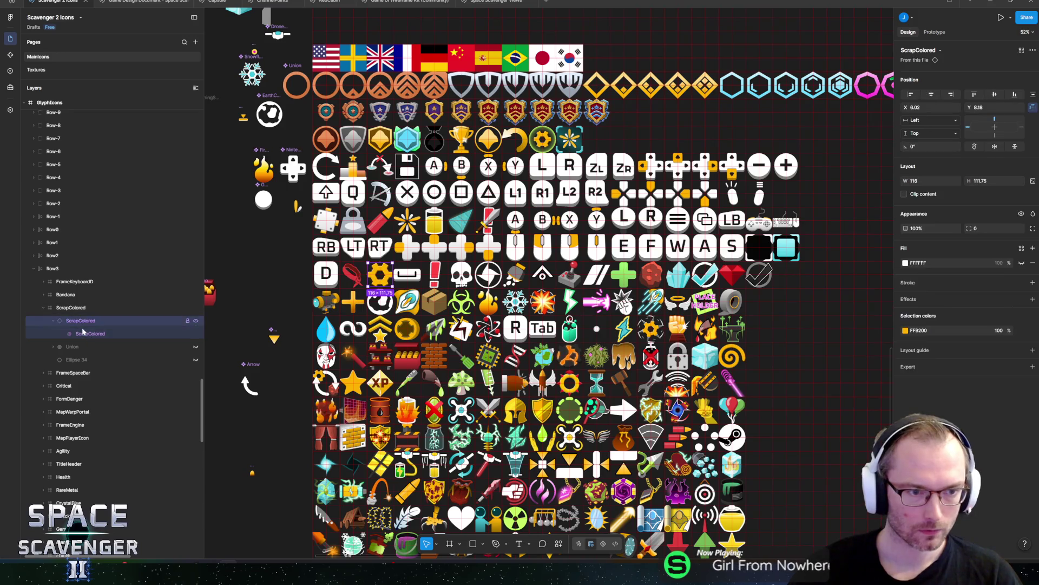
{"action": "key", "text": "ctrl+v"}
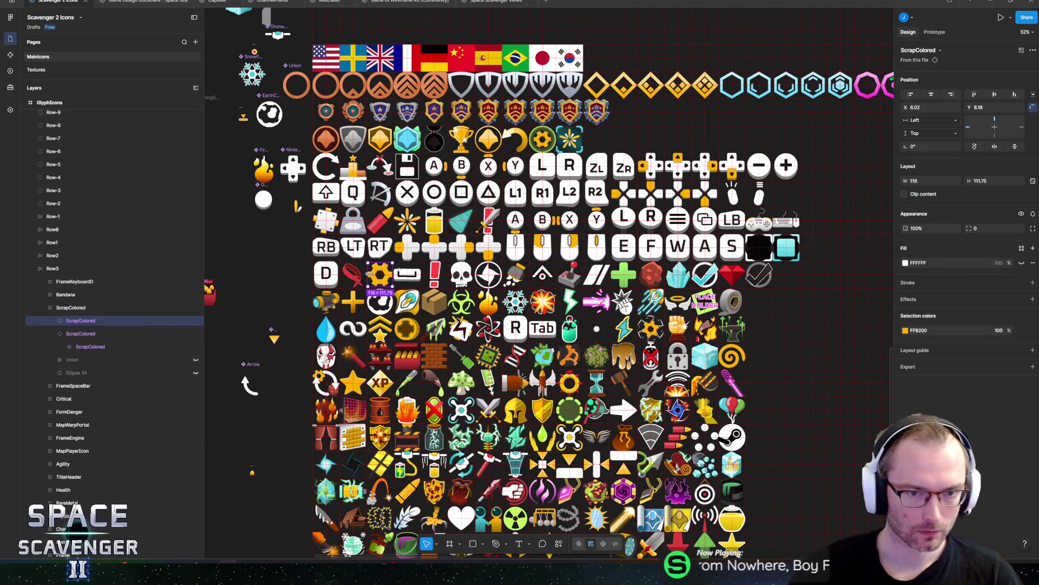
{"action": "mouse_move", "coordinate": [379, 275]}
{"action": "left_mouse_down"}
{"action": "mouse_move", "coordinate": [411, 162]}
{"action": "mouse_move", "coordinate": [546, 16]}
{"action": "mouse_move", "coordinate": [729, 110]}
{"action": "left_mouse_up"}
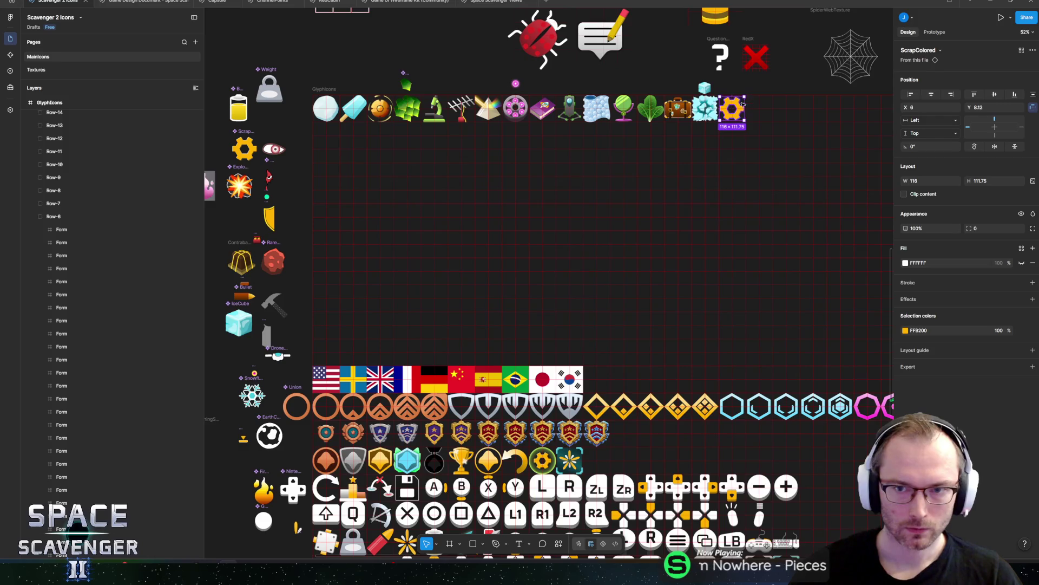
{"action": "key", "text": "shift+2"}
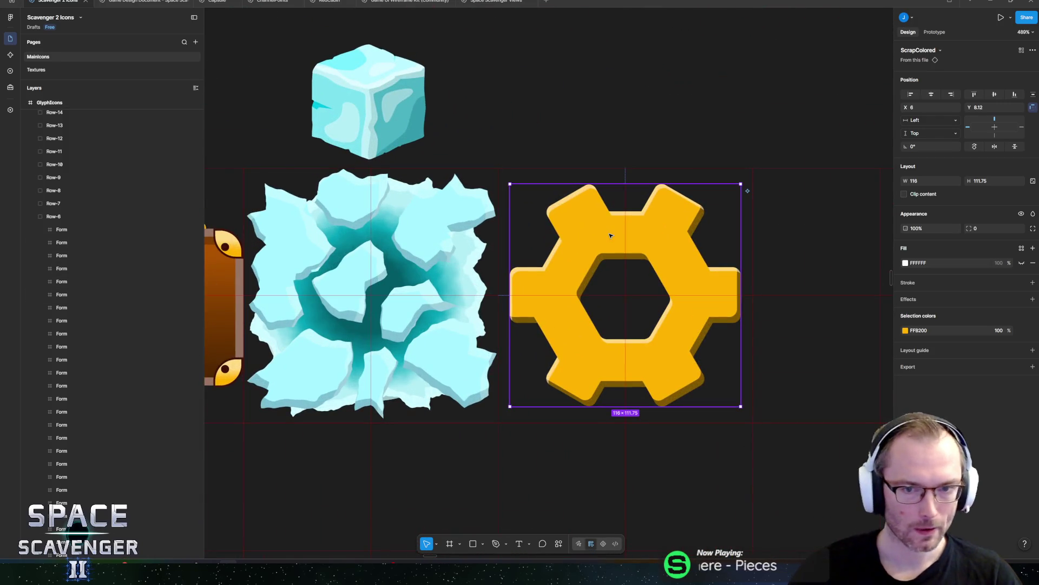
Step: Rename the copy's 128×128 parent frame to Cogwheel and hide its ScrapColored gear layer
{"action": "scroll", "coordinate": [105, 293], "scroll_direction": "up", "scroll_amount": 7}
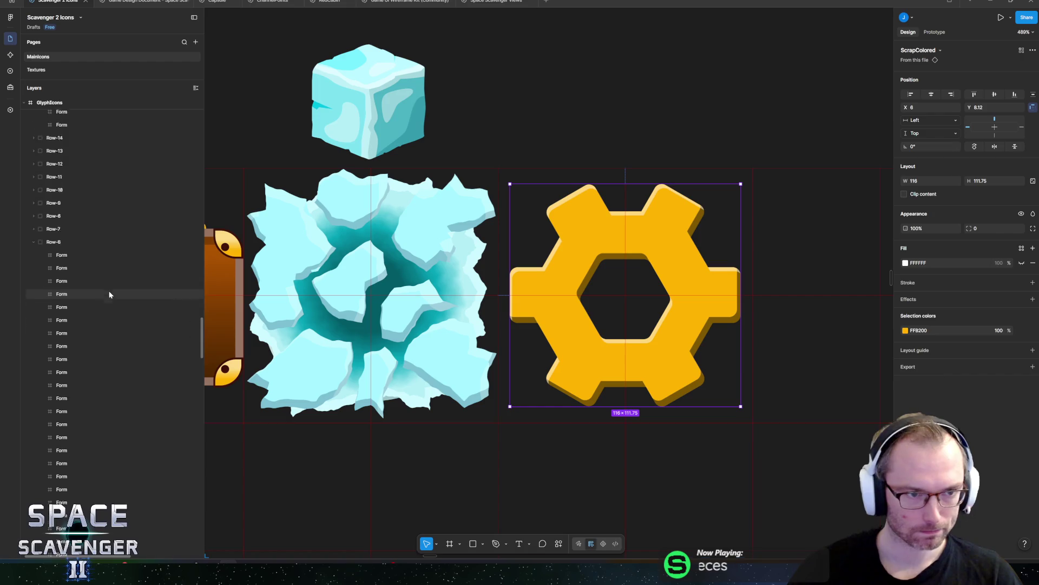
{"action": "scroll", "coordinate": [109, 294], "scroll_direction": "up", "scroll_amount": 5}
{"action": "scroll", "coordinate": [111, 292], "scroll_direction": "down", "scroll_amount": 4}
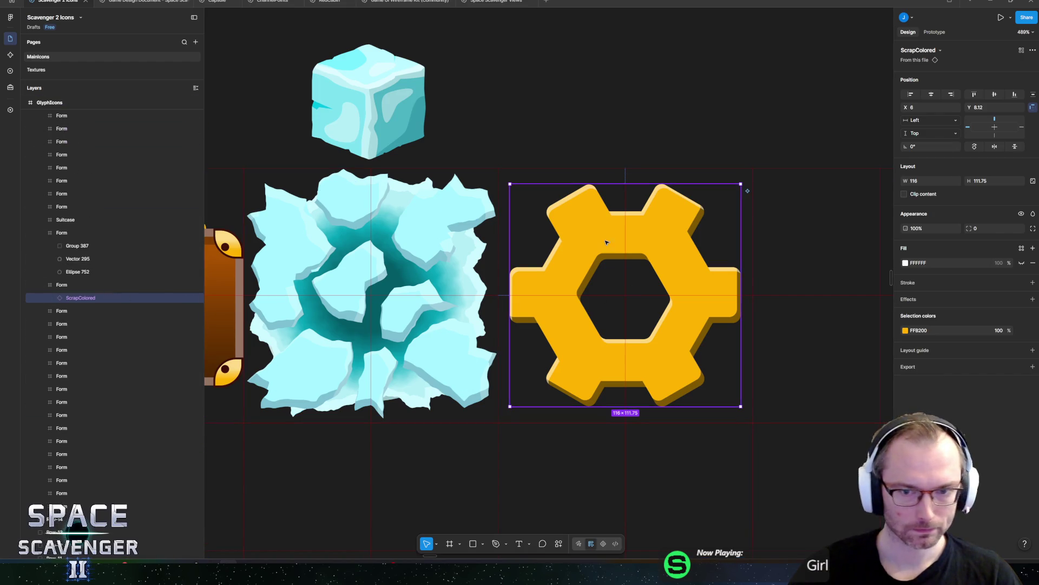
{"action": "double_click", "coordinate": [71, 284]}
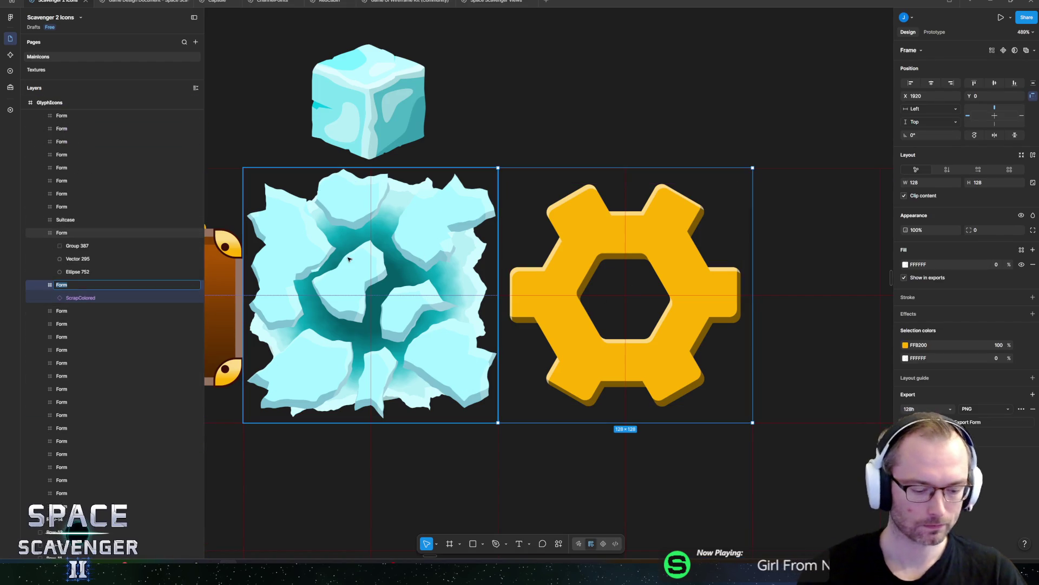
{"action": "type", "text": "Cogwheel"}
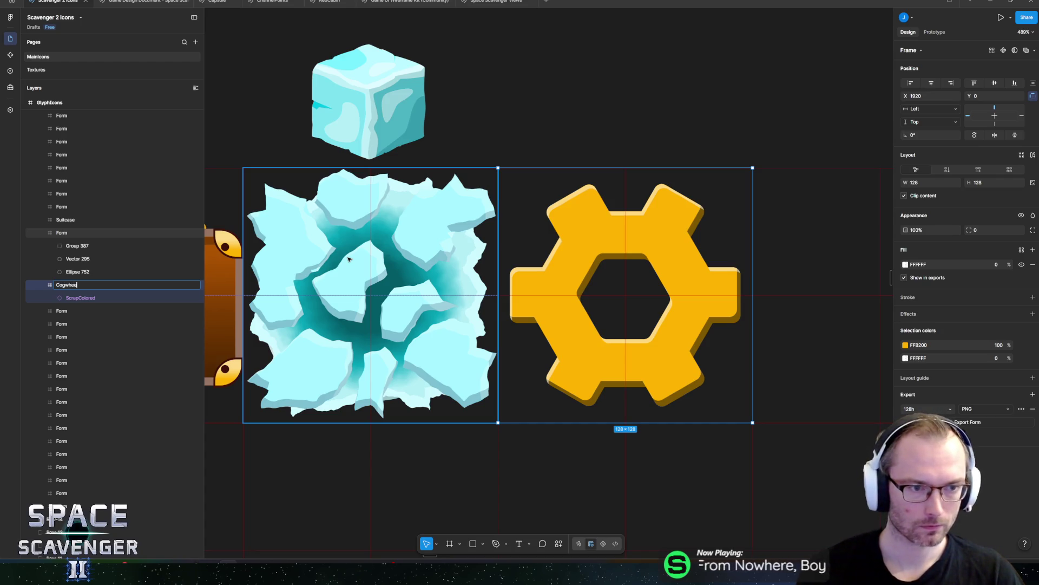
{"action": "key", "text": "Return"}
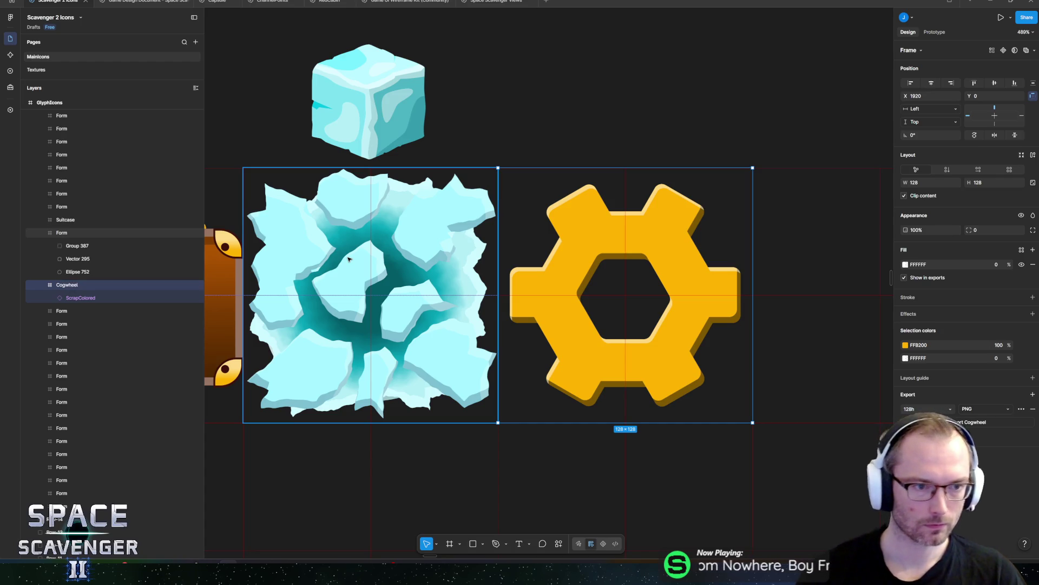
{"action": "scroll", "coordinate": [538, 225], "scroll_direction": "right", "scroll_amount": 3}
{"action": "scroll", "coordinate": [541, 222], "scroll_direction": "right", "scroll_amount": 1}
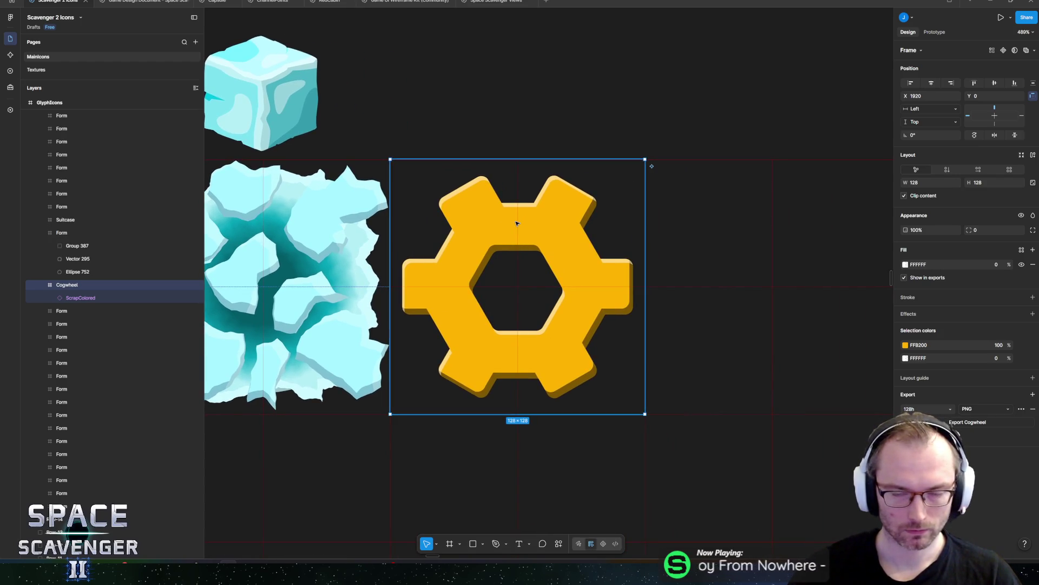
{"action": "left_click", "coordinate": [195, 298]}
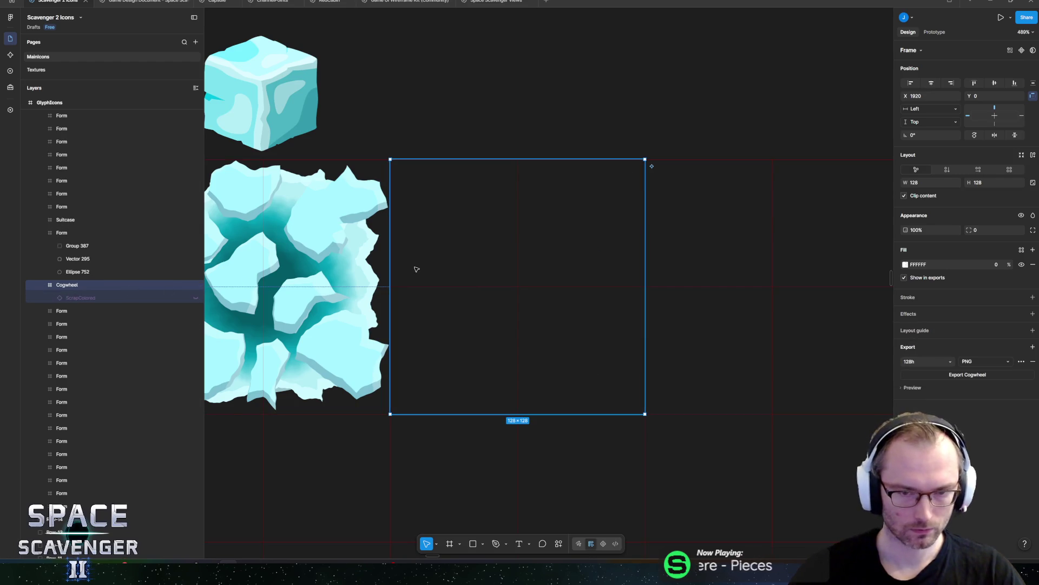
Step: Draw a 72.76×72.76 circle, trim it to a half ring (sweep -50%, ratio 64.2%) and centre it
{"action": "key", "text": "o"}
{"action": "left_click_drag", "start_coordinate": [431, 243], "coordinate": [572, 370]}
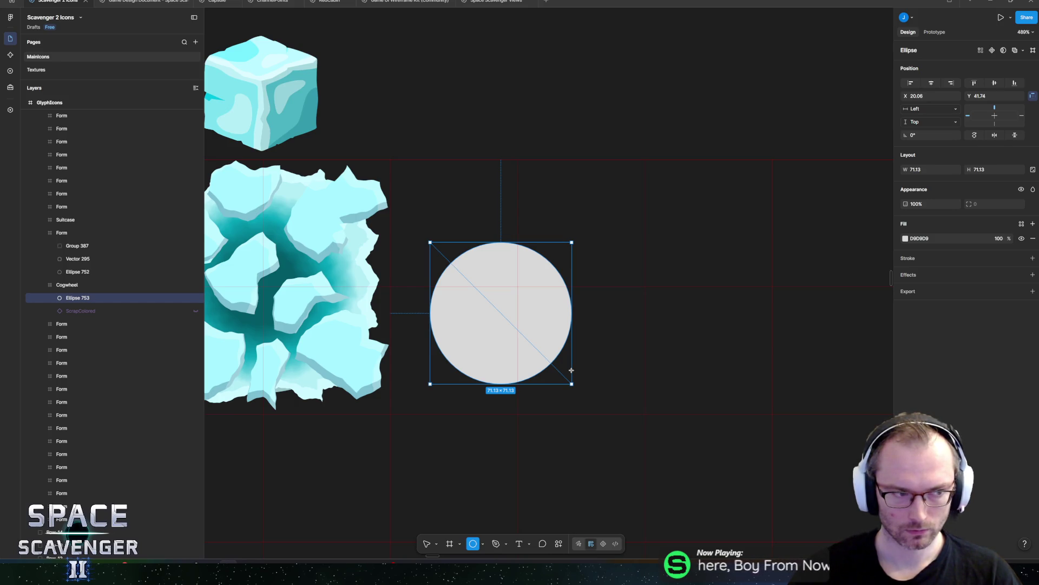
{"action": "left_click_drag", "start_coordinate": [571, 371], "coordinate": [575, 373]}
{"action": "mouse_move", "coordinate": [575, 314]}
{"action": "left_mouse_down"}
{"action": "mouse_move", "coordinate": [516, 352]}
{"action": "mouse_move", "coordinate": [442, 315]}
{"action": "left_mouse_up"}
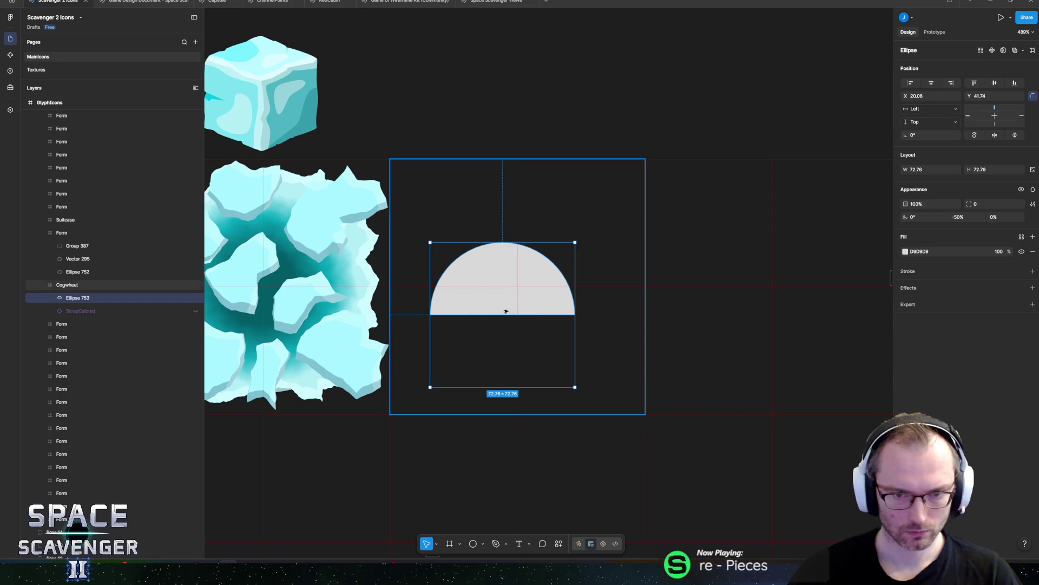
{"action": "mouse_move", "coordinate": [507, 318]}
{"action": "left_mouse_down"}
{"action": "mouse_move", "coordinate": [503, 295]}
{"action": "mouse_move", "coordinate": [522, 300]}
{"action": "mouse_move", "coordinate": [516, 241]}
{"action": "left_mouse_up"}
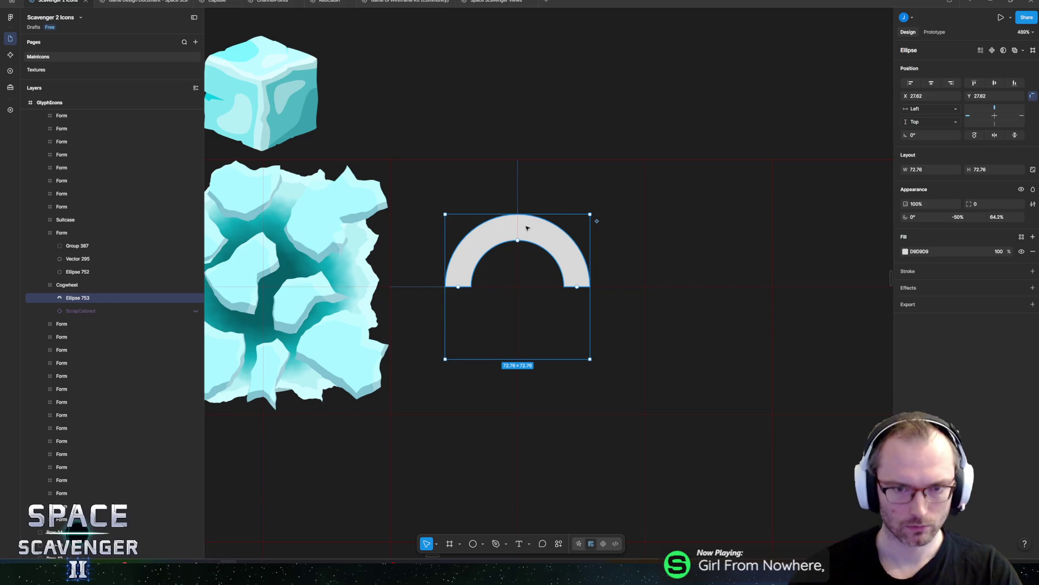
{"action": "double_click", "coordinate": [527, 228]}
{"action": "key", "text": "Escape"}
{"action": "right_click", "coordinate": [526, 228]}
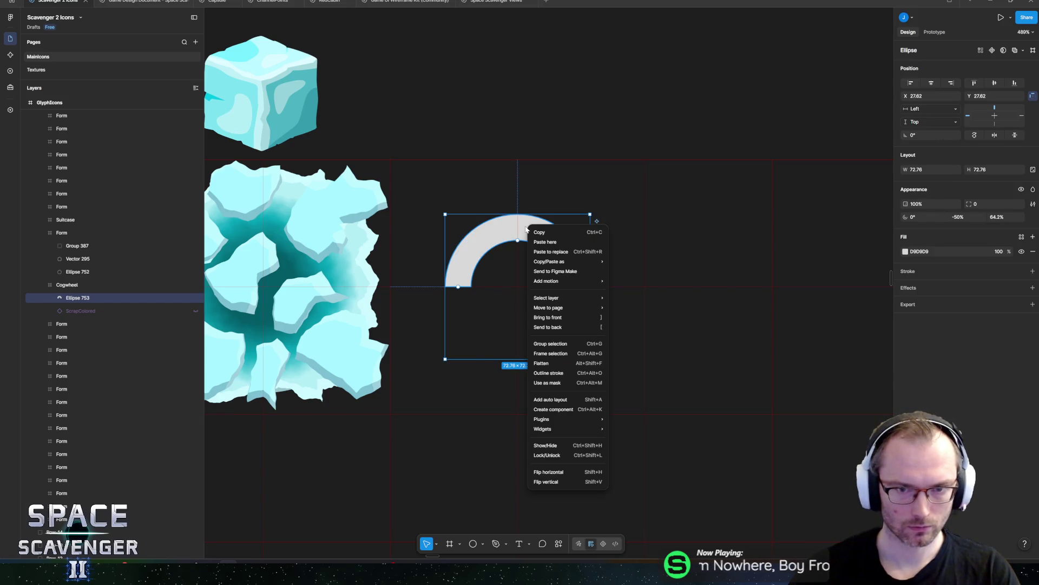
{"action": "key", "text": "Escape"}
{"action": "scroll", "coordinate": [496, 184], "scroll_direction": "up", "scroll_amount": 3}
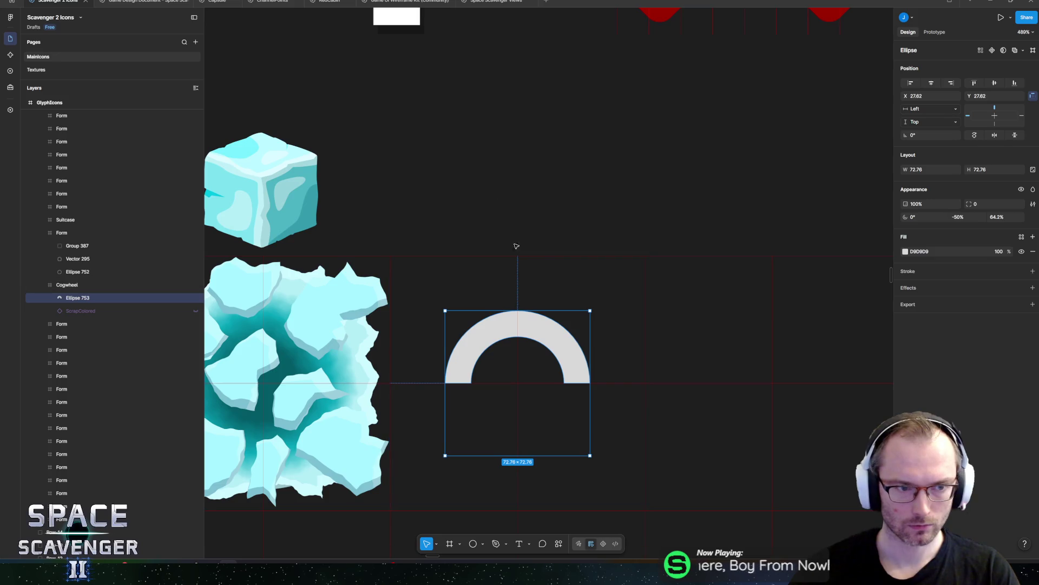
Step: Add points along the arc's top edge and pull the middle one up into a pointed tooth
{"action": "scroll", "coordinate": [531, 288], "scroll_direction": "up", "scroll_amount": 5}
{"action": "double_click", "coordinate": [512, 295]}
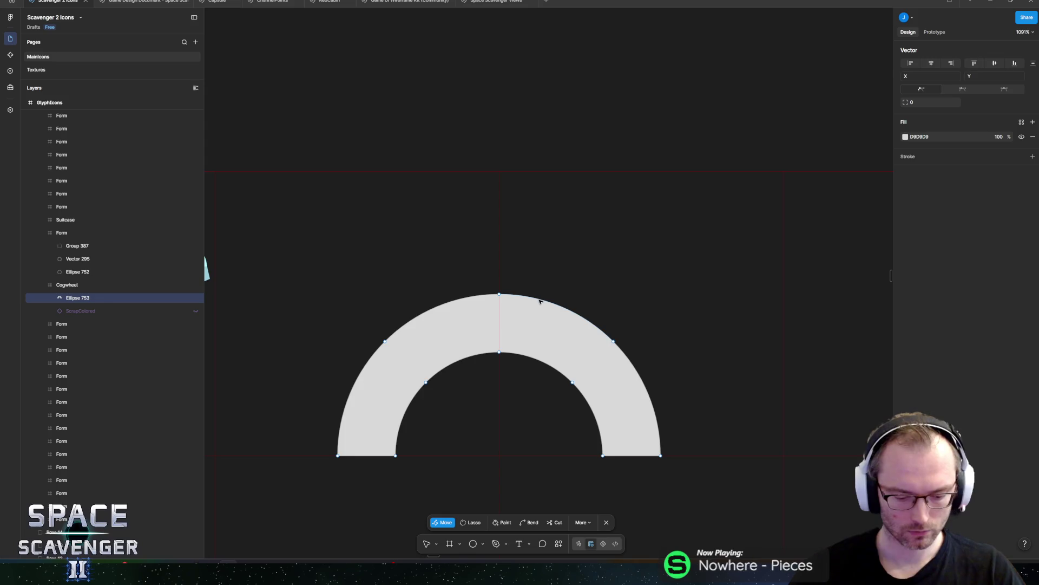
{"action": "key", "text": "p"}
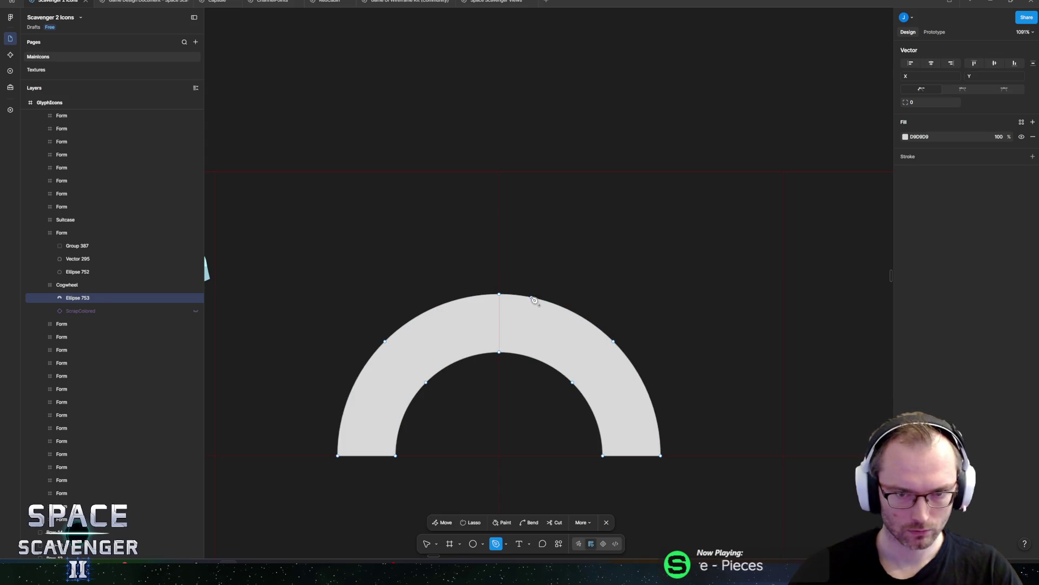
{"action": "left_click", "coordinate": [531, 297]}
{"action": "key", "text": "v"}
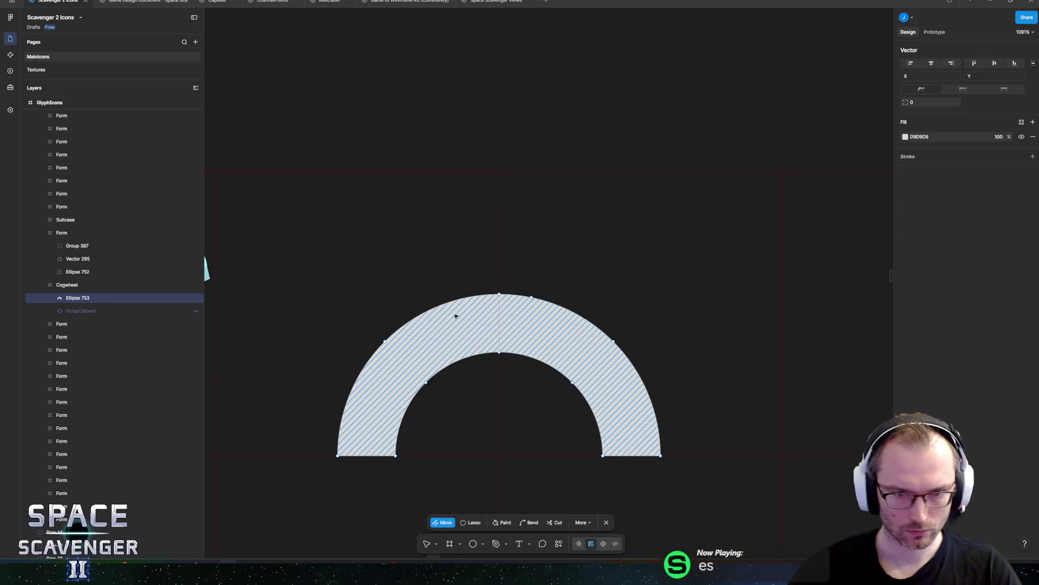
{"action": "key", "text": "p"}
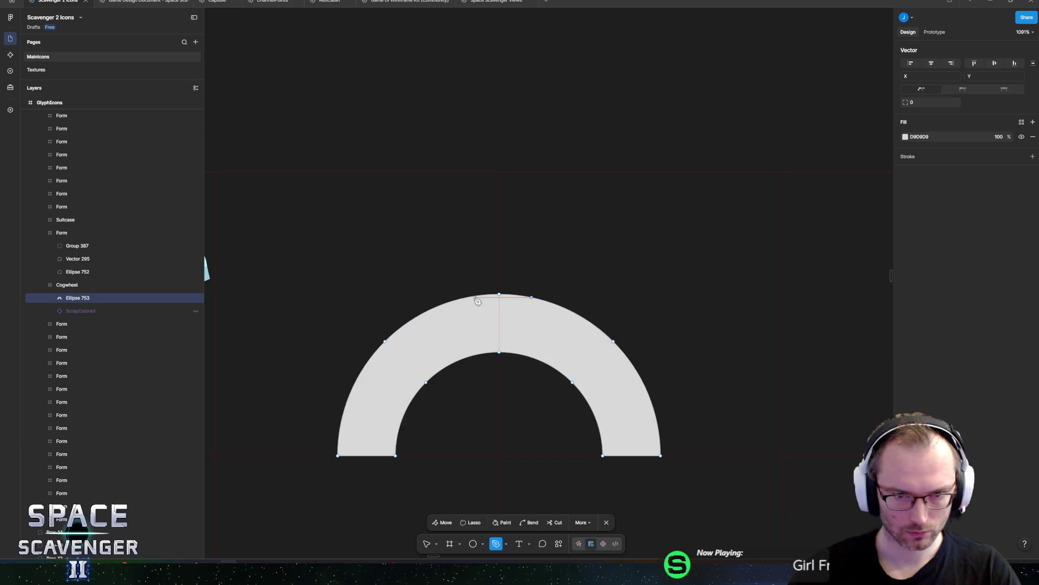
{"action": "left_click", "coordinate": [470, 297]}
{"action": "left_click", "coordinate": [470, 298]}
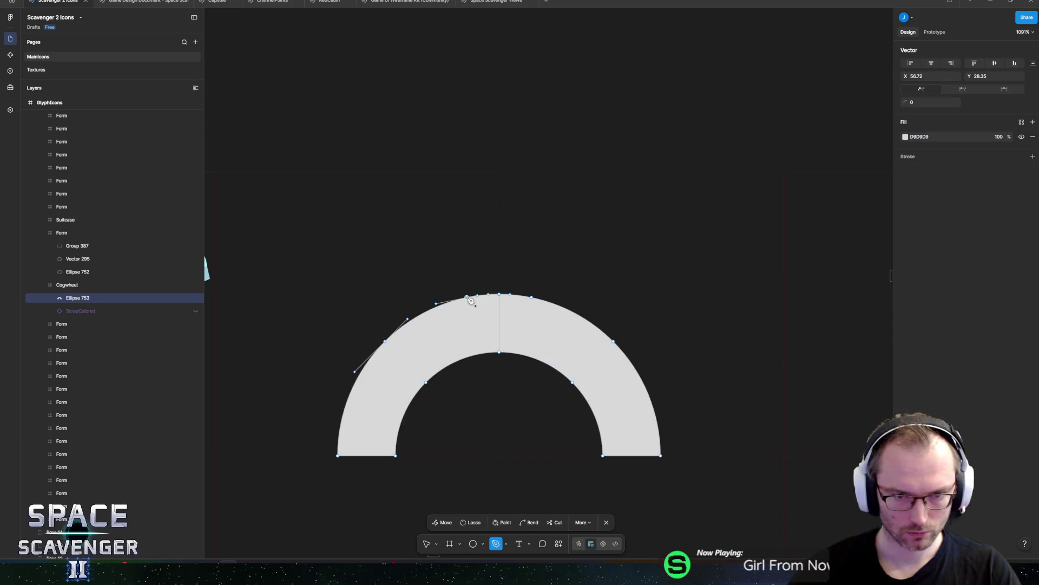
{"action": "key", "text": "Escape"}
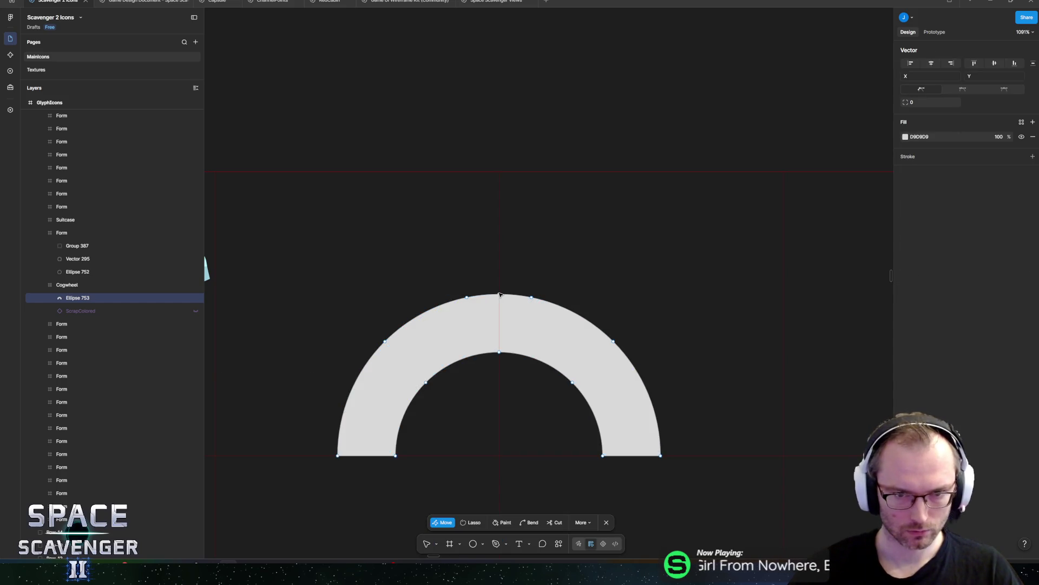
{"action": "mouse_move", "coordinate": [500, 295]}
{"action": "left_mouse_down"}
{"action": "mouse_move", "coordinate": [504, 227]}
{"action": "mouse_move", "coordinate": [502, 243]}
{"action": "left_mouse_up"}
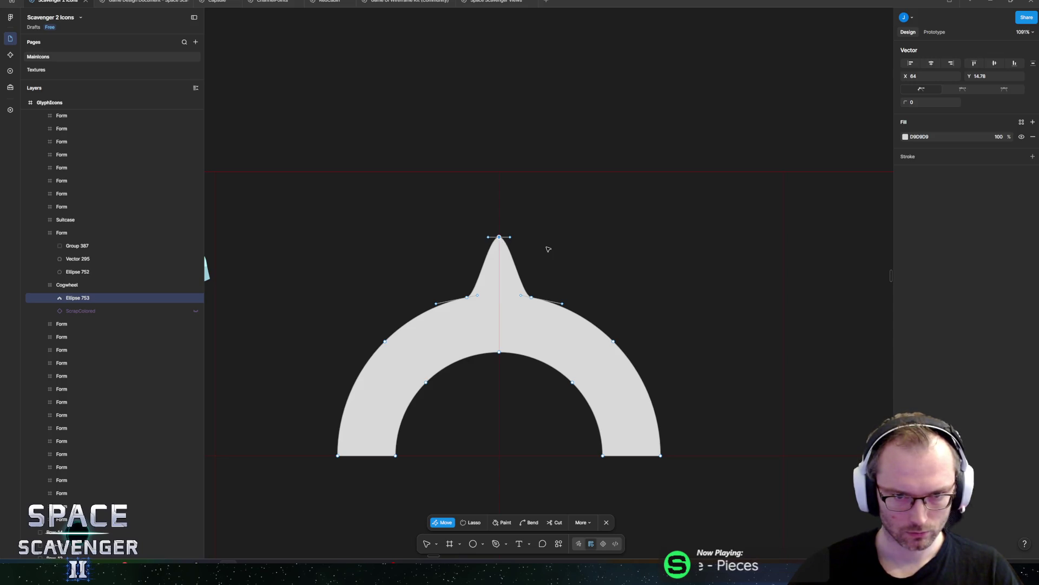
{"action": "key", "text": "Escape"}
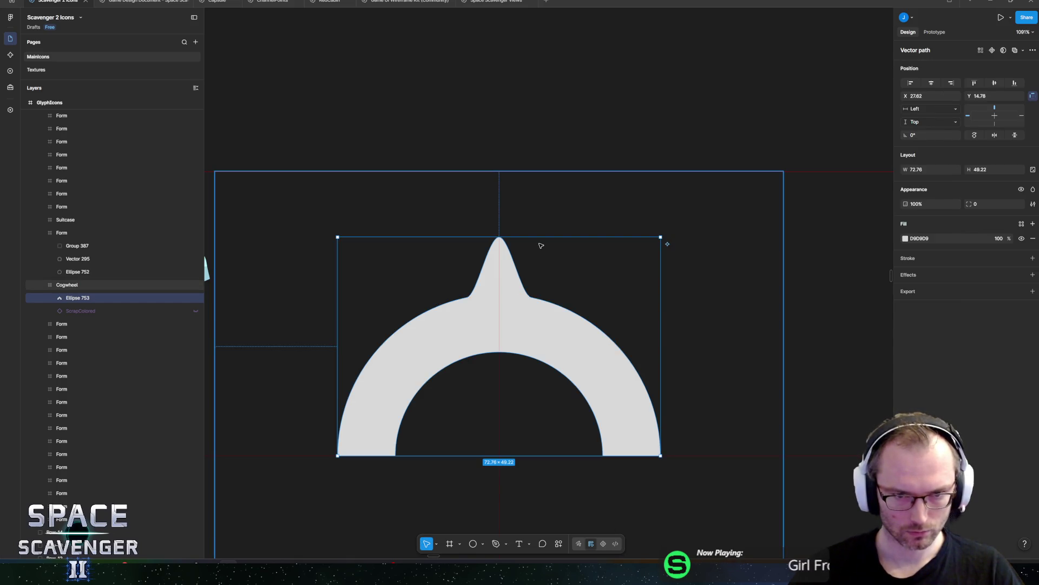
Step: Recheck the spiked arc in point editing, then bring up its layer's context menu
{"action": "double_click", "coordinate": [506, 329]}
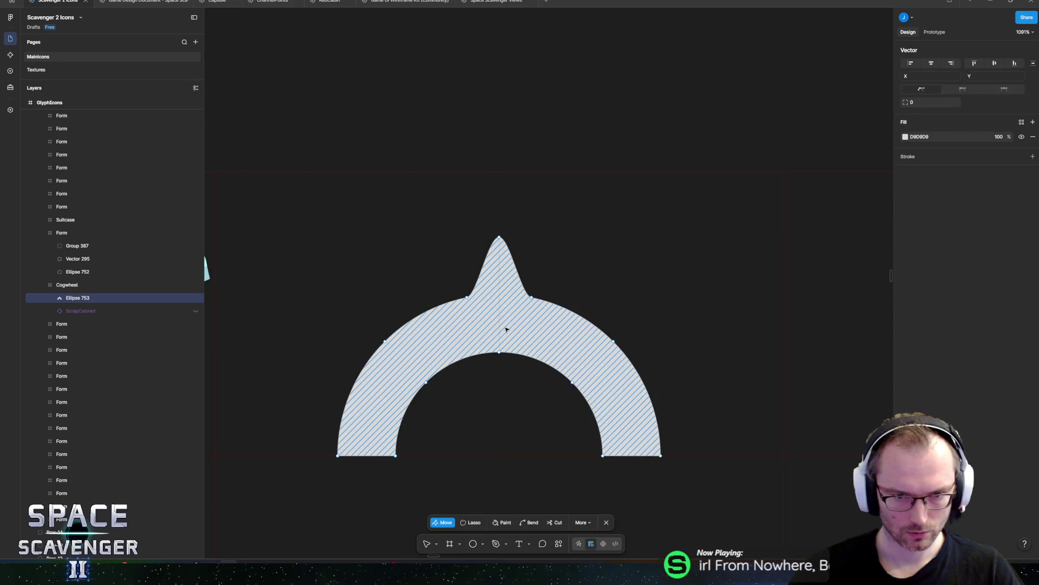
{"action": "key", "text": "Escape"}
{"action": "scroll", "coordinate": [506, 347], "scroll_direction": "down", "scroll_amount": 2}
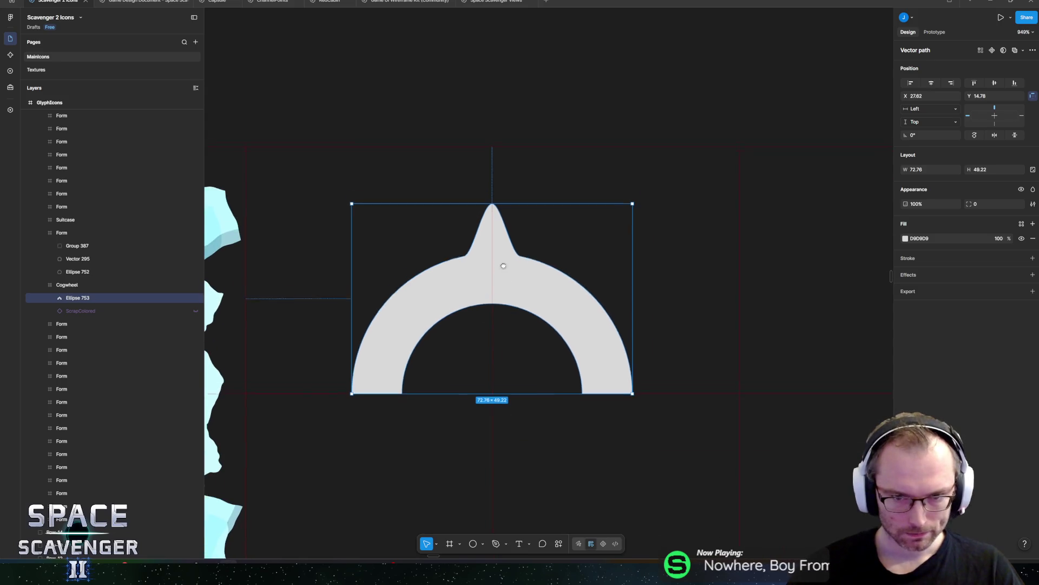
{"action": "right_click", "coordinate": [90, 297]}
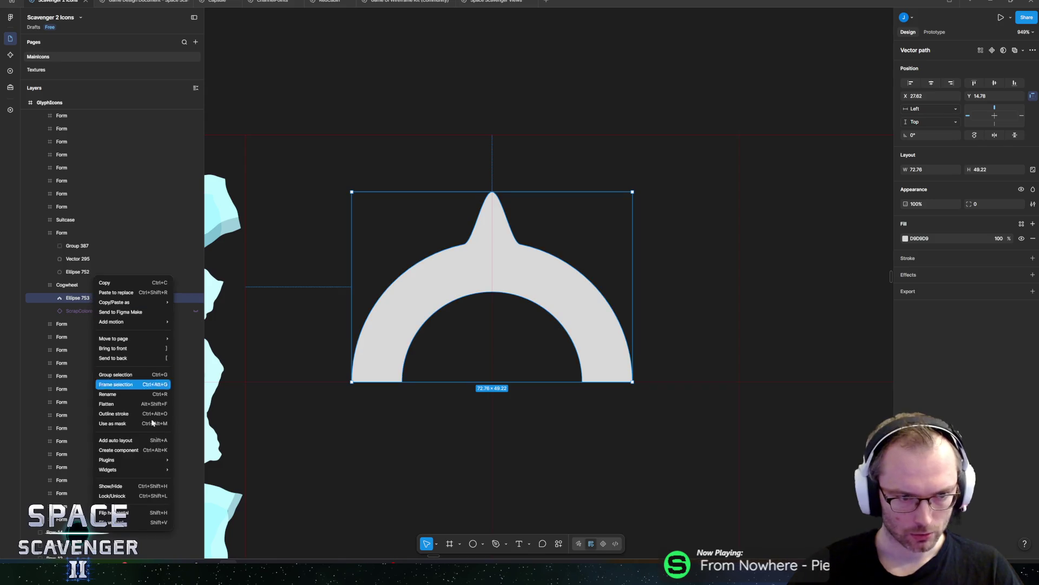
Step: Make the spiked arc a component named CogwheelPin, duplicate it and move the main component above the frame
{"action": "left_click", "coordinate": [137, 451]}
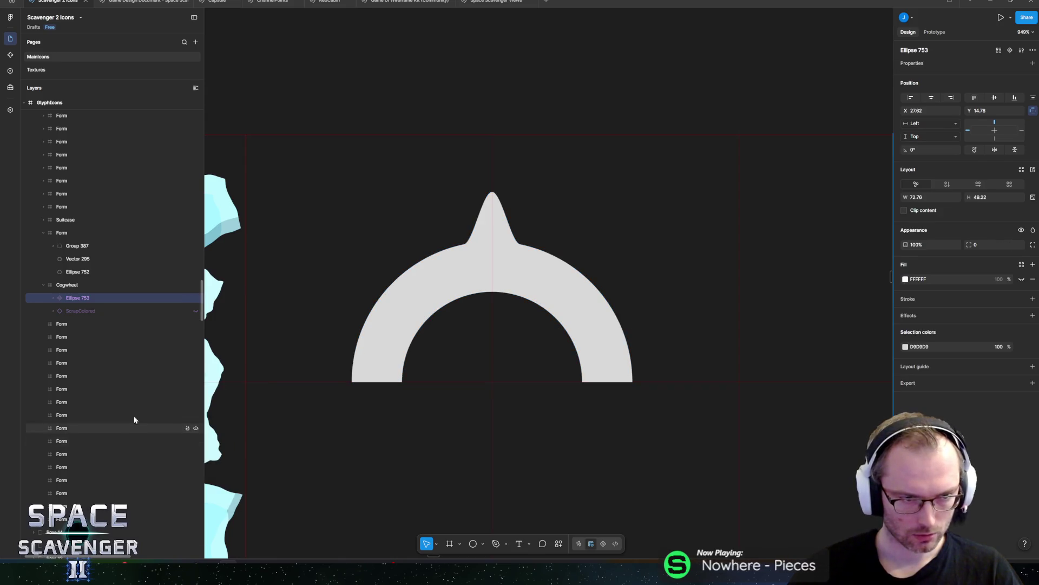
{"action": "double_click", "coordinate": [77, 298]}
{"action": "type", "text": "Coh"}
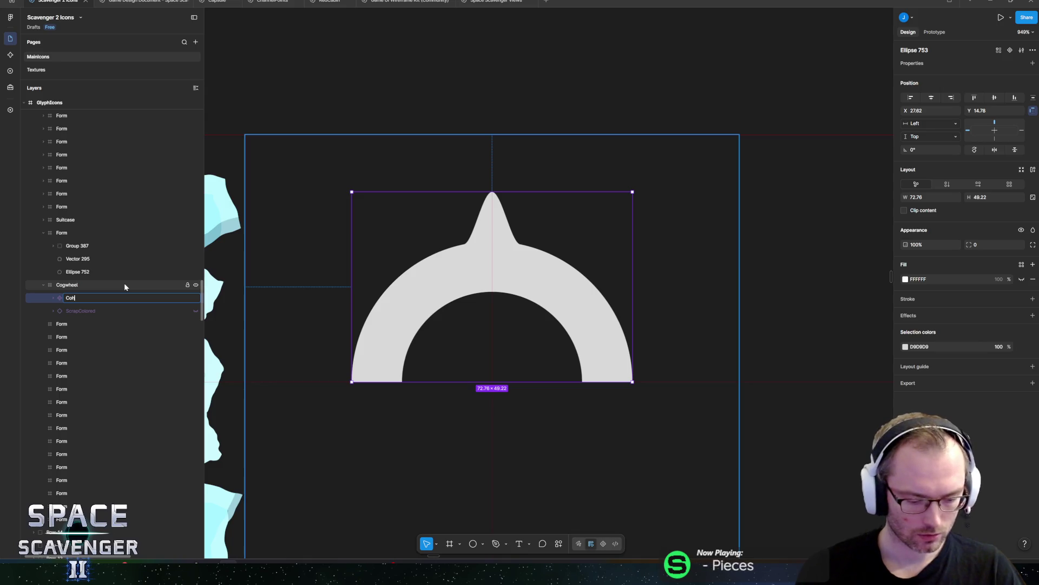
{"action": "type", "text": "wheel"}
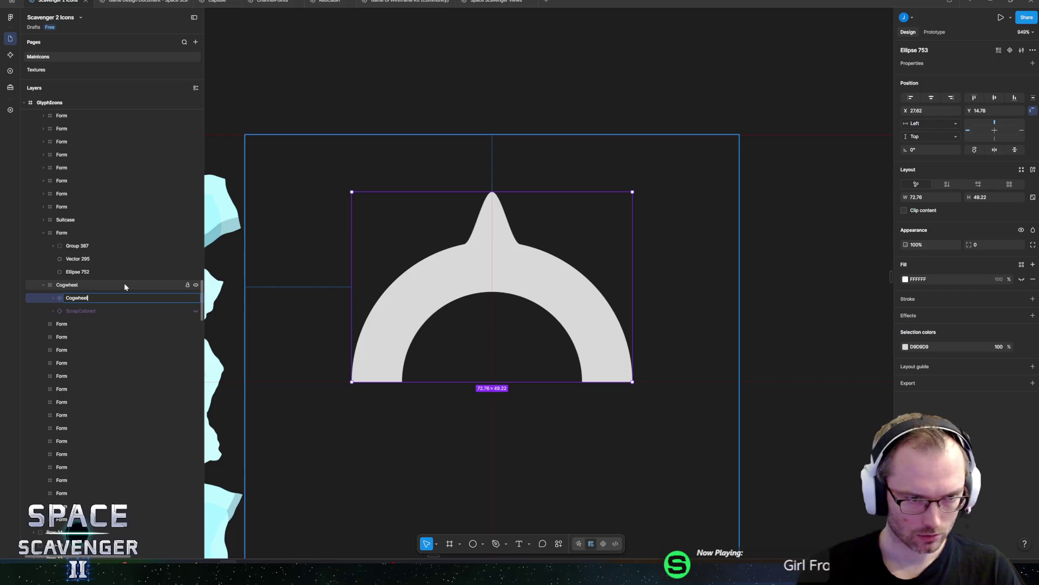
{"action": "type", "text": "Pin"}
{"action": "key", "text": "Return"}
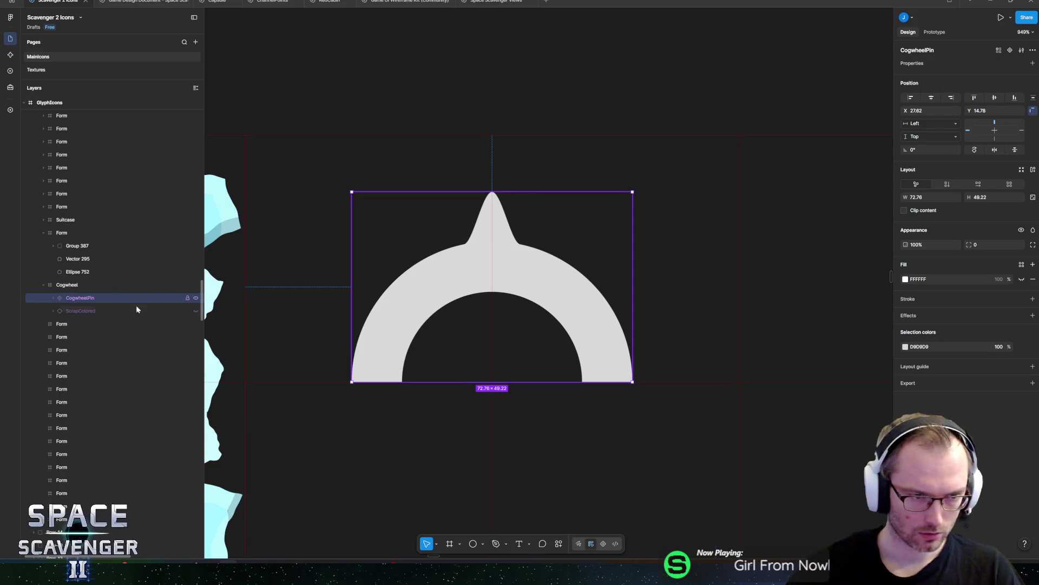
{"action": "scroll", "coordinate": [238, 278], "scroll_direction": "down", "scroll_amount": 5}
{"action": "key", "text": "ctrl+d"}
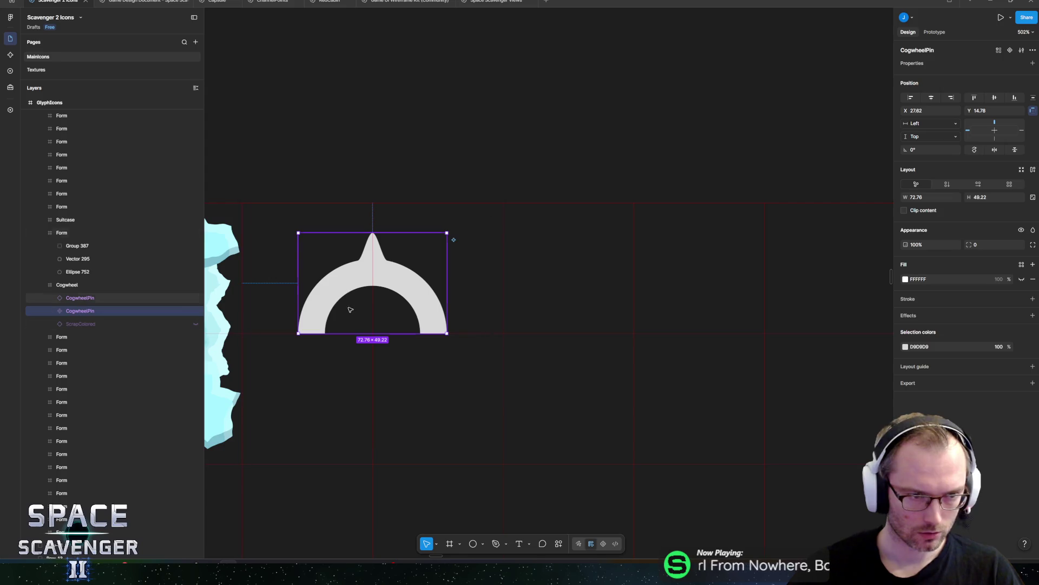
{"action": "left_click_drag", "start_coordinate": [392, 280], "coordinate": [392, 131]}
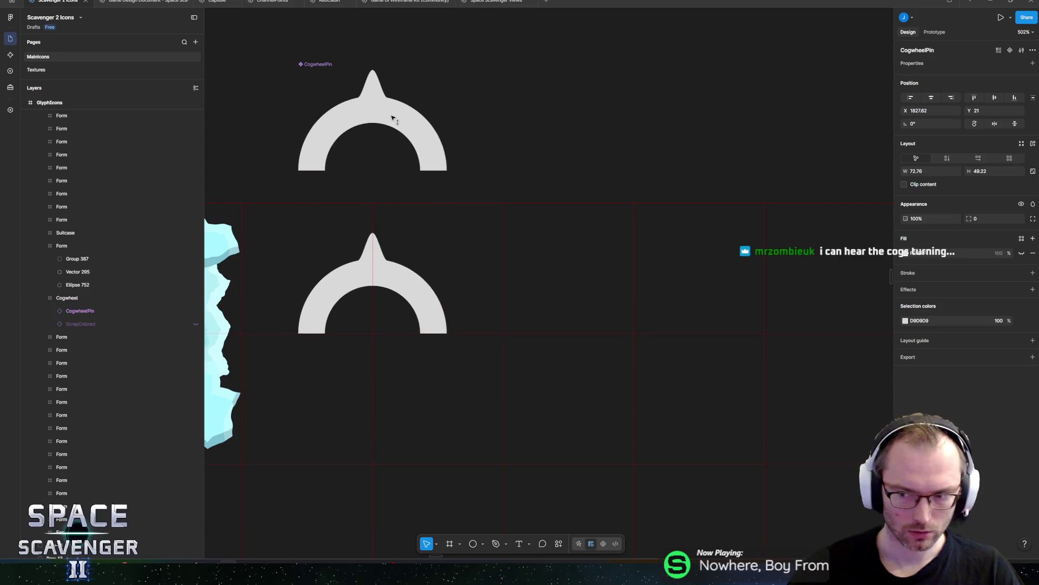
Step: Select the CogwheelPin instance in the frame, test squashing it, and select its inner arc layer
{"action": "left_click", "coordinate": [77, 311]}
{"action": "scroll", "coordinate": [368, 306], "scroll_direction": "up", "scroll_amount": 3}
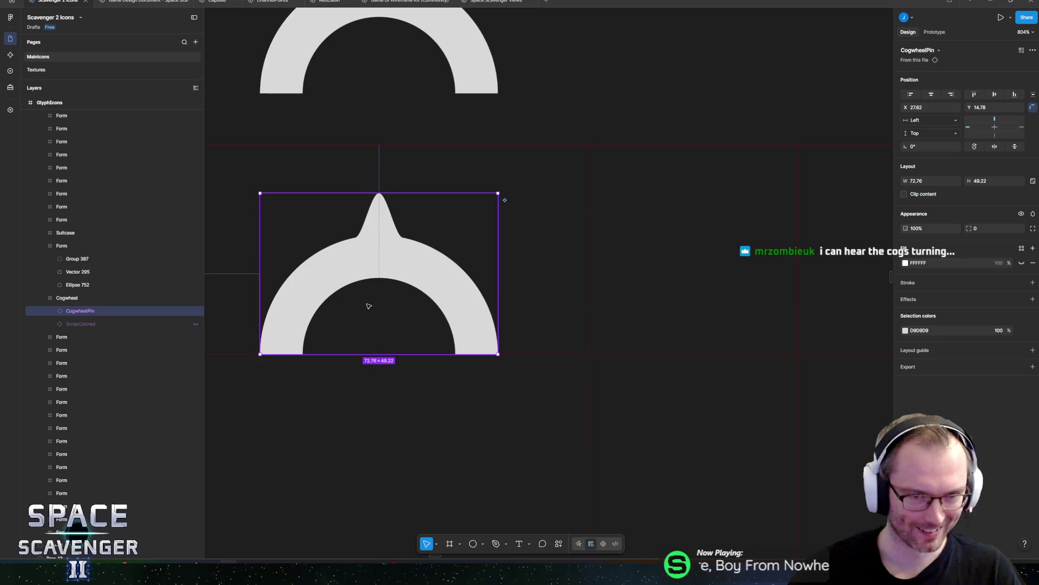
{"action": "scroll", "coordinate": [369, 307], "scroll_direction": "left", "scroll_amount": 3}
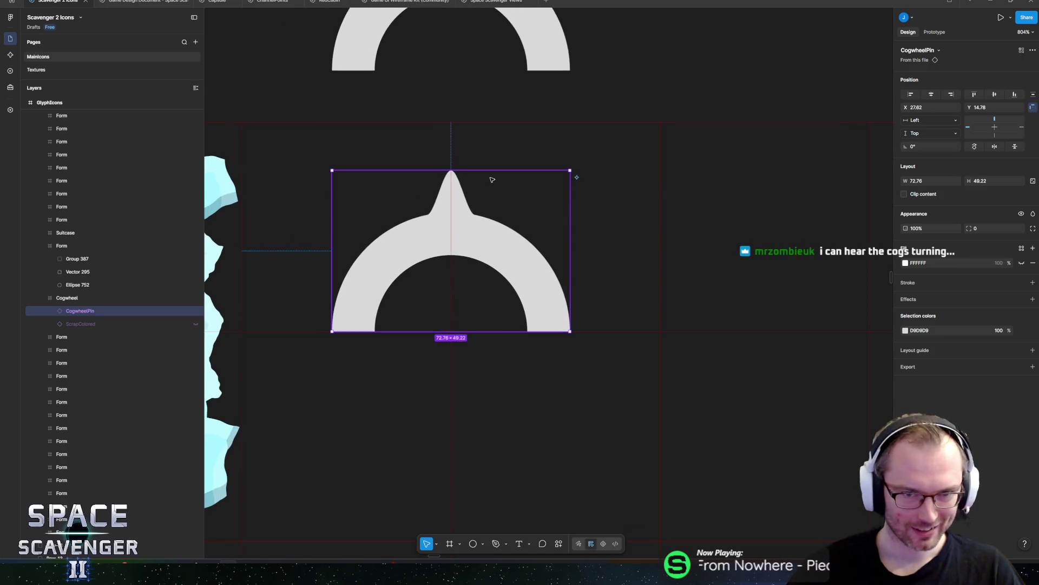
{"action": "mouse_move", "coordinate": [485, 170]}
{"action": "left_mouse_down"}
{"action": "mouse_move", "coordinate": [485, 274]}
{"action": "mouse_move", "coordinate": [465, 171]}
{"action": "left_mouse_up"}
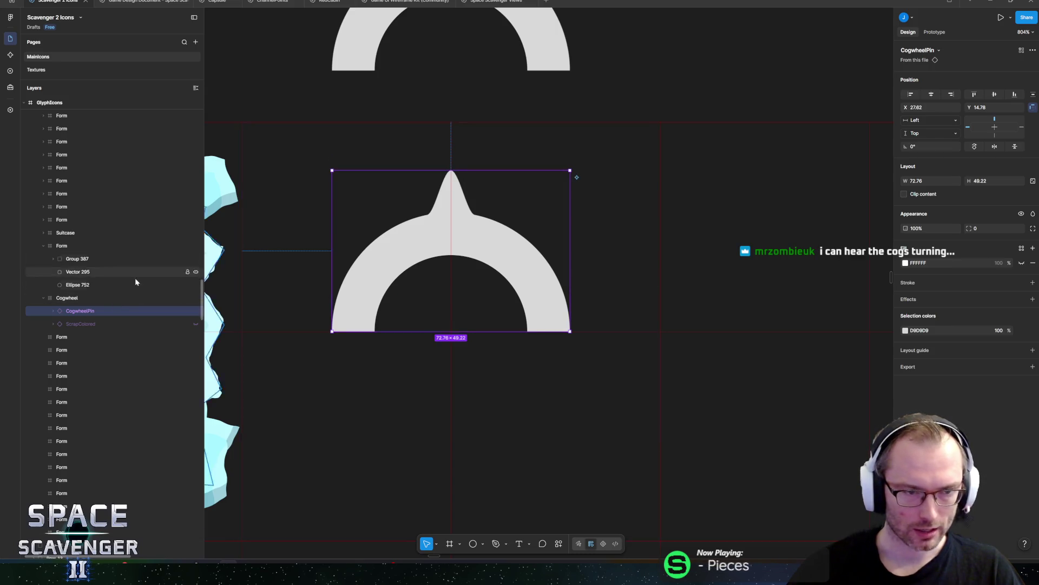
{"action": "left_click", "coordinate": [53, 311]}
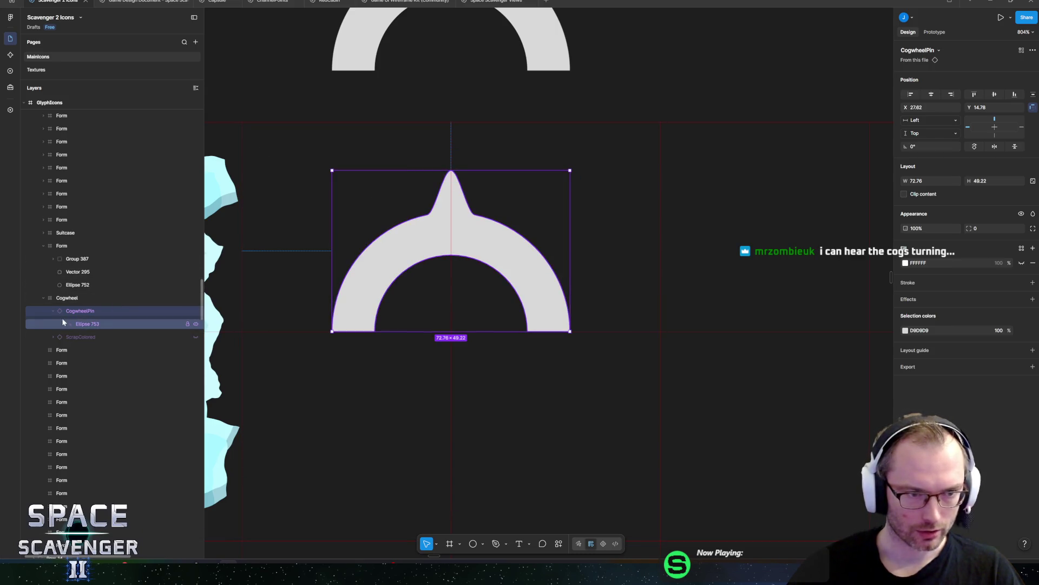
{"action": "left_click", "coordinate": [111, 324]}
{"action": "scroll", "coordinate": [406, 270], "scroll_direction": "up", "scroll_amount": 3}
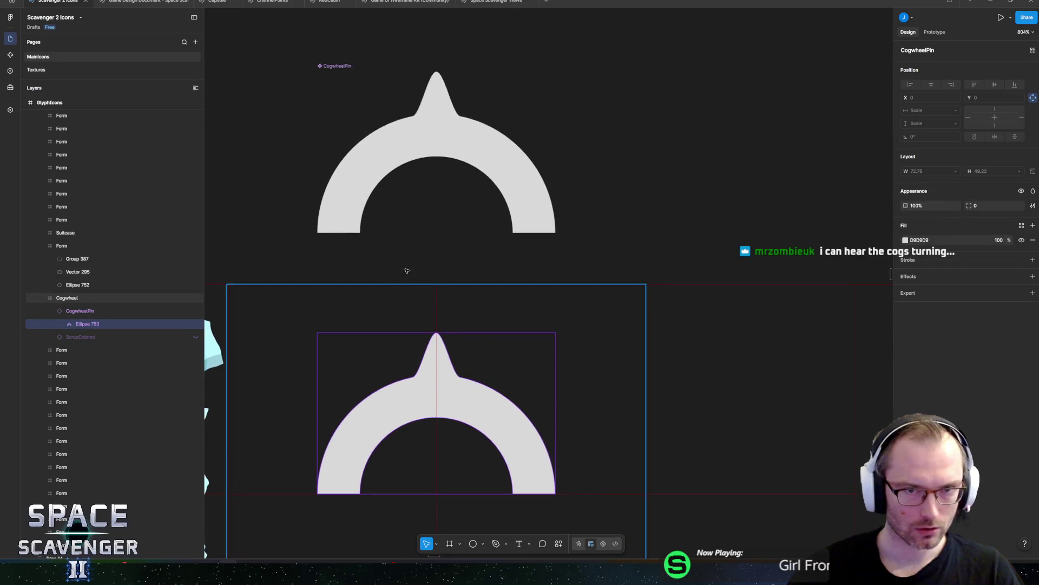
Step: Try resizing the arc inside the CogwheelPin main component, undoing each attempt
{"action": "left_click", "coordinate": [456, 114]}
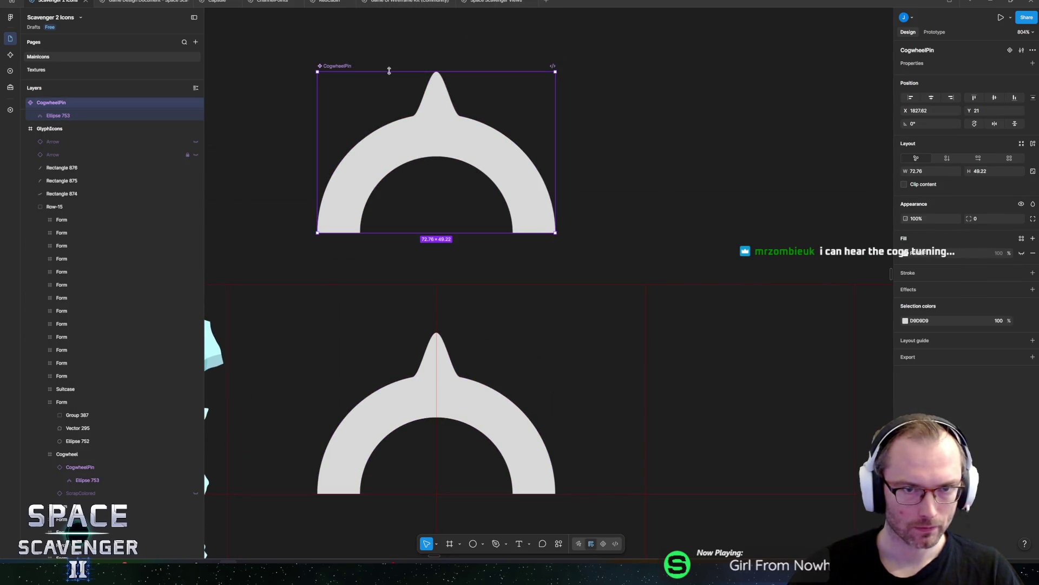
{"action": "left_click", "coordinate": [65, 115]}
{"action": "left_click_drag", "start_coordinate": [420, 72], "coordinate": [421, 101]}
{"action": "key", "text": "ctrl+z"}
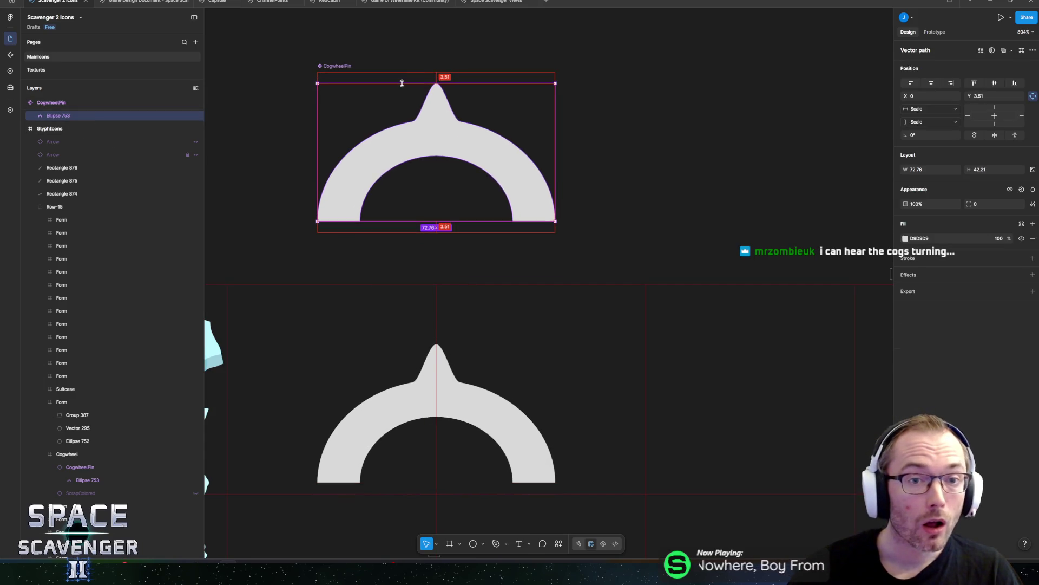
{"action": "scroll", "coordinate": [366, 186], "scroll_direction": "up", "scroll_amount": 2}
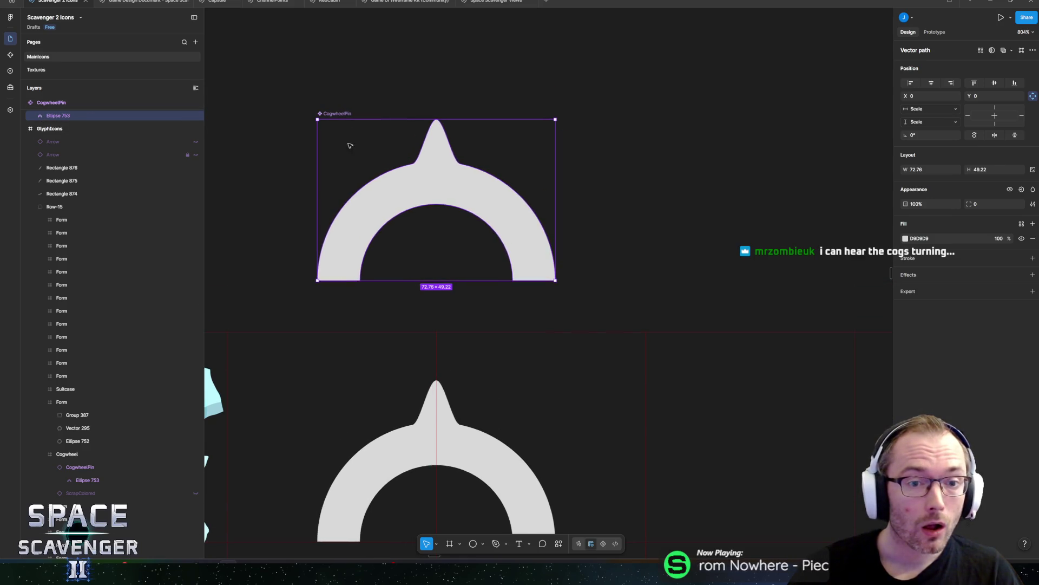
{"action": "left_click_drag", "start_coordinate": [419, 121], "coordinate": [434, 211]}
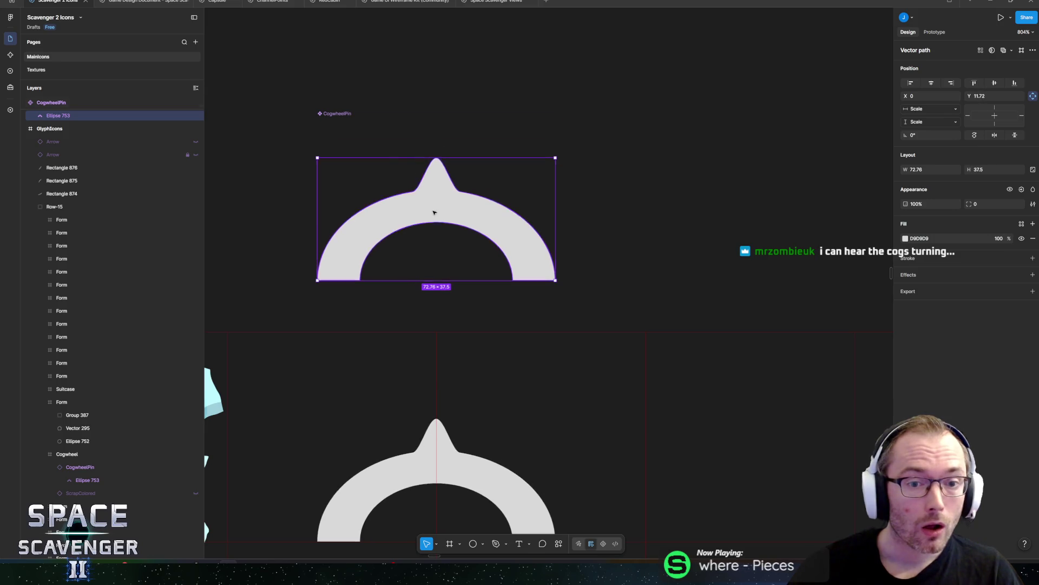
{"action": "key", "text": "ctrl+z"}
{"action": "scroll", "coordinate": [118, 185], "scroll_direction": "up", "scroll_amount": 3}
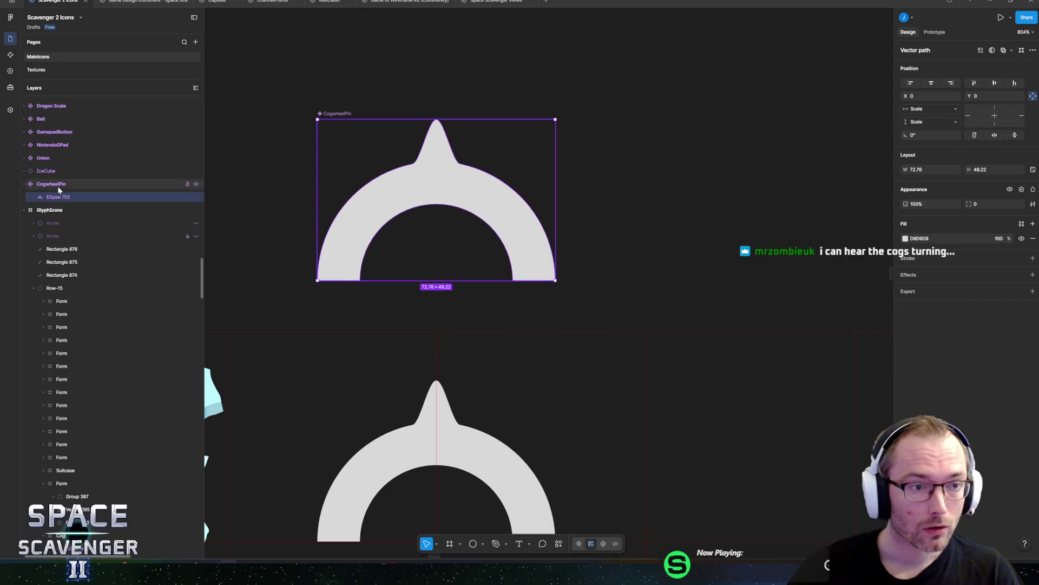
Step: Shrink the CogwheelPin component's box to 4×4 at the arc's bottom centre, leaving the arc unchanged
{"action": "left_click", "coordinate": [57, 186]}
{"action": "mouse_move", "coordinate": [392, 121]}
{"action": "left_mouse_down"}
{"action": "mouse_move", "coordinate": [406, 274]}
{"action": "mouse_move", "coordinate": [416, 287]}
{"action": "left_mouse_up"}
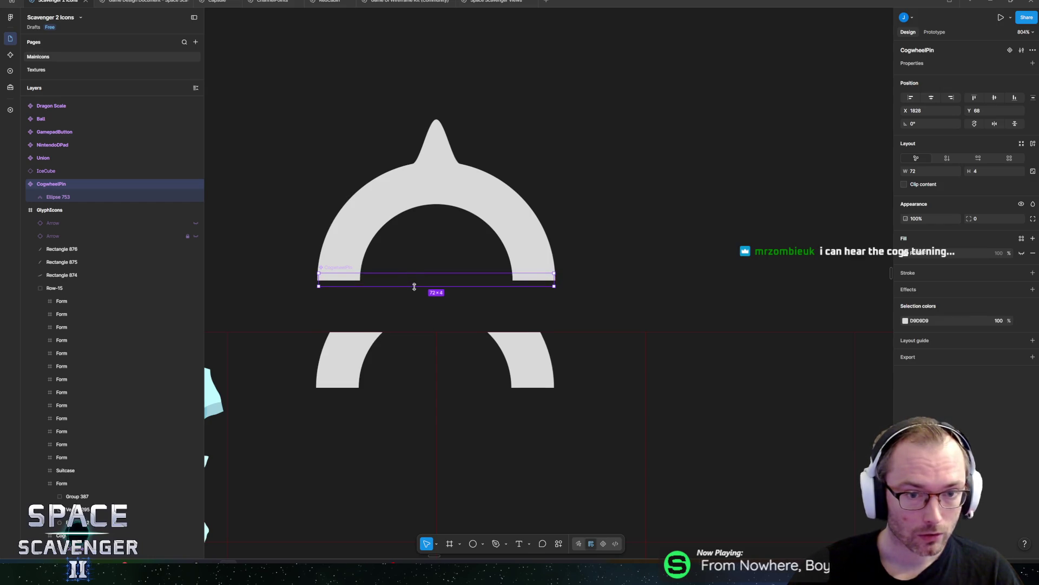
{"action": "left_click_drag", "start_coordinate": [319, 285], "coordinate": [431, 286]}
{"action": "scroll", "coordinate": [473, 274], "scroll_direction": "down", "scroll_amount": 2}
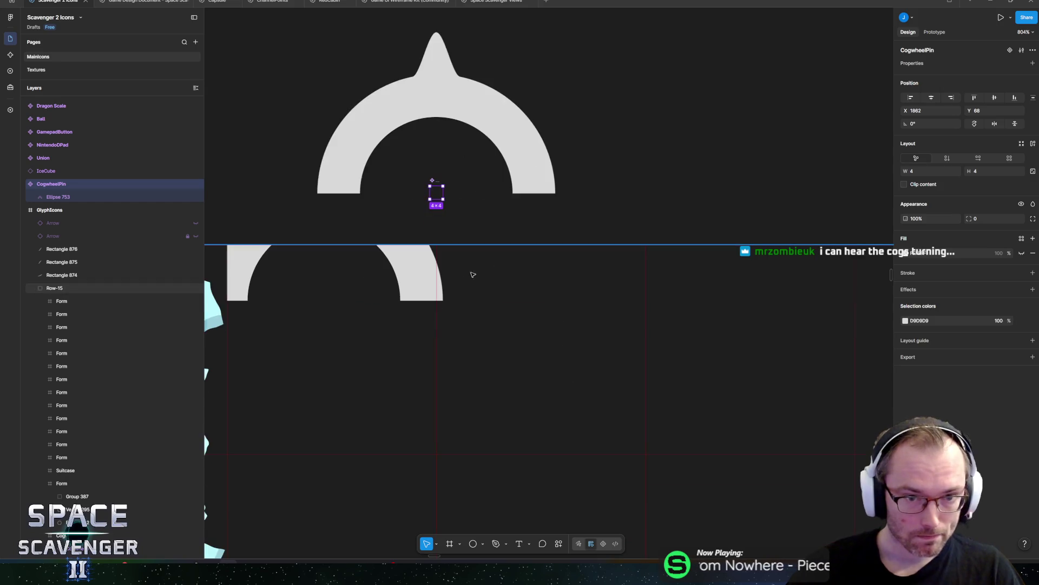
{"action": "left_click", "coordinate": [406, 280]}
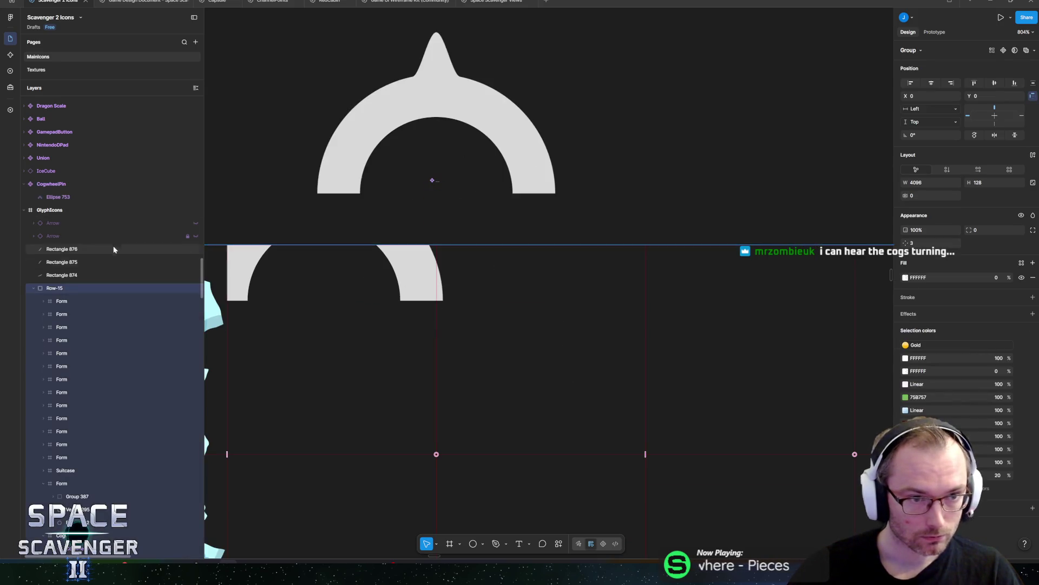
Step: Centre a CogwheelPin in the Cogwheel frame and repeat copies rotated 30° apart around it
{"action": "mouse_move", "coordinate": [67, 187]}
{"action": "left_mouse_down"}
{"action": "mouse_move", "coordinate": [93, 453]}
{"action": "mouse_move", "coordinate": [92, 373]}
{"action": "mouse_move", "coordinate": [135, 373]}
{"action": "left_mouse_up"}
{"action": "mouse_move", "coordinate": [322, 301]}
{"action": "left_mouse_down"}
{"action": "mouse_move", "coordinate": [376, 318]}
{"action": "mouse_move", "coordinate": [441, 465]}
{"action": "mouse_move", "coordinate": [435, 452]}
{"action": "left_mouse_up"}
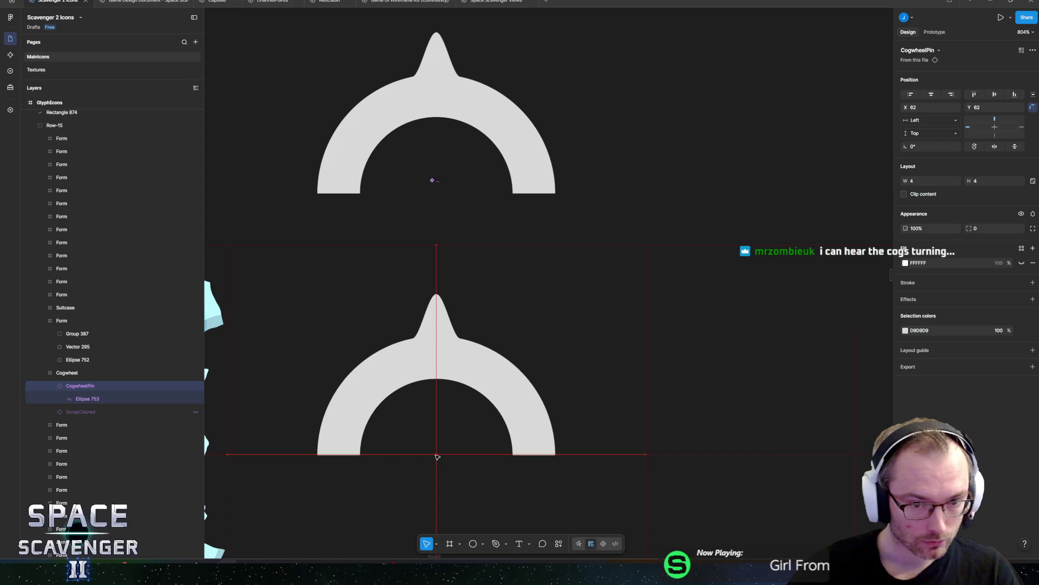
{"action": "scroll", "coordinate": [473, 355], "scroll_direction": "down", "scroll_amount": 3}
{"action": "key", "text": "ctrl+d"}
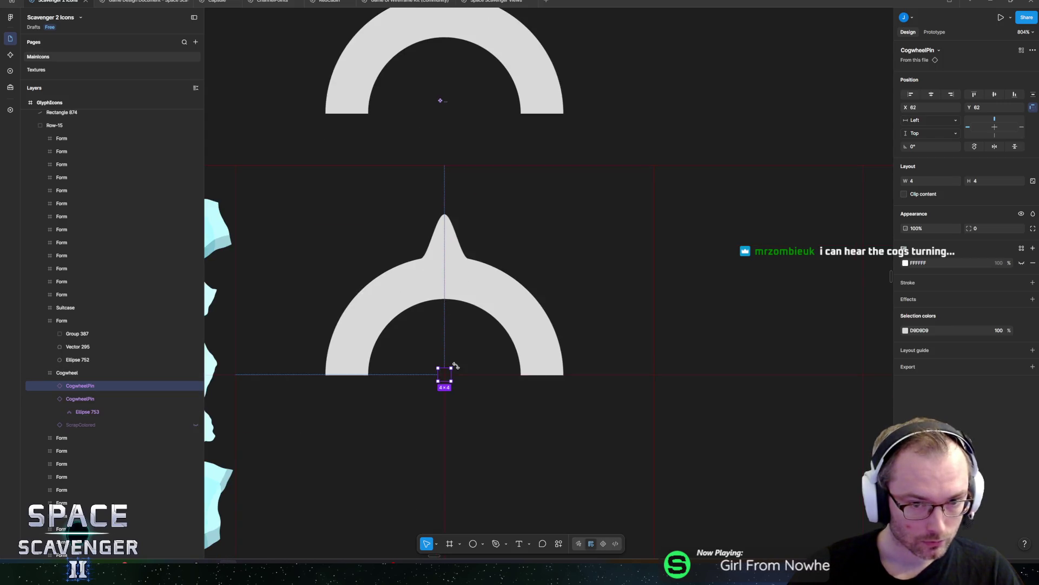
{"action": "left_click_drag", "start_coordinate": [456, 365], "coordinate": [464, 371]}
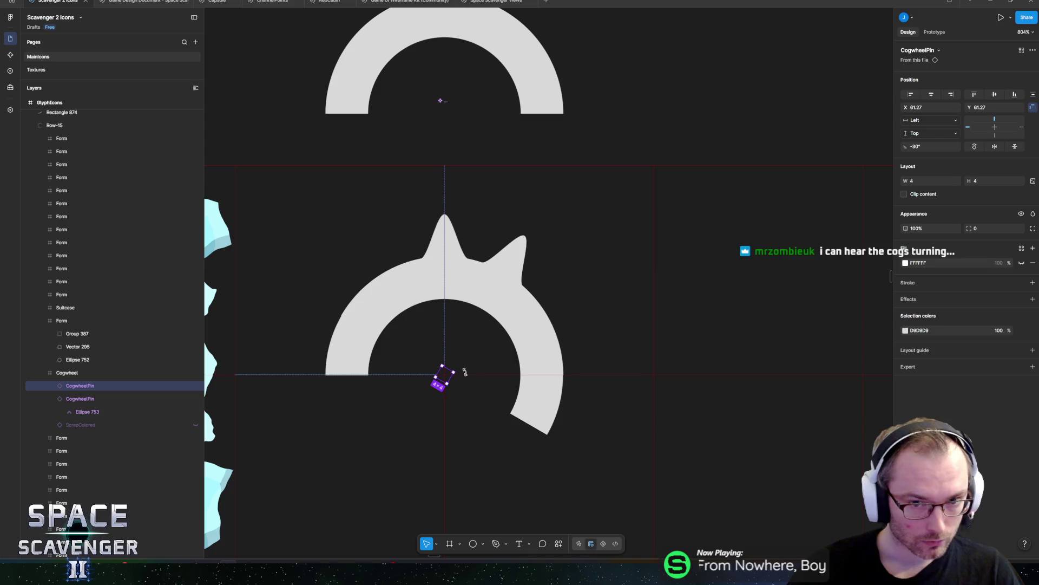
{"action": "key", "text": "ctrl+d"}
{"action": "key", "text": "ctrl+d"}
{"action": "key", "text": "ctrl+d"}
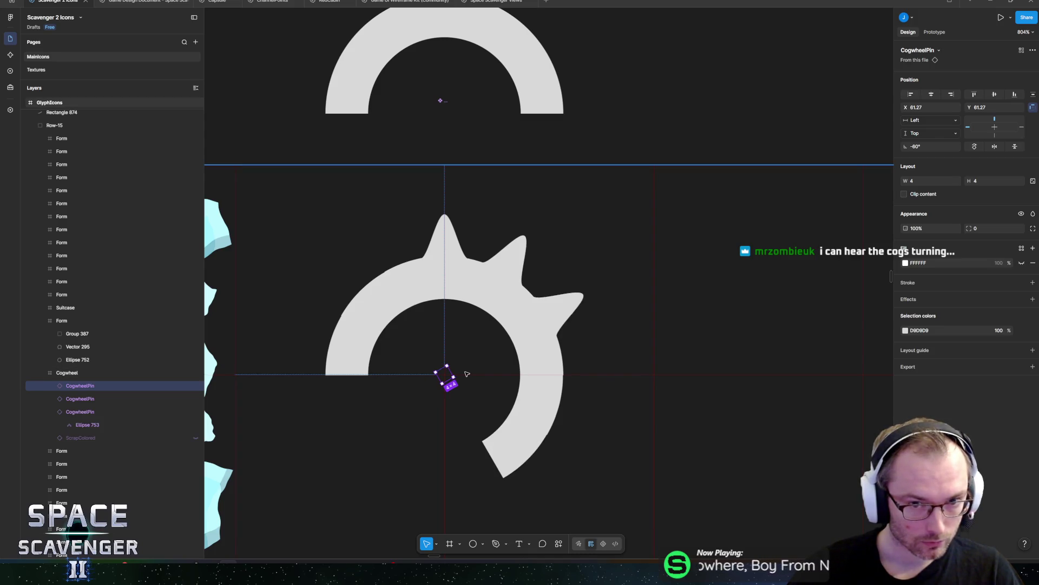
{"action": "key", "text": "ctrl+d"}
{"action": "key", "text": "ctrl+d"}
{"action": "key", "text": "ctrl+d"}
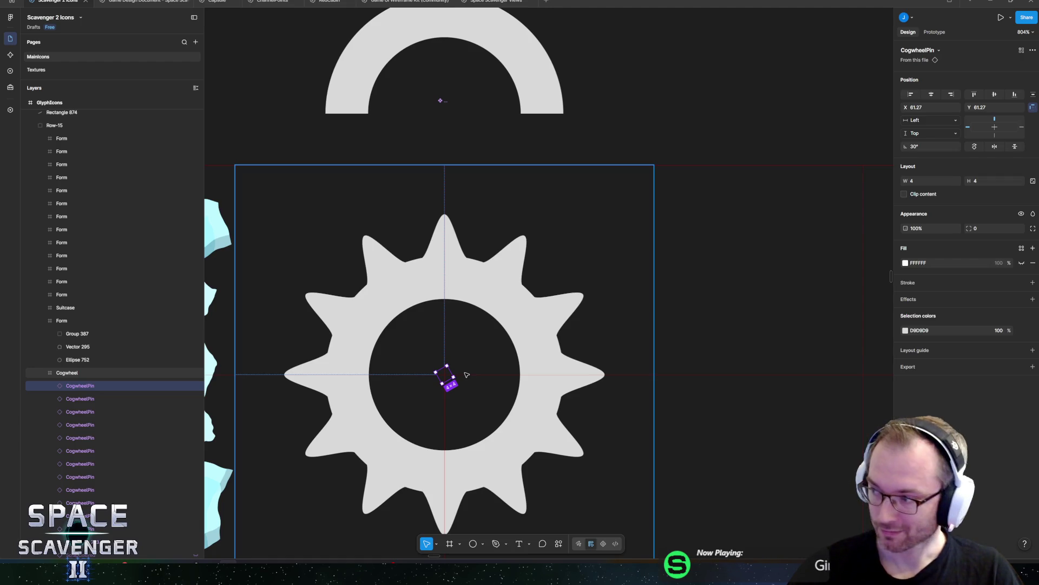
{"action": "scroll", "coordinate": [467, 374], "scroll_direction": "down", "scroll_amount": 5}
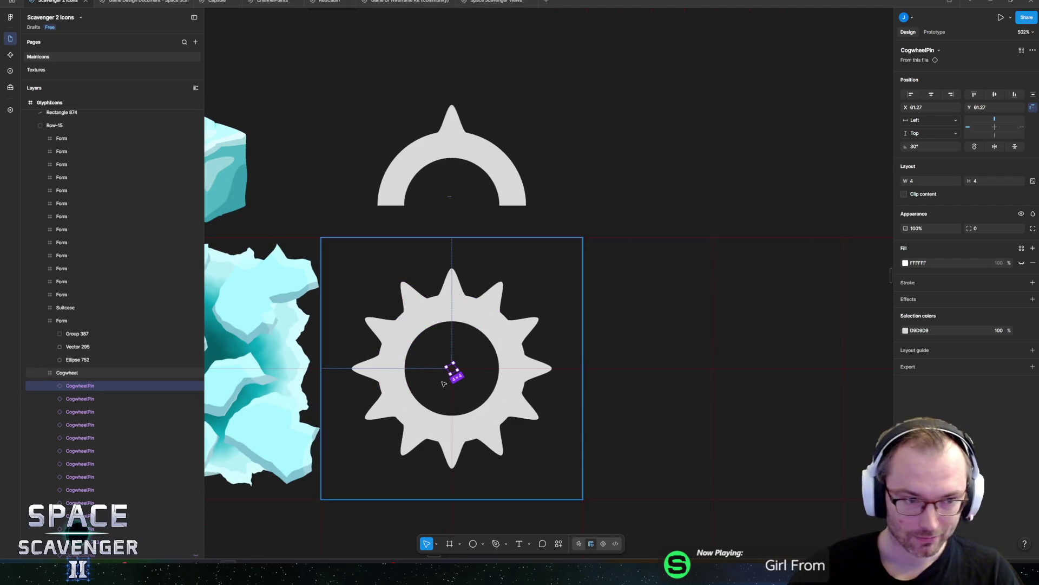
Step: Group the twelve CogwheelPin layers into a single cog group
{"action": "scroll", "coordinate": [324, 379], "scroll_direction": "up", "scroll_amount": 1}
{"action": "scroll", "coordinate": [135, 433], "scroll_direction": "down", "scroll_amount": 3}
{"action": "left_click", "coordinate": [53, 447]}
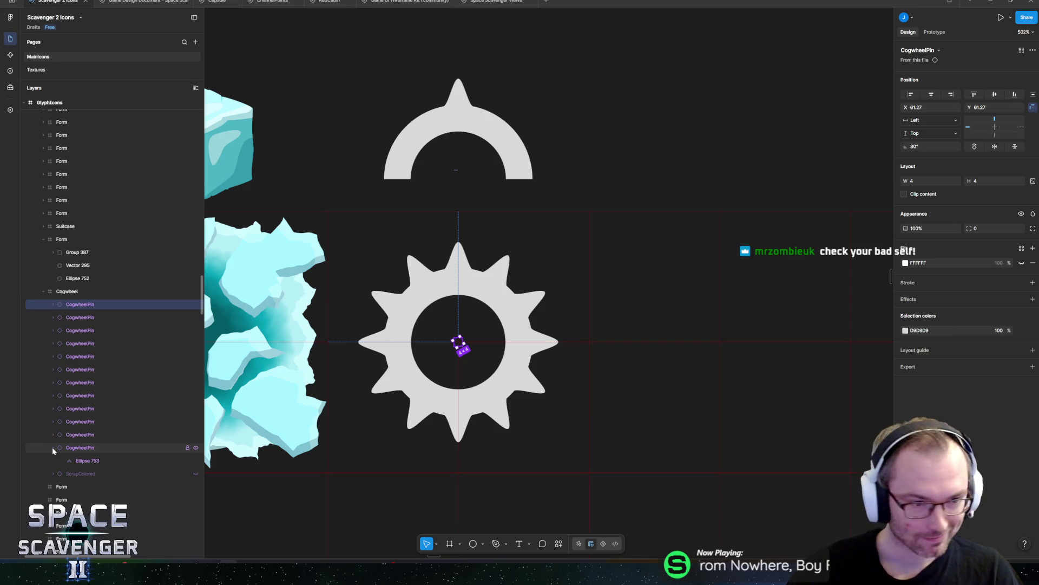
{"action": "left_click", "coordinate": [52, 447]}
{"action": "left_click", "coordinate": [81, 447]}
{"action": "left_click", "coordinate": [100, 304], "text": "shift"}
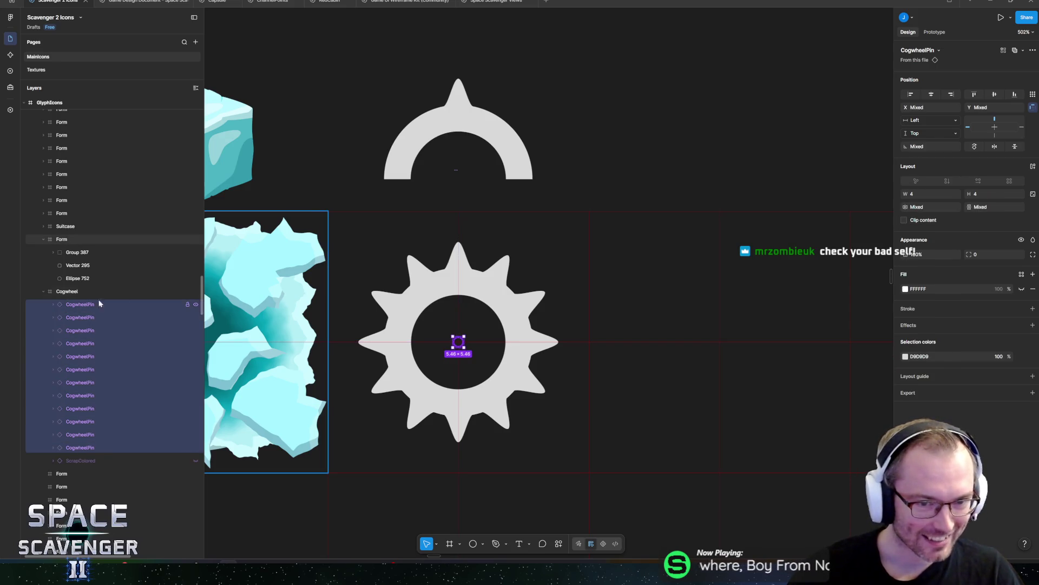
{"action": "key", "text": "ctrl+g"}
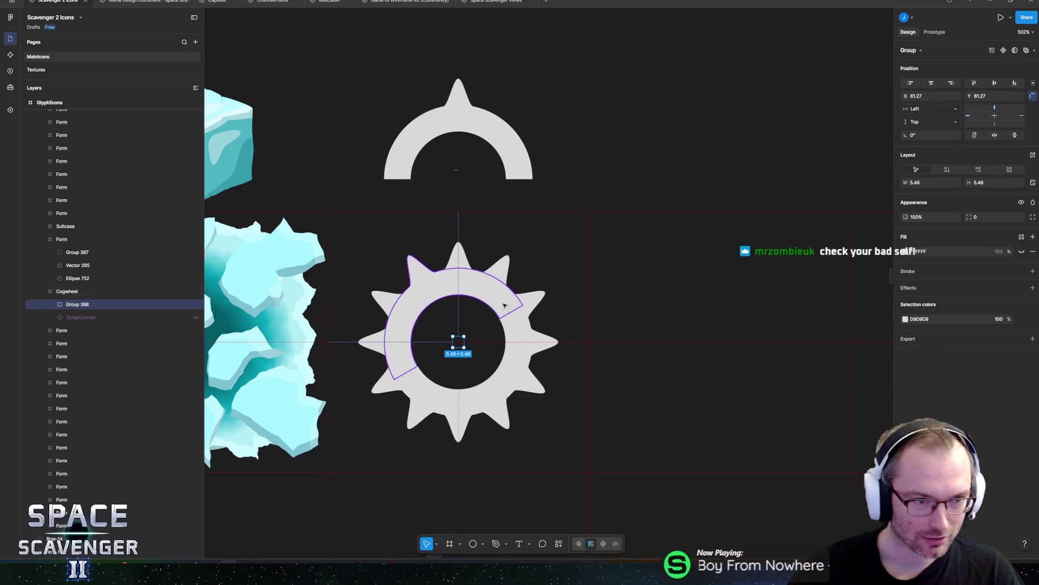
Step: Move the cog down-left, duplicate it, and scale the copy down proportionally
{"action": "mouse_move", "coordinate": [458, 345]}
{"action": "left_mouse_down"}
{"action": "mouse_move", "coordinate": [427, 374]}
{"action": "mouse_move", "coordinate": [500, 312]}
{"action": "mouse_move", "coordinate": [481, 348]}
{"action": "mouse_move", "coordinate": [450, 360]}
{"action": "mouse_move", "coordinate": [576, 204]}
{"action": "mouse_move", "coordinate": [610, 227]}
{"action": "mouse_move", "coordinate": [597, 222]}
{"action": "left_mouse_up"}
{"action": "key", "text": "ctrl+d"}
{"action": "key", "text": "k"}
{"action": "scroll", "coordinate": [494, 317], "scroll_direction": "up", "scroll_amount": 8}
{"action": "scroll", "coordinate": [597, 222], "scroll_direction": "down", "scroll_amount": 5}
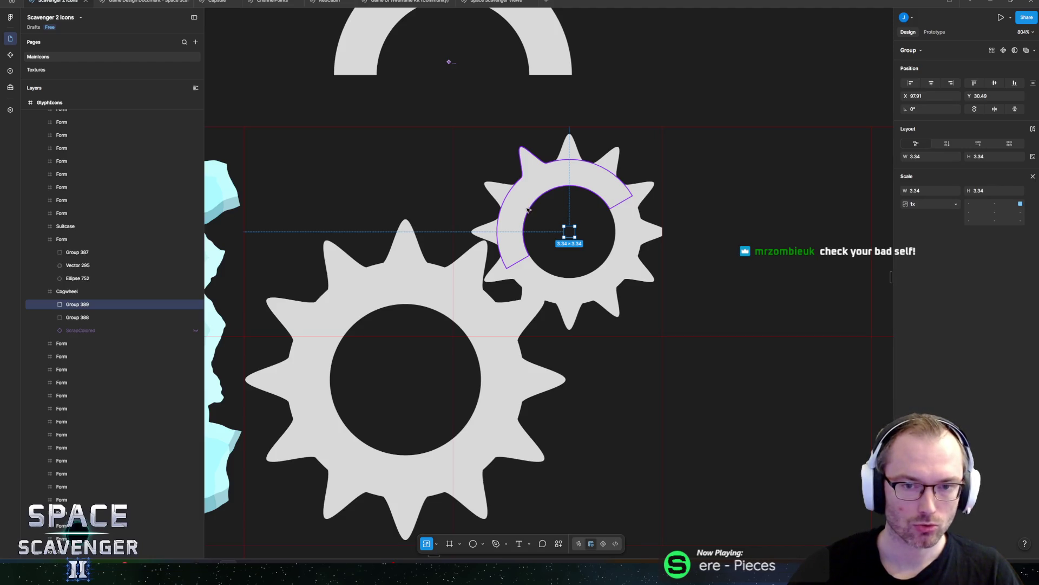
Step: Try the small cog group overlapping the large gear, then remove it again
{"action": "left_click", "coordinate": [529, 209], "text": "ctrl"}
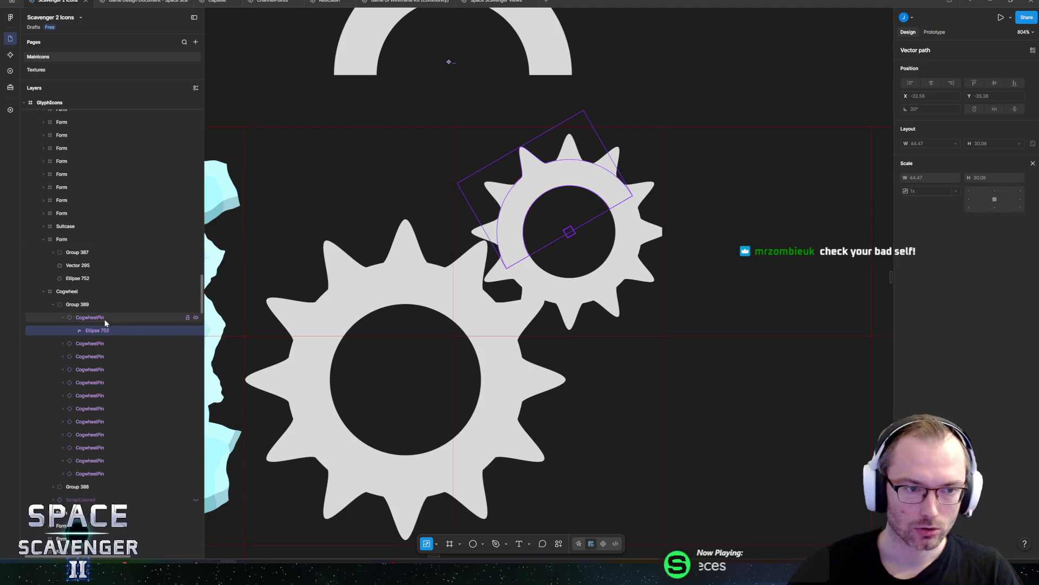
{"action": "left_click", "coordinate": [89, 317]}
{"action": "left_click", "coordinate": [78, 304]}
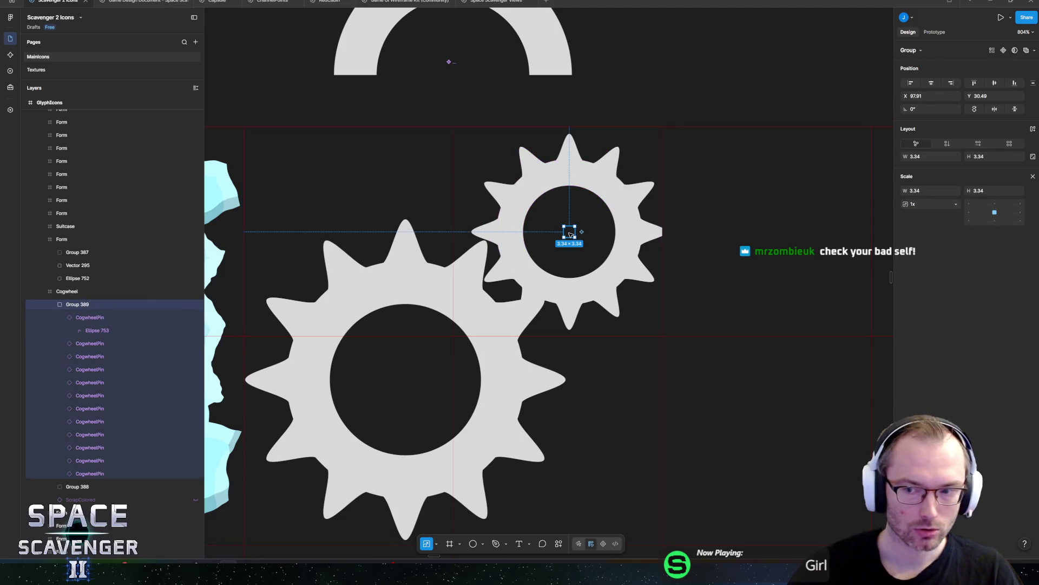
{"action": "mouse_move", "coordinate": [570, 232]}
{"action": "left_mouse_down"}
{"action": "mouse_move", "coordinate": [494, 214]}
{"action": "mouse_move", "coordinate": [466, 185]}
{"action": "mouse_move", "coordinate": [522, 181]}
{"action": "mouse_move", "coordinate": [567, 232]}
{"action": "mouse_move", "coordinate": [614, 206]}
{"action": "left_mouse_up"}
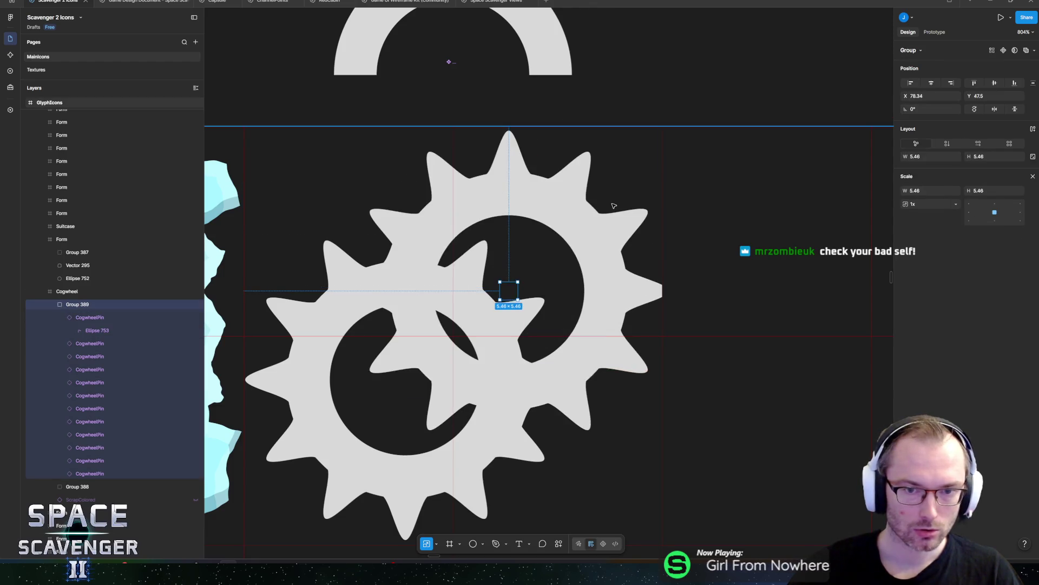
{"action": "key", "text": "ctrl+z"}
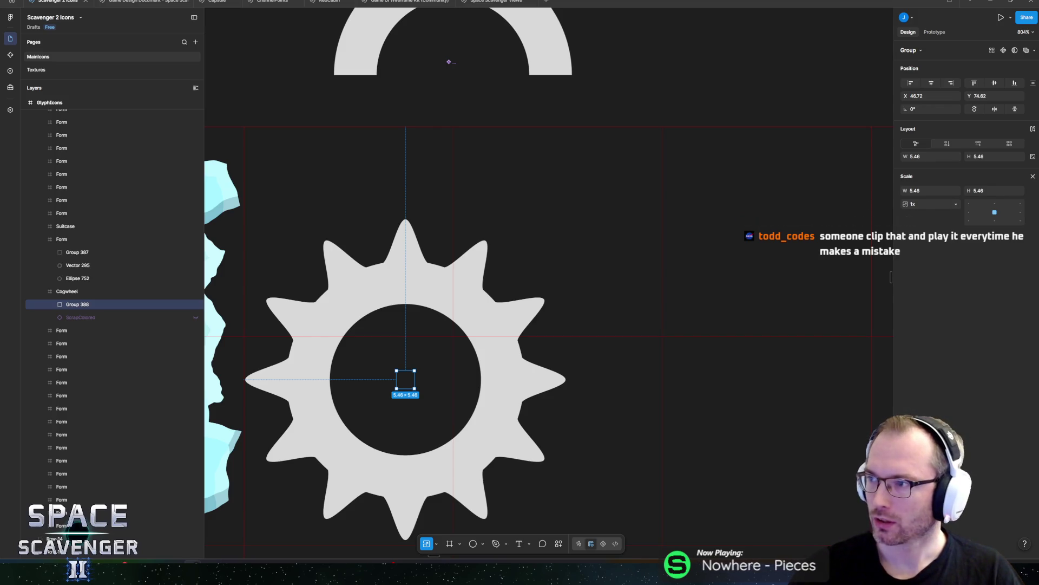
{"action": "key", "text": "alt+Tab"}
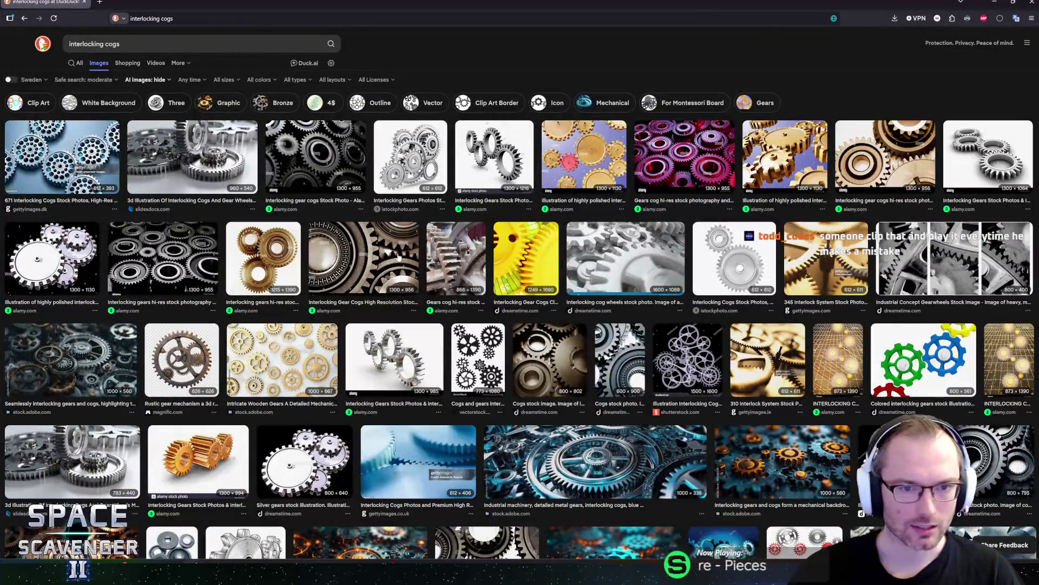
Step: Browse the interlocking cogs image results, ending on the iStock image of two meshing silver gears
{"action": "left_click", "coordinate": [251, 257]}
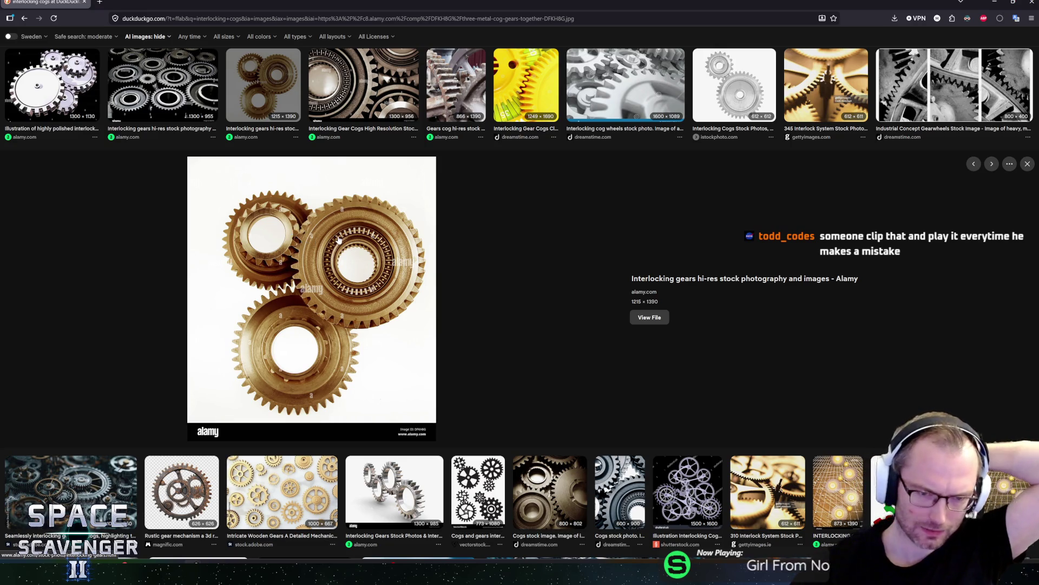
{"action": "left_click", "coordinate": [394, 490]}
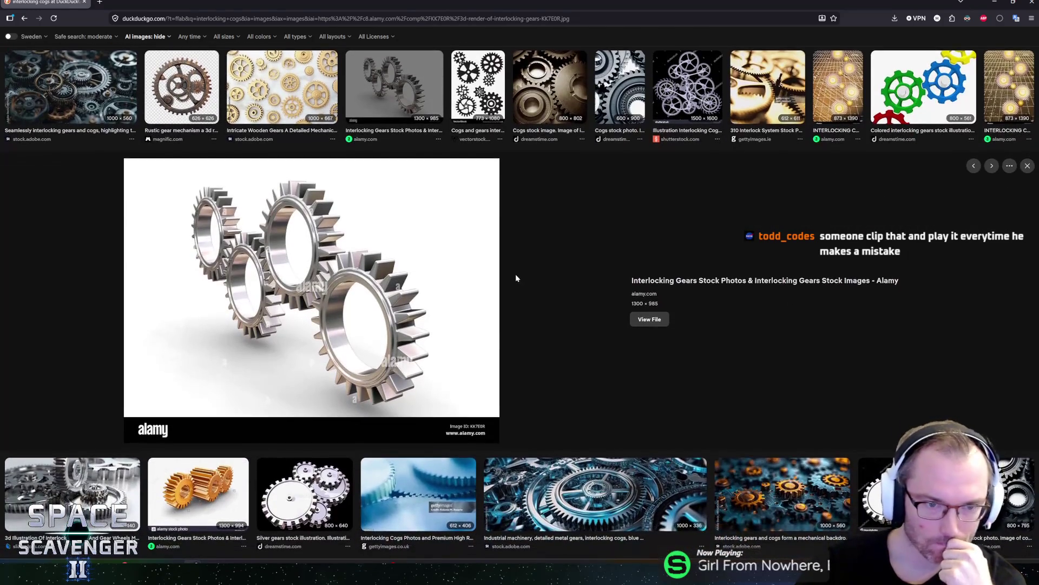
{"action": "scroll", "coordinate": [471, 285], "scroll_direction": "up", "scroll_amount": 2}
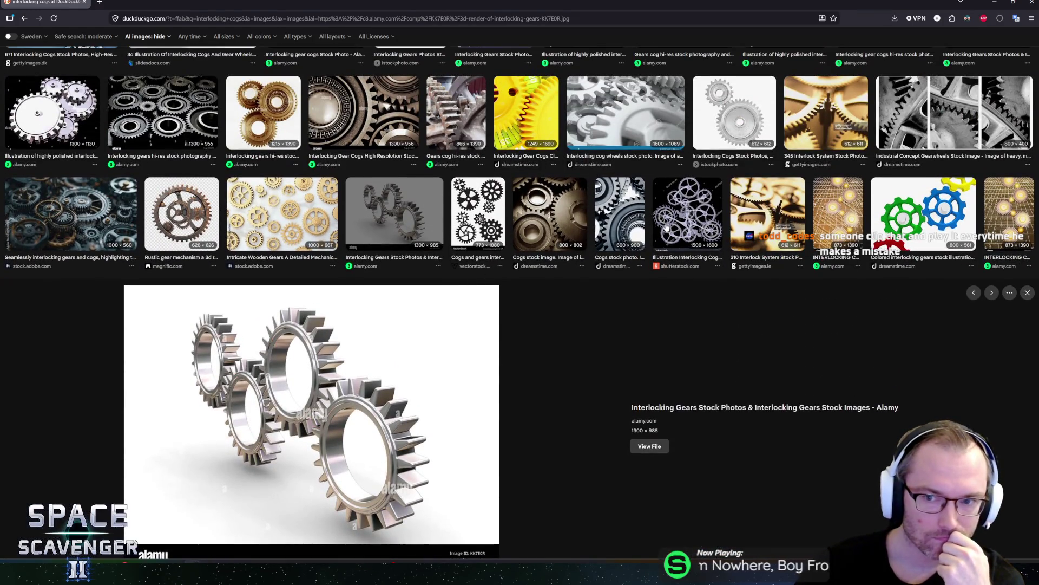
{"action": "left_click", "coordinate": [924, 211]}
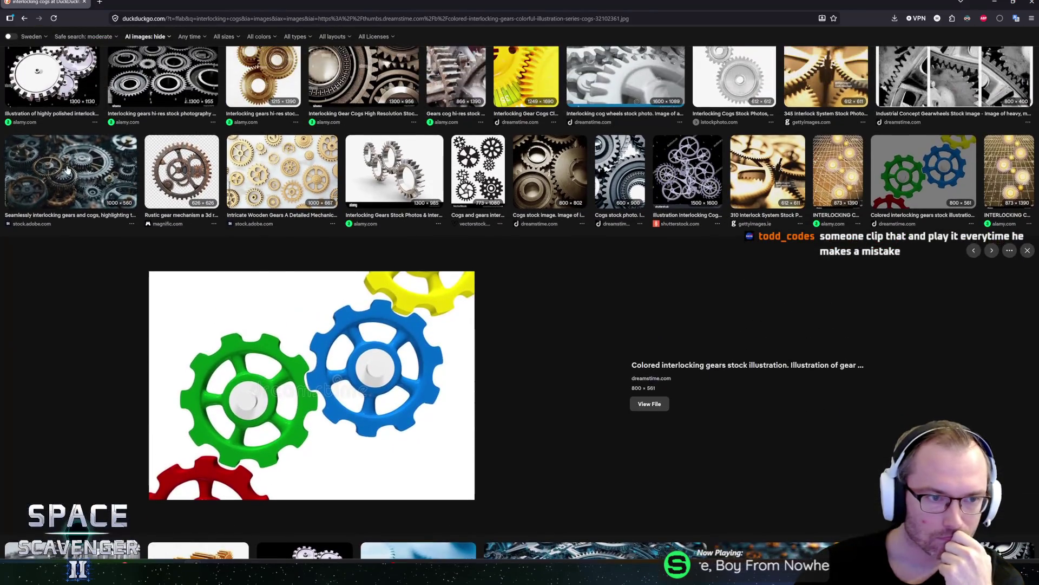
{"action": "left_click", "coordinate": [68, 170]}
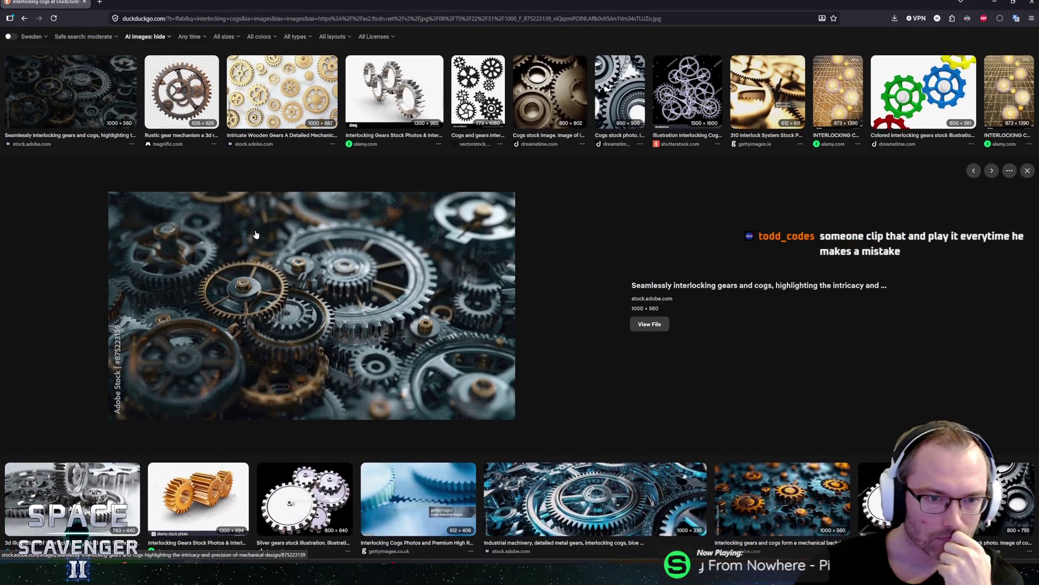
{"action": "scroll", "coordinate": [325, 206], "scroll_direction": "up", "scroll_amount": 2}
{"action": "left_click", "coordinate": [335, 190]}
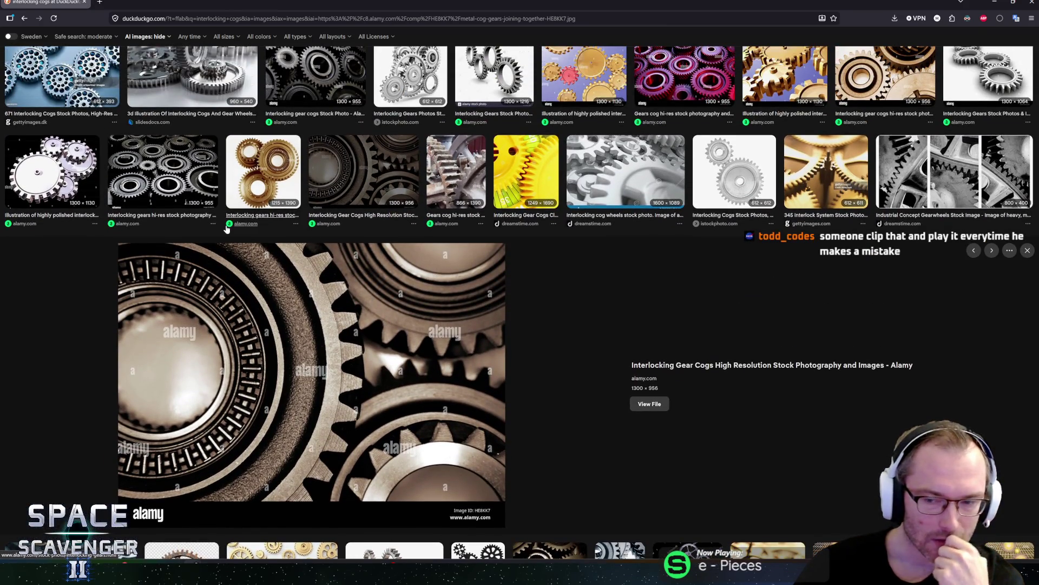
{"action": "left_click", "coordinate": [715, 171]}
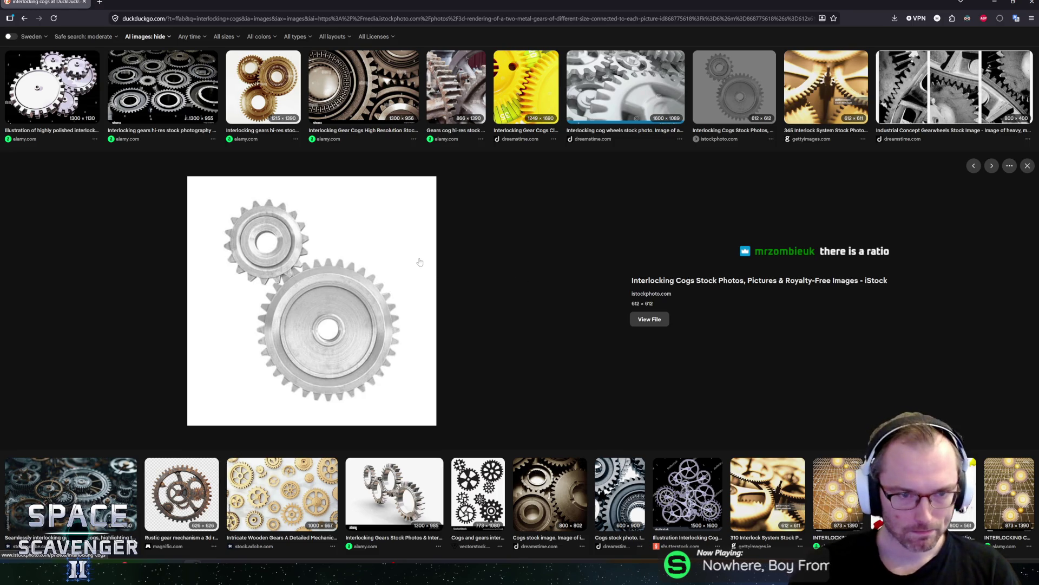
Step: Back in Figma, reselect the cog group and nudge it slightly right and down
{"action": "key", "text": "alt+Tab"}
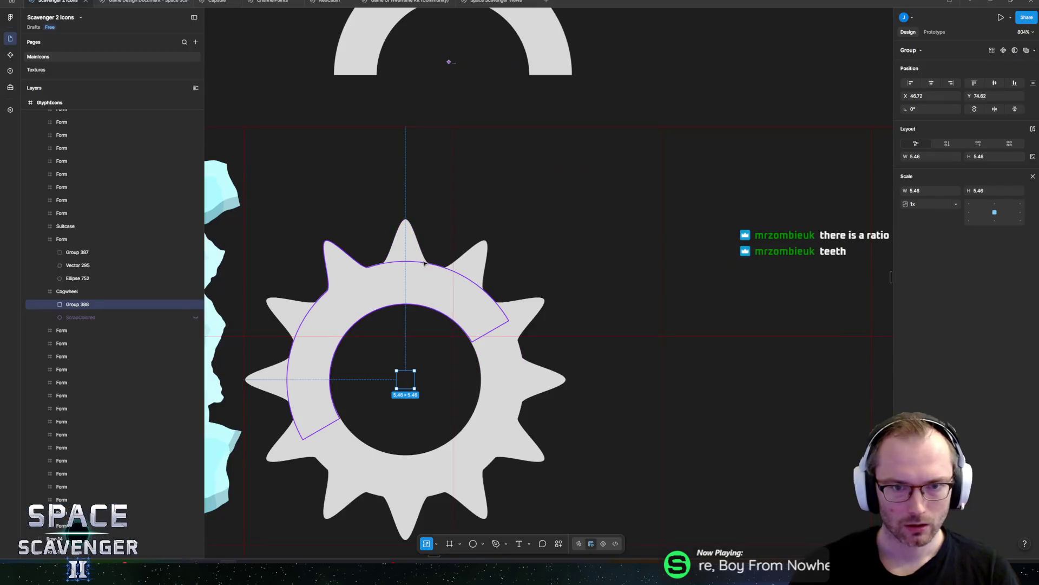
{"action": "scroll", "coordinate": [482, 287], "scroll_direction": "down", "scroll_amount": 3}
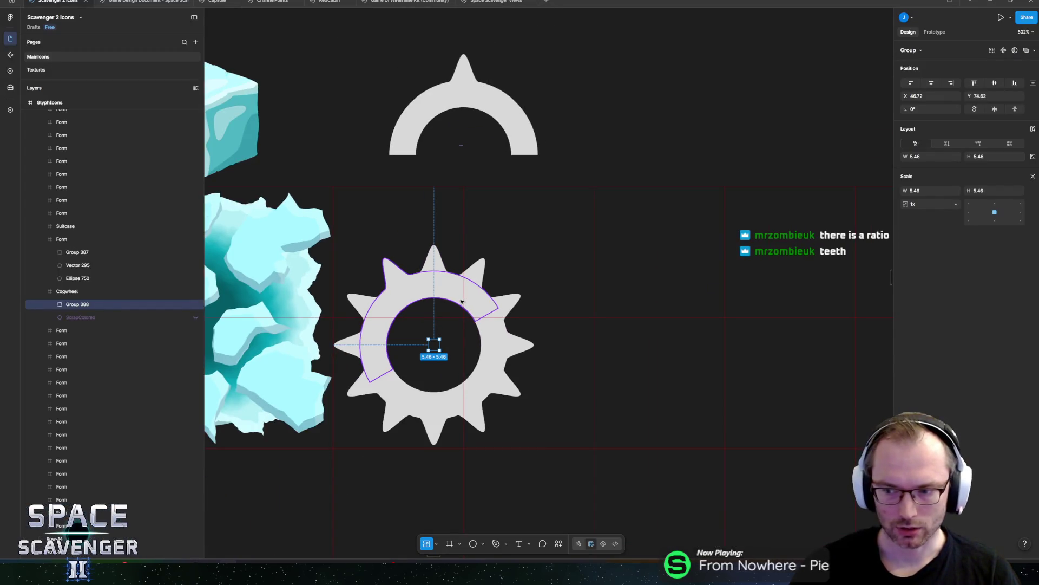
{"action": "scroll", "coordinate": [487, 286], "scroll_direction": "down", "scroll_amount": 1}
{"action": "scroll", "coordinate": [487, 286], "scroll_direction": "left", "scroll_amount": 1}
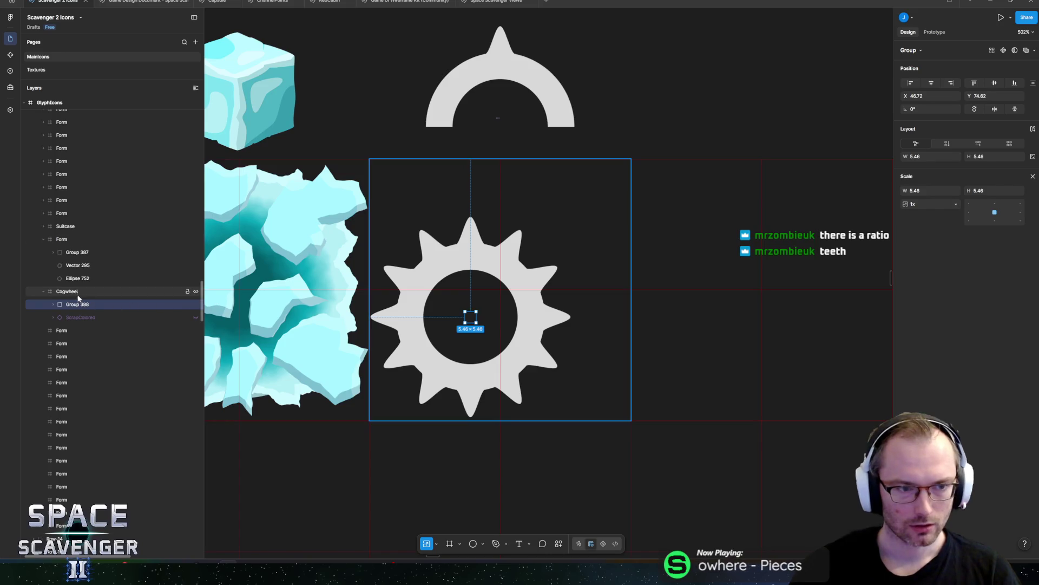
{"action": "key", "text": "Escape"}
{"action": "left_click", "coordinate": [469, 316]}
{"action": "scroll", "coordinate": [460, 313], "scroll_direction": "up", "scroll_amount": 3}
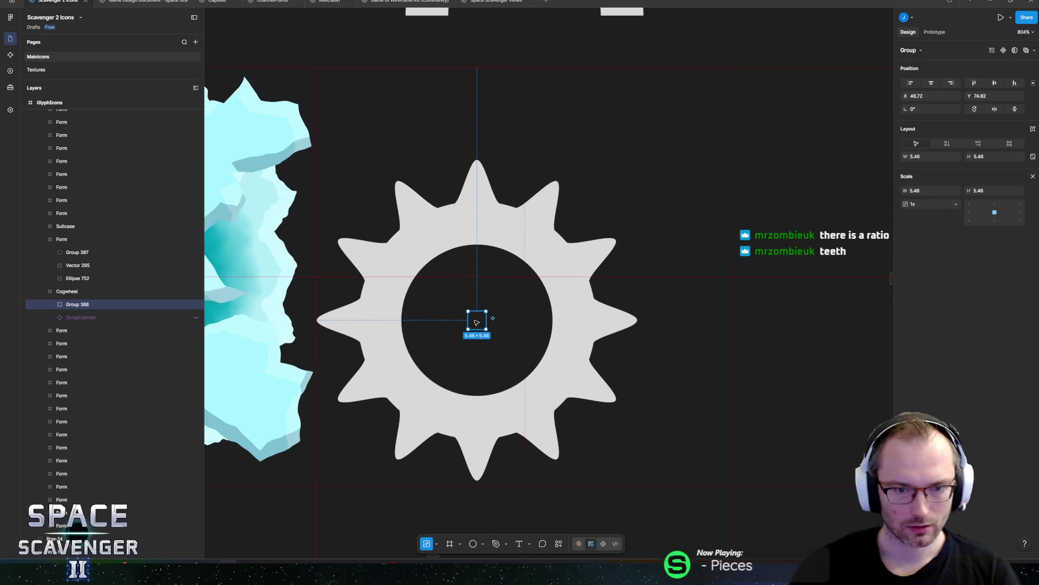
{"action": "scroll", "coordinate": [475, 321], "scroll_direction": "up", "scroll_amount": 1}
{"action": "left_click_drag", "start_coordinate": [478, 323], "coordinate": [483, 324]}
Step: Duplicate the cog, place the copy up-right overlapping the original, and select its first tooth
{"action": "scroll", "coordinate": [476, 332], "scroll_direction": "up", "scroll_amount": 2}
{"action": "scroll", "coordinate": [476, 332], "scroll_direction": "right", "scroll_amount": 2}
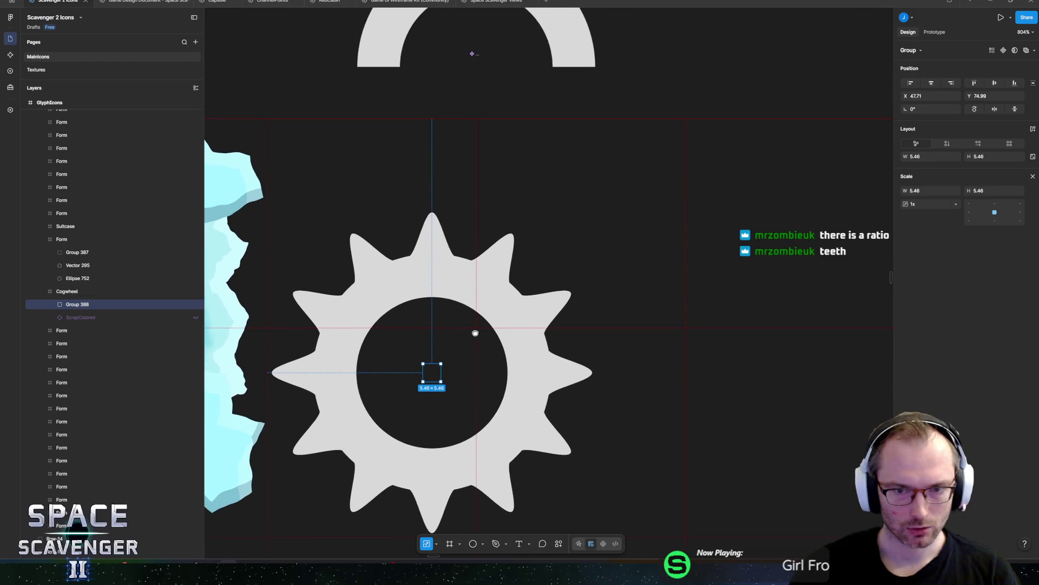
{"action": "key", "text": "ctrl+d"}
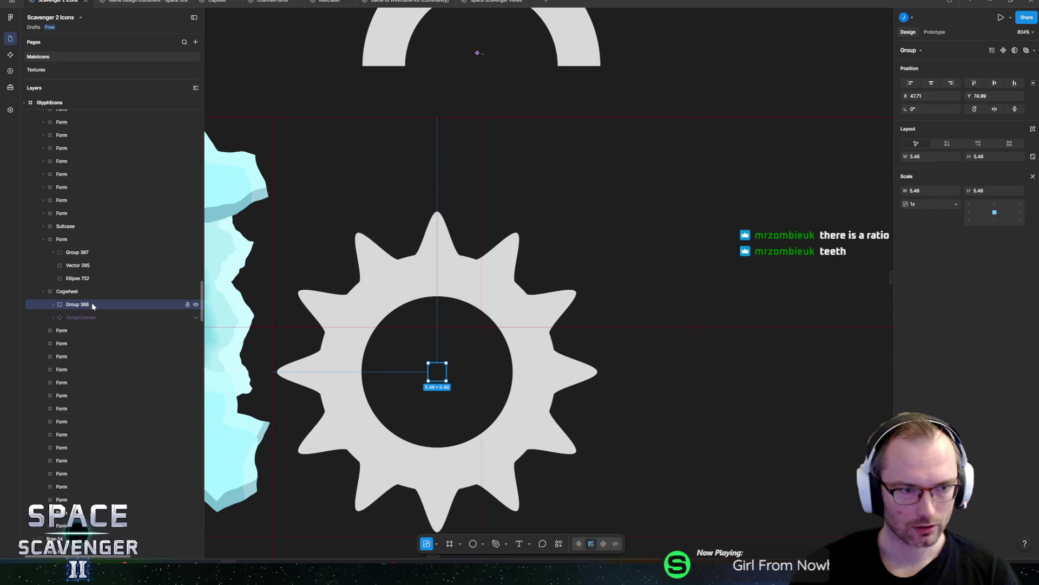
{"action": "mouse_move", "coordinate": [440, 374]}
{"action": "left_mouse_down"}
{"action": "mouse_move", "coordinate": [548, 258]}
{"action": "mouse_move", "coordinate": [524, 293]}
{"action": "mouse_move", "coordinate": [533, 290]}
{"action": "left_mouse_up"}
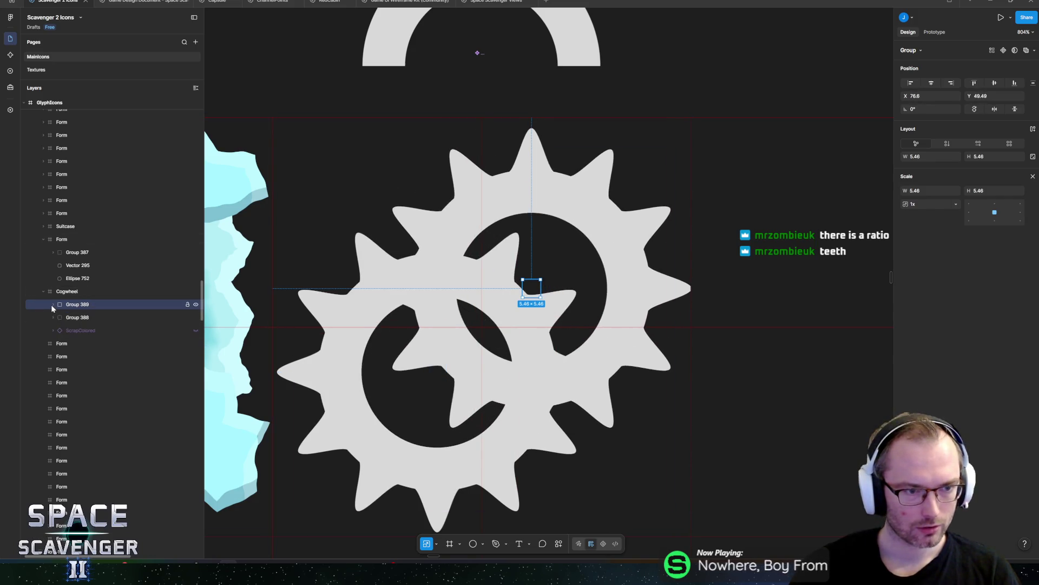
{"action": "left_click", "coordinate": [52, 304]}
{"action": "left_click", "coordinate": [76, 320]}
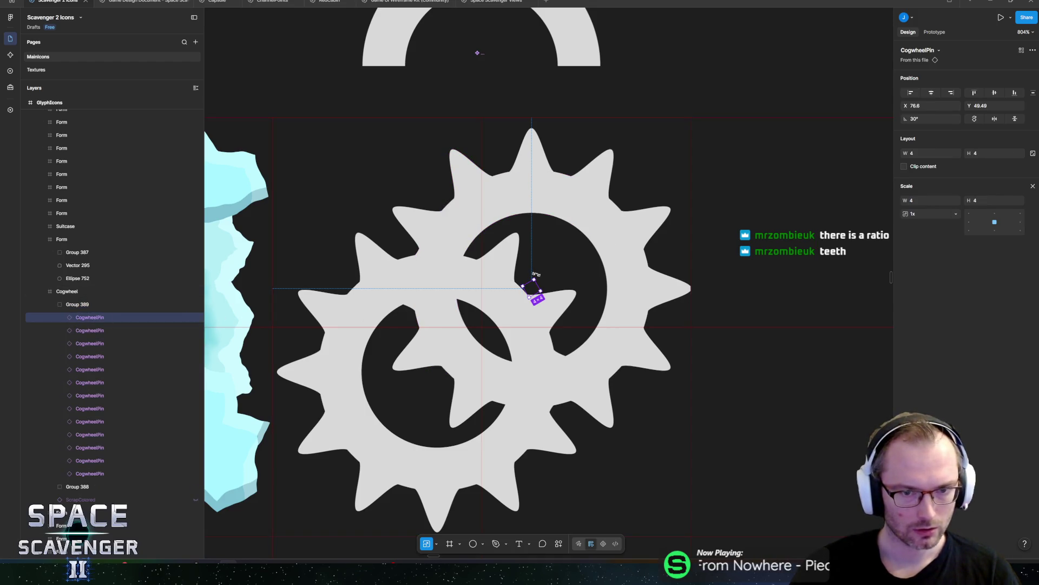
Step: Rotate a tooth of the copied cog and duplicate it to add more teeth around the gear
{"action": "left_click_drag", "start_coordinate": [536, 274], "coordinate": [539, 276]}
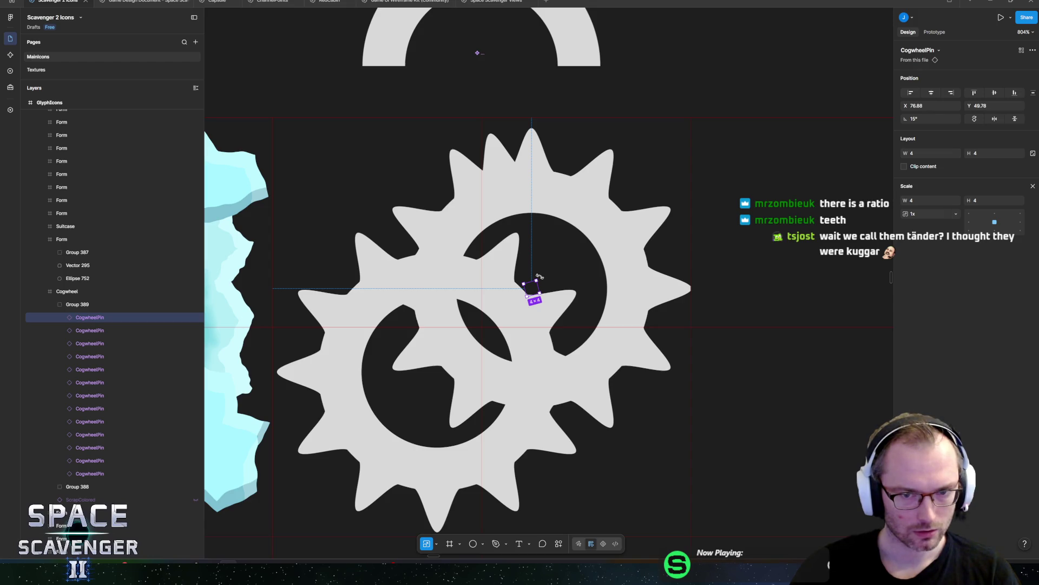
{"action": "left_click_drag", "start_coordinate": [539, 276], "coordinate": [555, 286]}
{"action": "key", "text": "ctrl+d"}
{"action": "key", "text": "ctrl+d"}
{"action": "key", "text": "ctrl+d"}
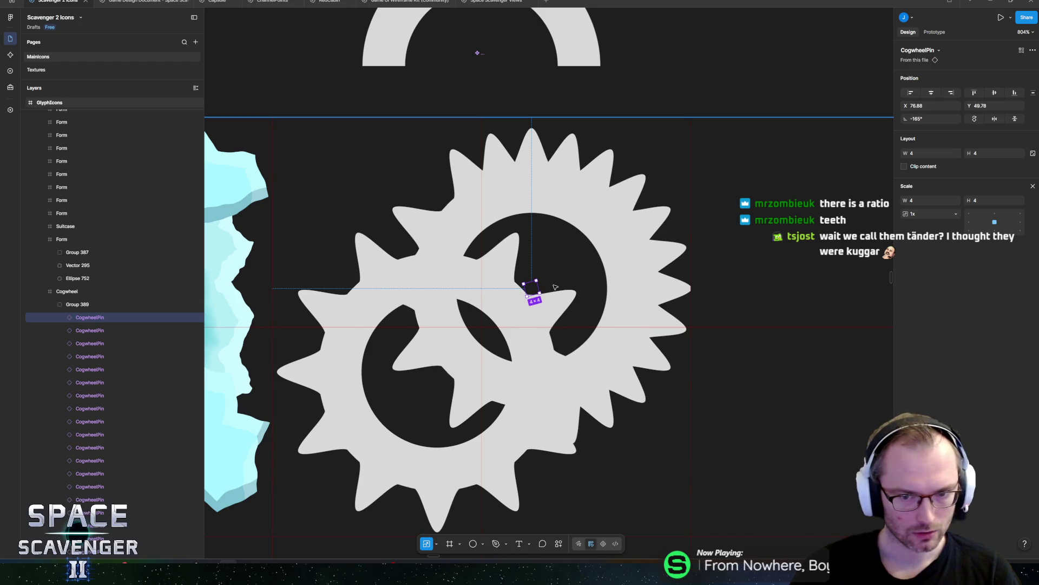
{"action": "key", "text": "ctrl+d"}
{"action": "key", "text": "ctrl+d"}
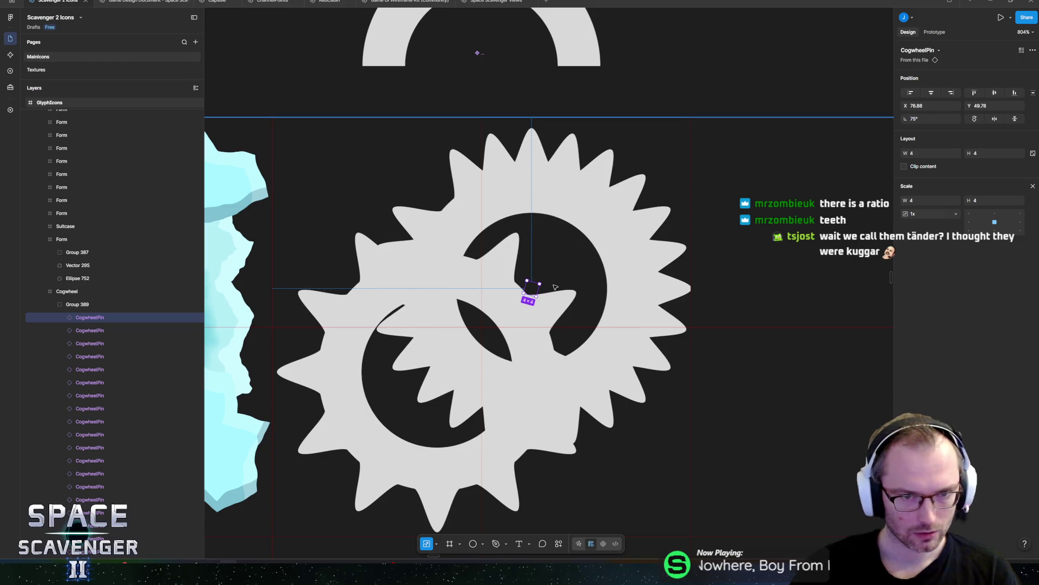
Step: Resize the copied cog down to 3.94 and shift it slightly down-left
{"action": "left_click", "coordinate": [67, 307]}
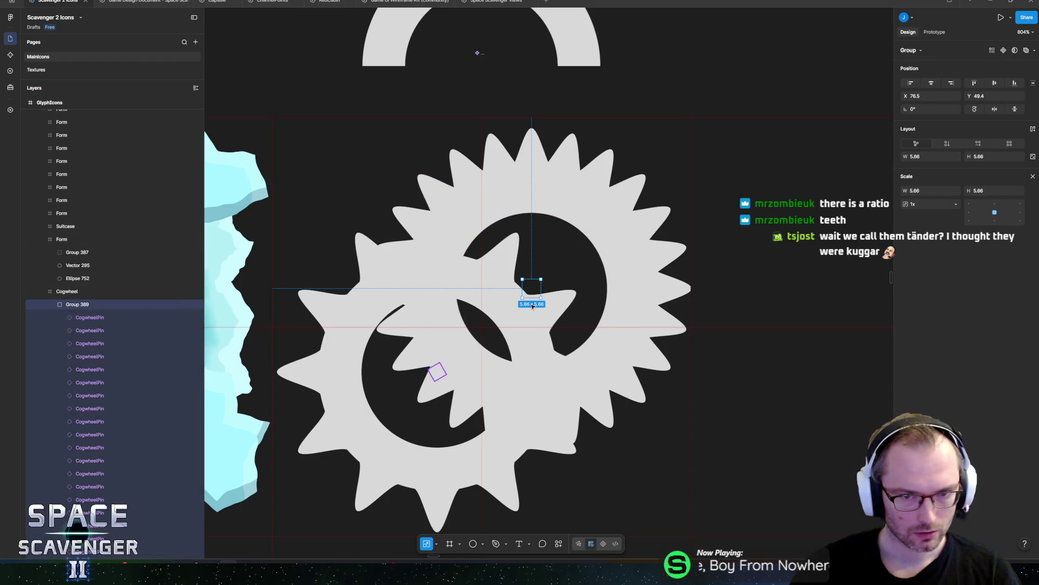
{"action": "left_click_drag", "start_coordinate": [523, 297], "coordinate": [532, 293]}
{"action": "key", "text": "ctrl+z"}
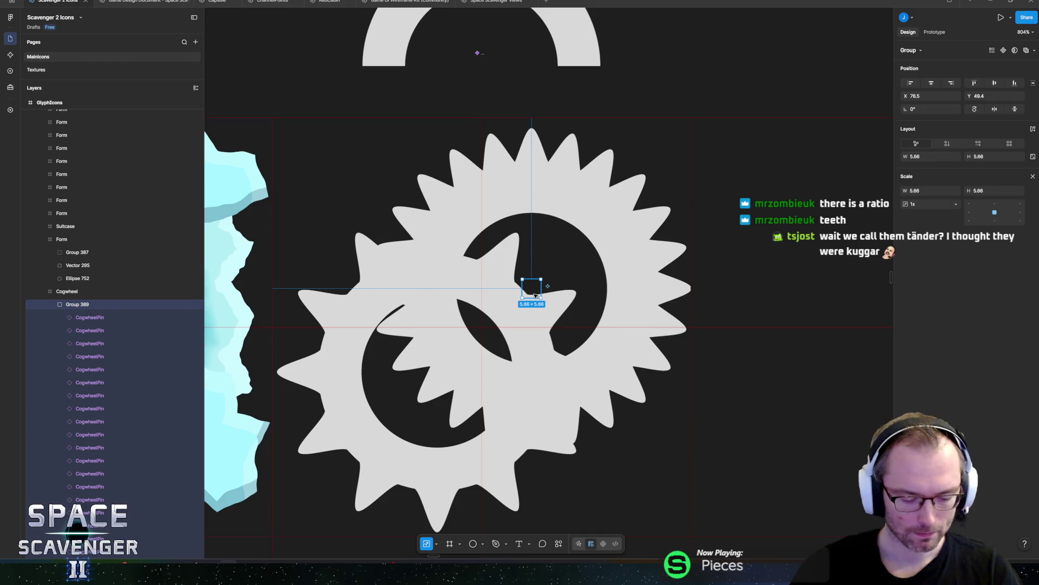
{"action": "key", "text": "v"}
{"action": "mouse_move", "coordinate": [521, 296]}
{"action": "left_mouse_down"}
{"action": "mouse_move", "coordinate": [560, 228]}
{"action": "mouse_move", "coordinate": [599, 233]}
{"action": "mouse_move", "coordinate": [590, 236]}
{"action": "left_mouse_up"}
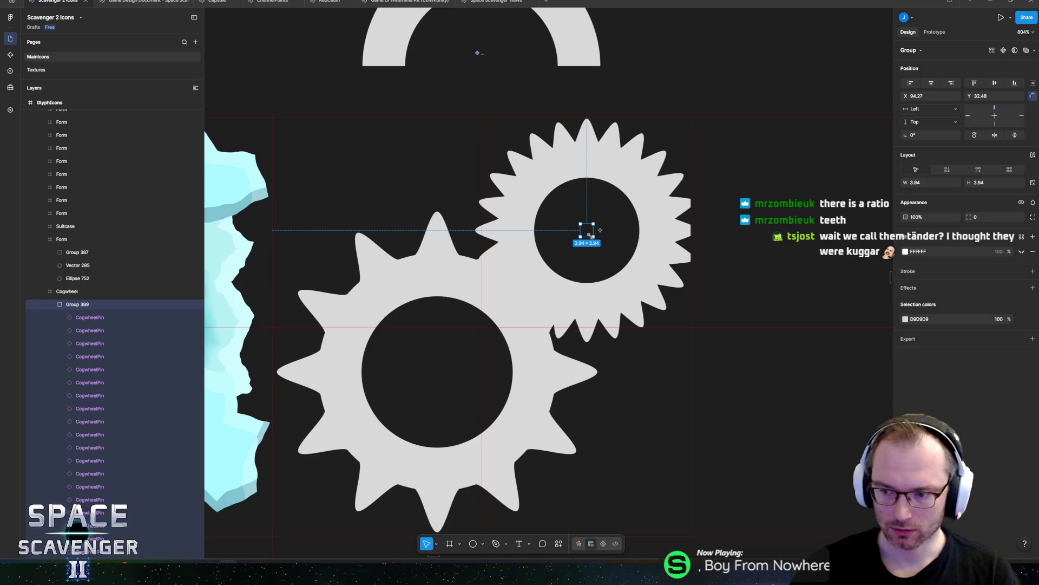
{"action": "left_click_drag", "start_coordinate": [590, 236], "coordinate": [581, 246]}
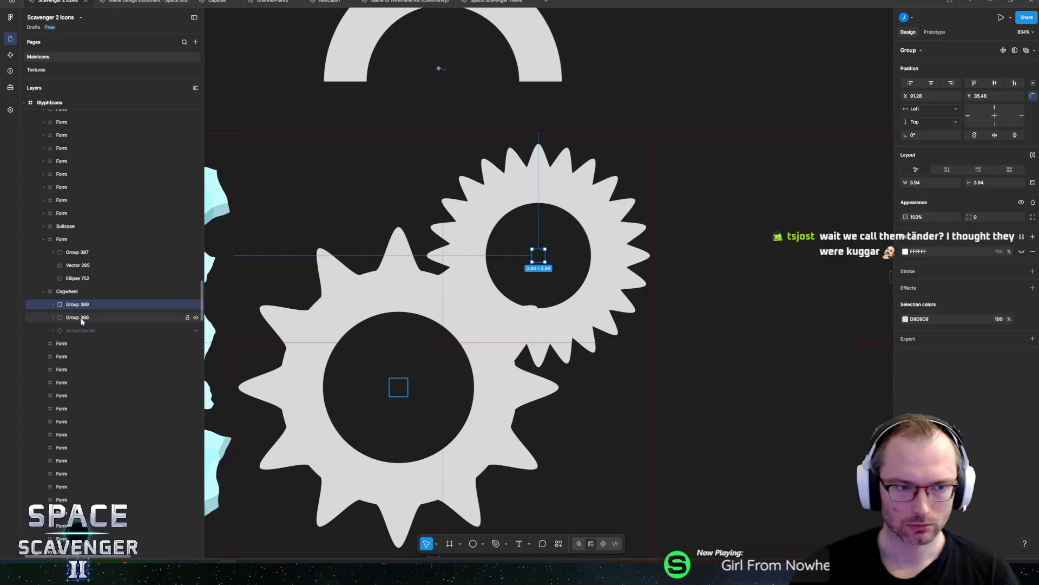
Step: Delete the small copied cog and compare against the two-gear reference image
{"action": "key", "text": "Delete"}
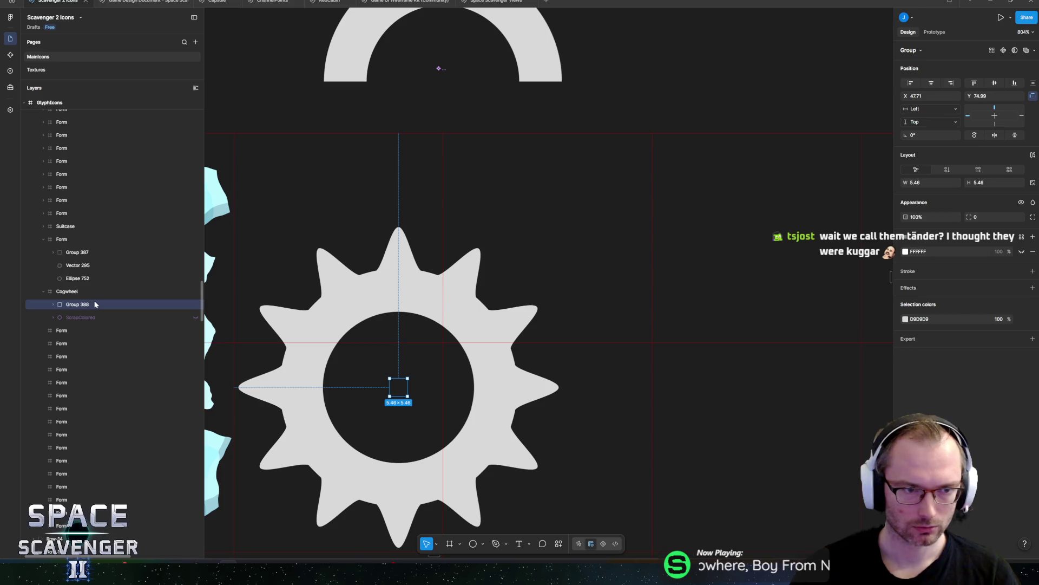
{"action": "key", "text": "alt+Tab"}
{"action": "key", "text": "alt+Tab"}
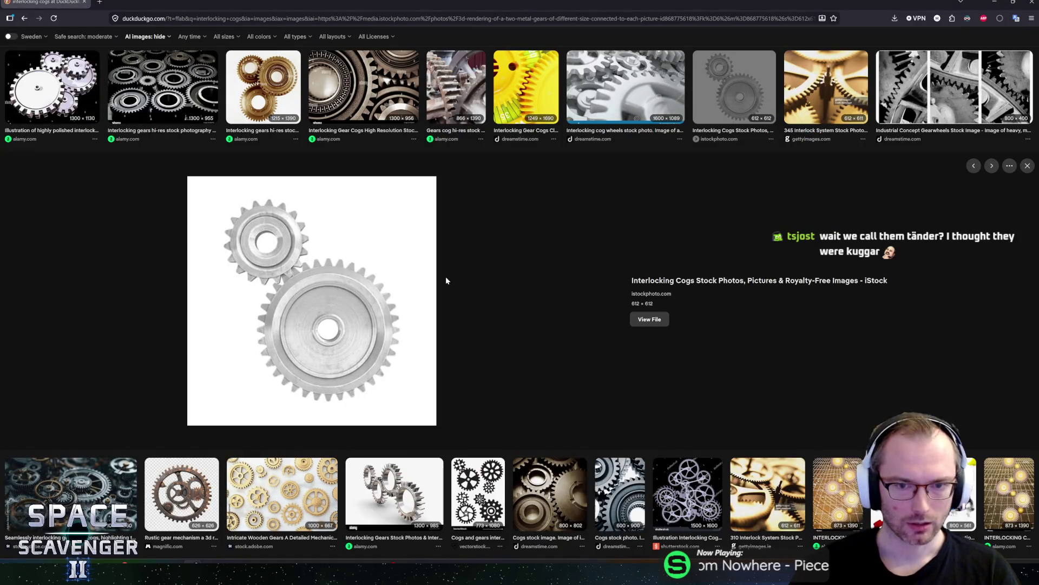
{"action": "key", "text": "alt+Tab"}
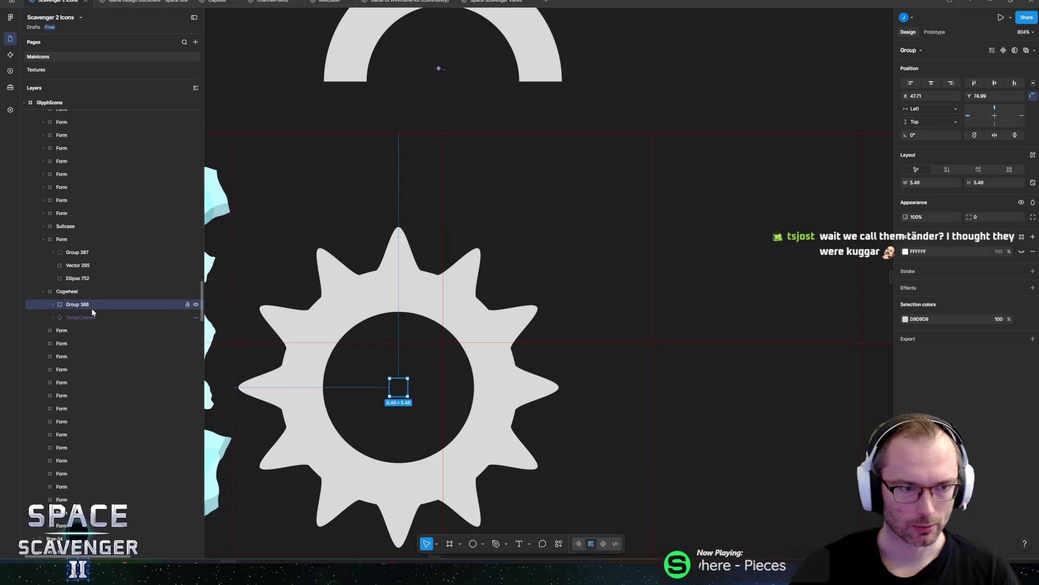
Step: Duplicate the cog group and move the copy up-right of the original
{"action": "left_click", "coordinate": [81, 304]}
{"action": "key", "text": "ctrl+d"}
{"action": "mouse_move", "coordinate": [396, 386]}
{"action": "left_mouse_down"}
{"action": "mouse_move", "coordinate": [520, 286]}
{"action": "mouse_move", "coordinate": [496, 299]}
{"action": "left_mouse_up"}
{"action": "scroll", "coordinate": [494, 299], "scroll_direction": "down", "scroll_amount": 5}
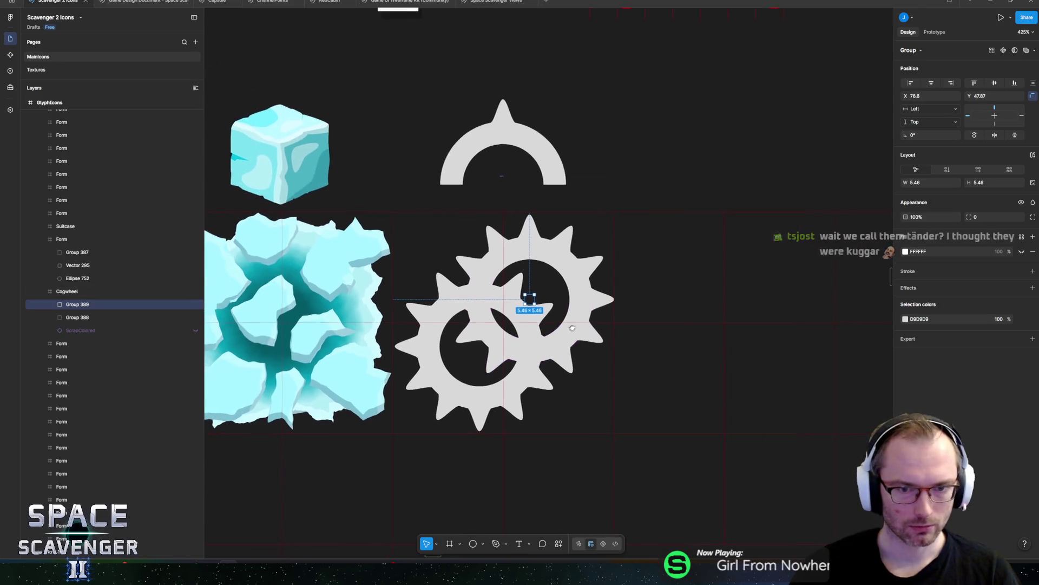
{"action": "scroll", "coordinate": [528, 314], "scroll_direction": "up", "scroll_amount": 1}
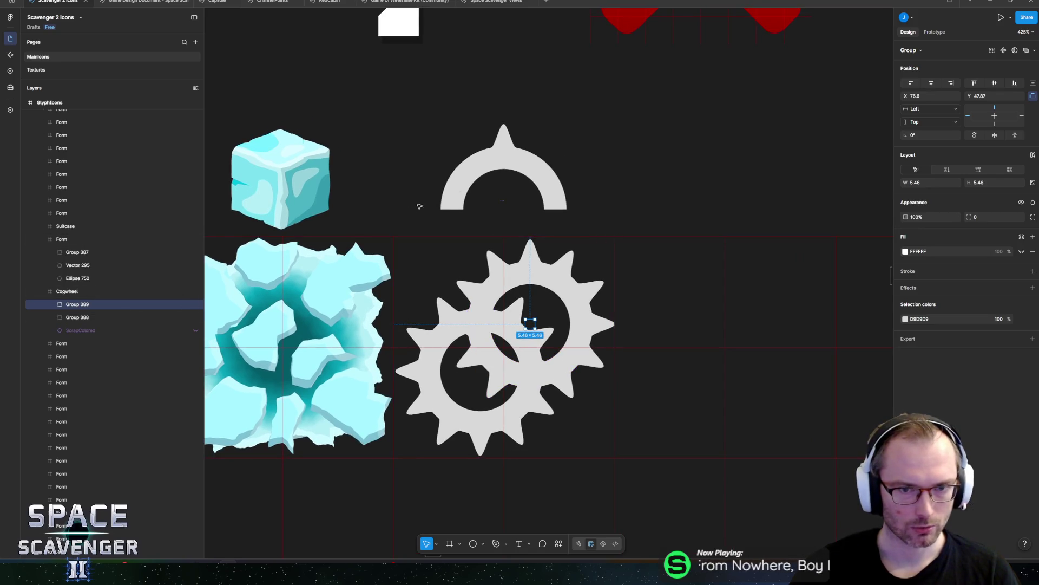
Step: Shrink the CogwheelPin proportionally to about 3.16 wide
{"action": "left_click", "coordinate": [513, 164]}
{"action": "left_click", "coordinate": [52, 102]}
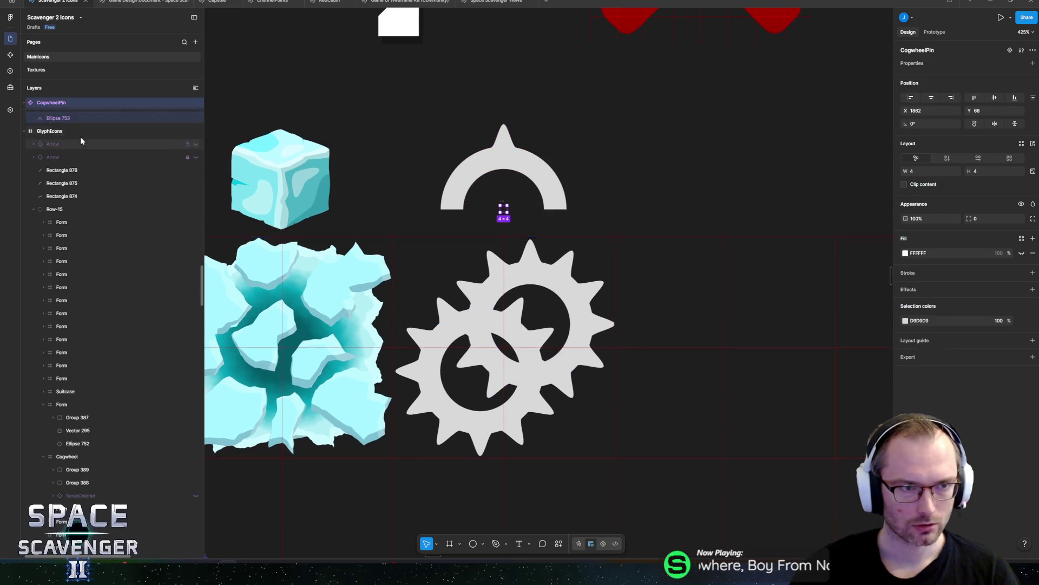
{"action": "scroll", "coordinate": [108, 162], "scroll_direction": "up", "scroll_amount": 3}
{"action": "scroll", "coordinate": [492, 233], "scroll_direction": "up", "scroll_amount": 5}
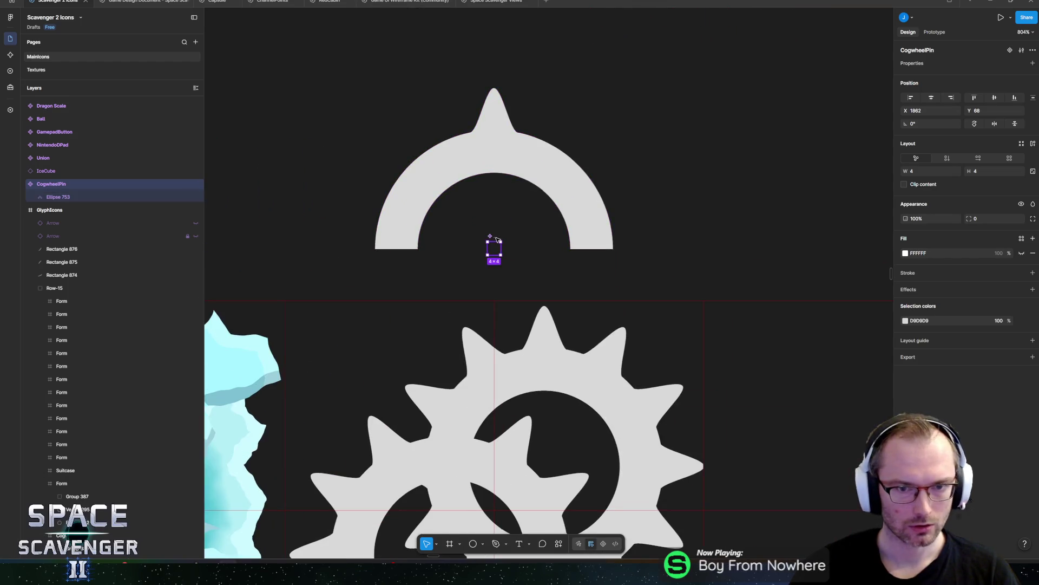
{"action": "key", "text": "k"}
{"action": "left_click_drag", "start_coordinate": [500, 238], "coordinate": [497, 243]}
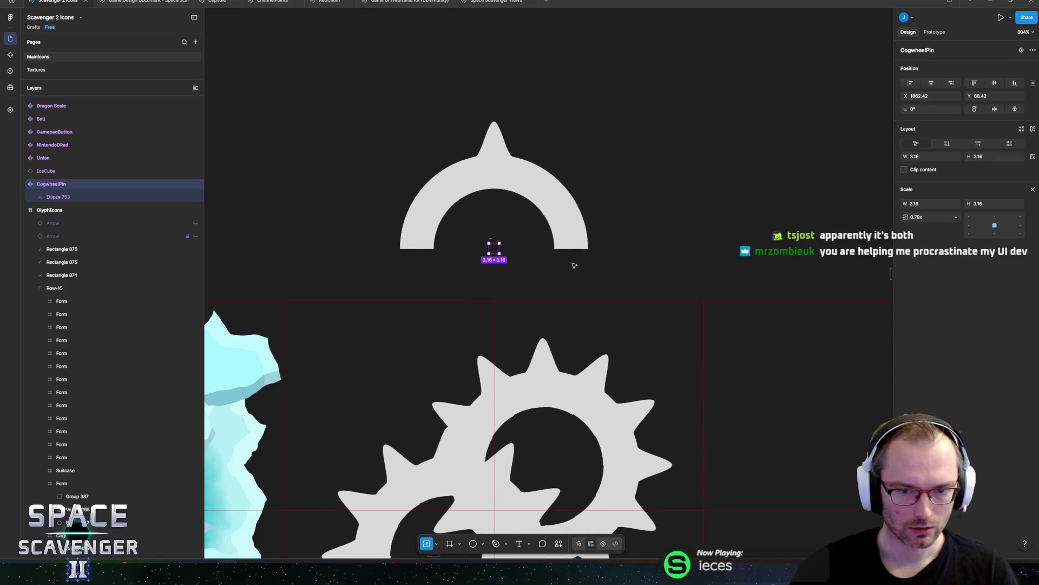
{"action": "scroll", "coordinate": [575, 265], "scroll_direction": "down", "scroll_amount": 5}
{"action": "scroll", "coordinate": [541, 260], "scroll_direction": "down", "scroll_amount": 1}
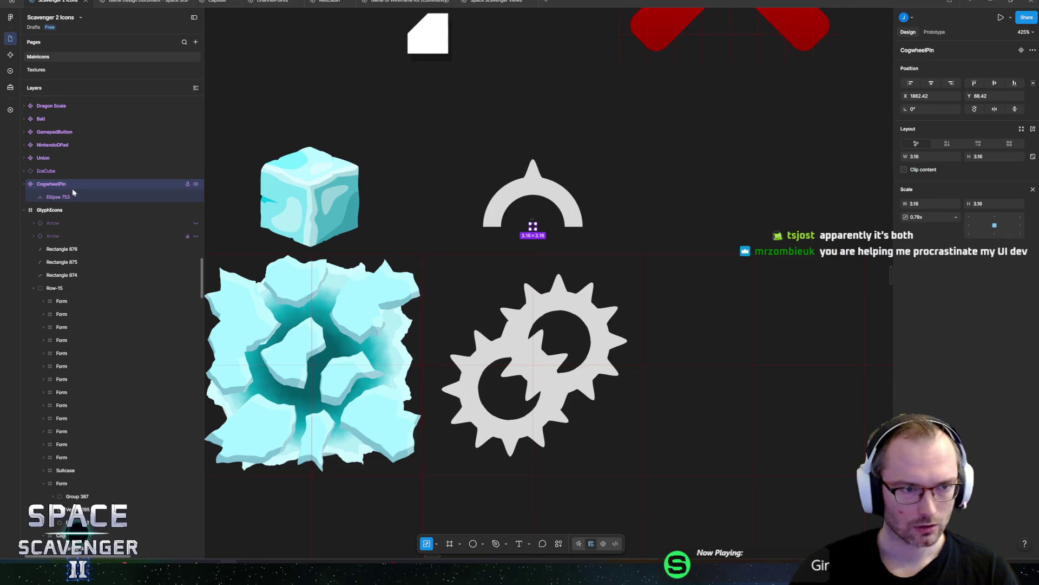
Step: Move the upper cog Group 389 up-right and the lower cog Group 388 down
{"action": "left_click", "coordinate": [504, 352]}
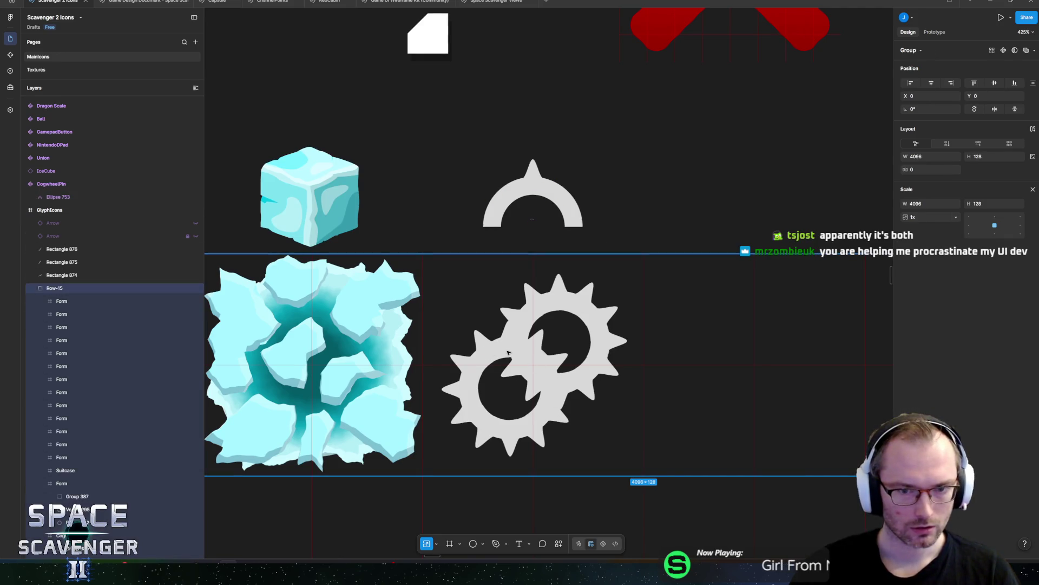
{"action": "left_click", "coordinate": [77, 496]}
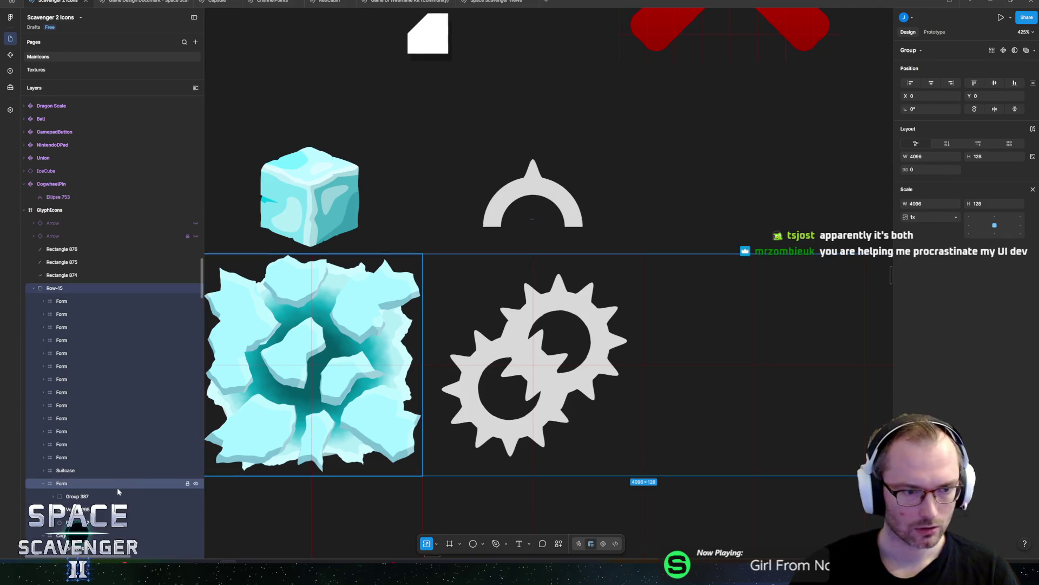
{"action": "left_click", "coordinate": [509, 389]}
{"action": "left_click", "coordinate": [557, 341]}
{"action": "scroll", "coordinate": [563, 336], "scroll_direction": "up", "scroll_amount": 3}
{"action": "left_click_drag", "start_coordinate": [563, 336], "coordinate": [585, 302]}
{"action": "left_click", "coordinate": [479, 405]}
{"action": "mouse_move", "coordinate": [479, 405]}
{"action": "left_mouse_down"}
{"action": "mouse_move", "coordinate": [445, 429]}
{"action": "mouse_move", "coordinate": [468, 458]}
{"action": "left_mouse_up"}
{"action": "scroll", "coordinate": [534, 326], "scroll_direction": "down", "scroll_amount": 1}
Step: Shift both cogs left onto the red guide and scale them down together to 4.95
{"action": "scroll", "coordinate": [533, 327], "scroll_direction": "down", "scroll_amount": 2}
{"action": "scroll", "coordinate": [536, 352], "scroll_direction": "up", "scroll_amount": 2}
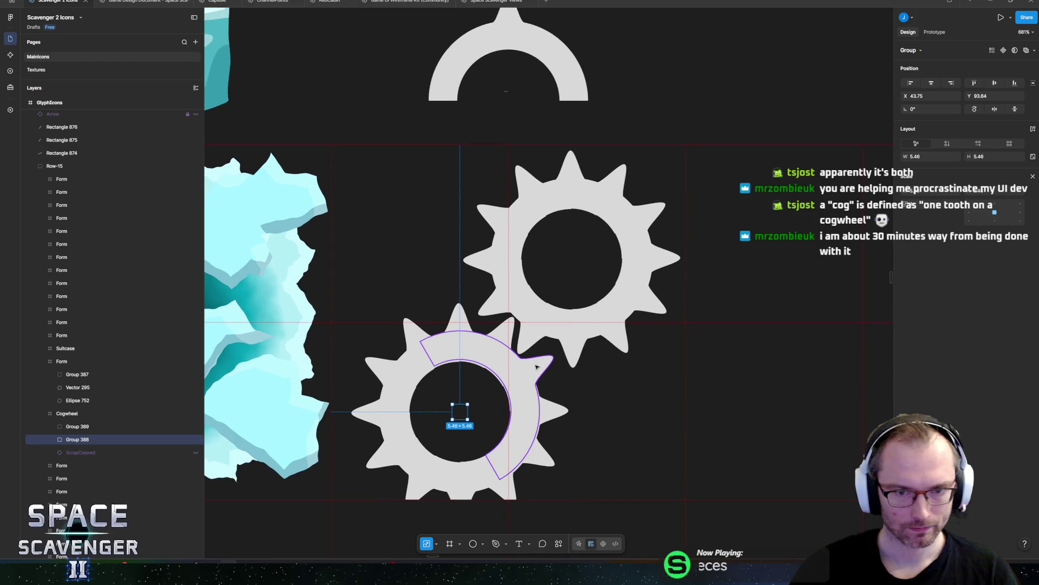
{"action": "left_click", "coordinate": [99, 426], "text": "shift"}
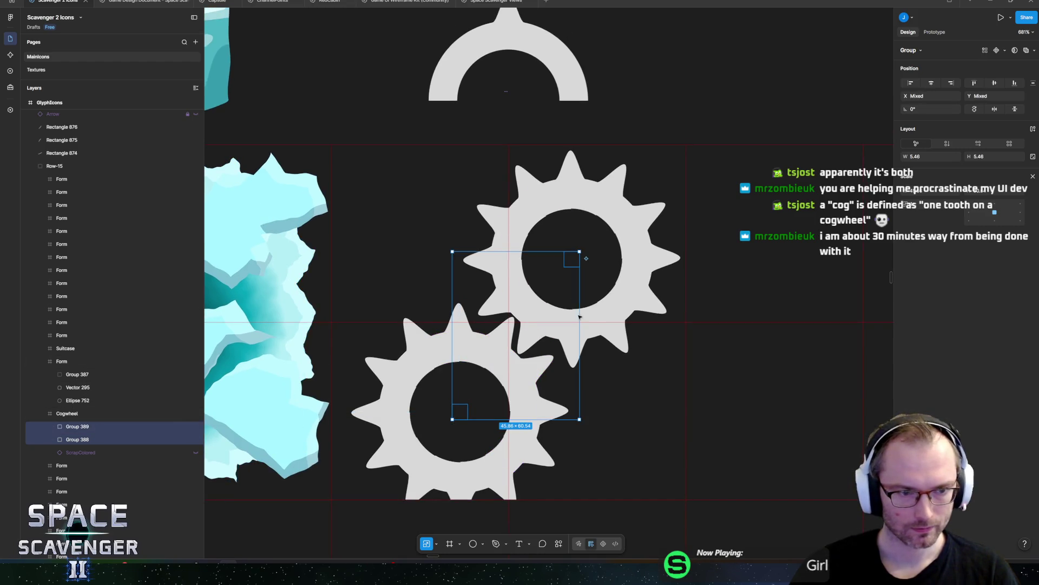
{"action": "mouse_move", "coordinate": [564, 286]}
{"action": "left_mouse_down"}
{"action": "mouse_move", "coordinate": [535, 281]}
{"action": "mouse_move", "coordinate": [550, 283]}
{"action": "left_mouse_up"}
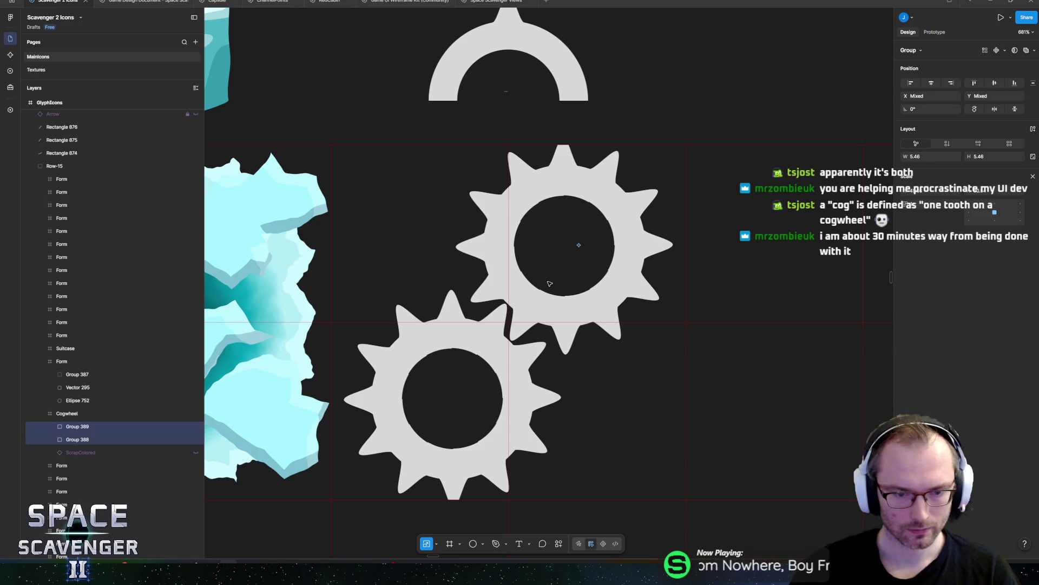
{"action": "left_click_drag", "start_coordinate": [572, 239], "coordinate": [568, 247]}
{"action": "left_click", "coordinate": [702, 87]}
{"action": "scroll", "coordinate": [703, 95], "scroll_direction": "down", "scroll_amount": 5}
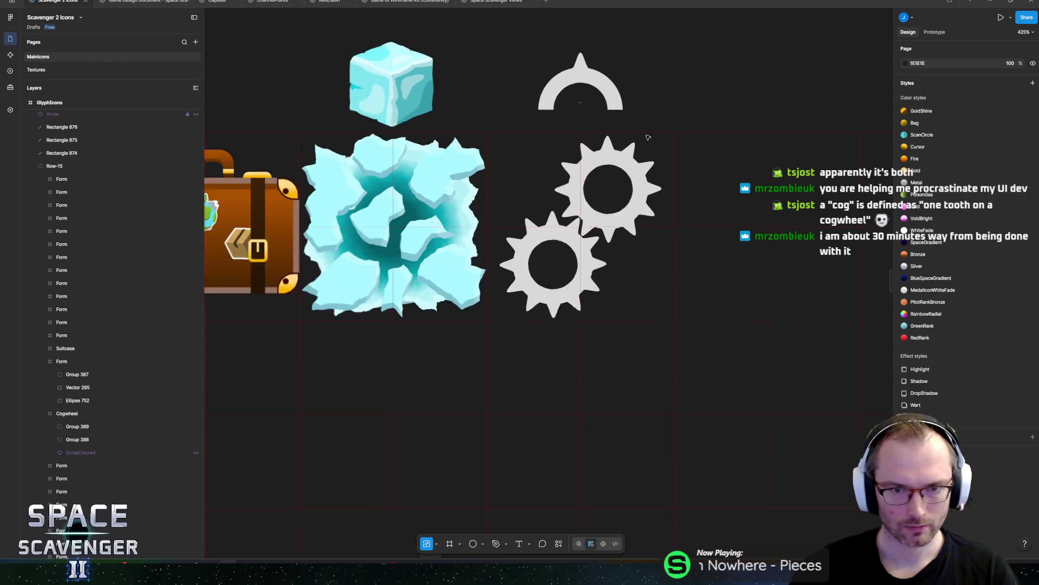
{"action": "left_click_drag", "start_coordinate": [709, 106], "coordinate": [653, 188]}
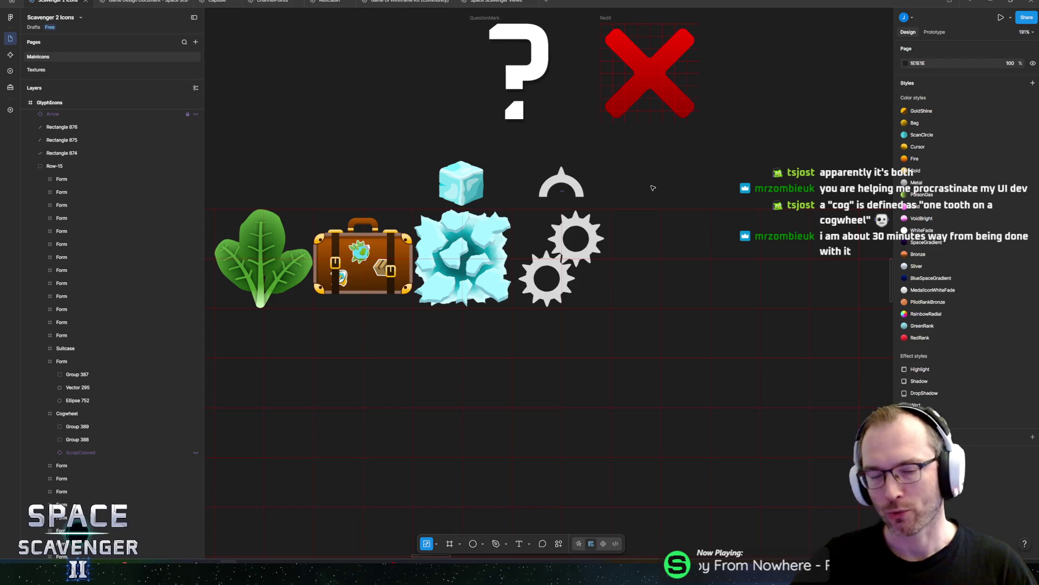
{"action": "scroll", "coordinate": [593, 238], "scroll_direction": "up", "scroll_amount": 5}
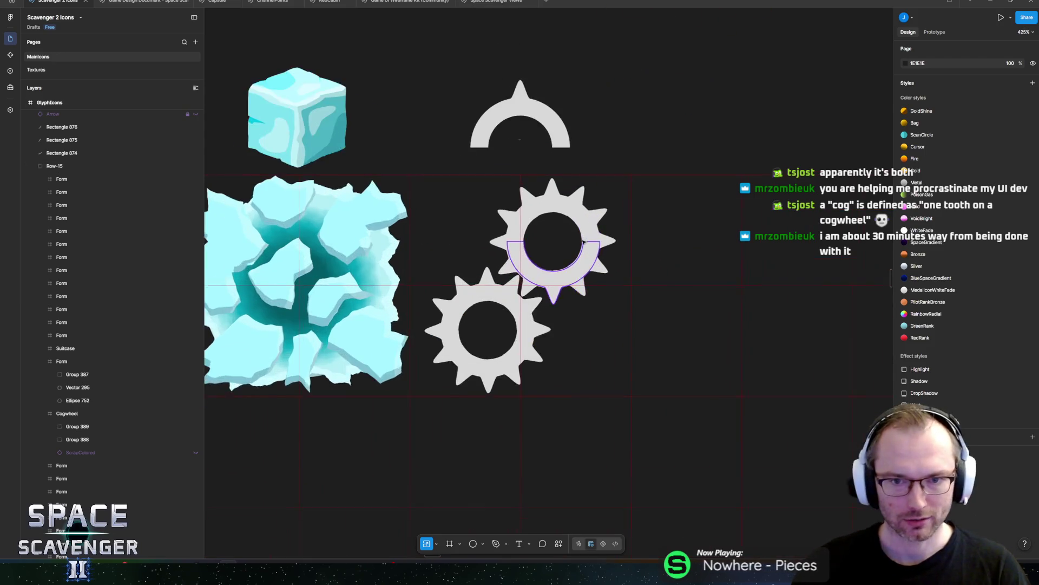
{"action": "left_click", "coordinate": [502, 54]}
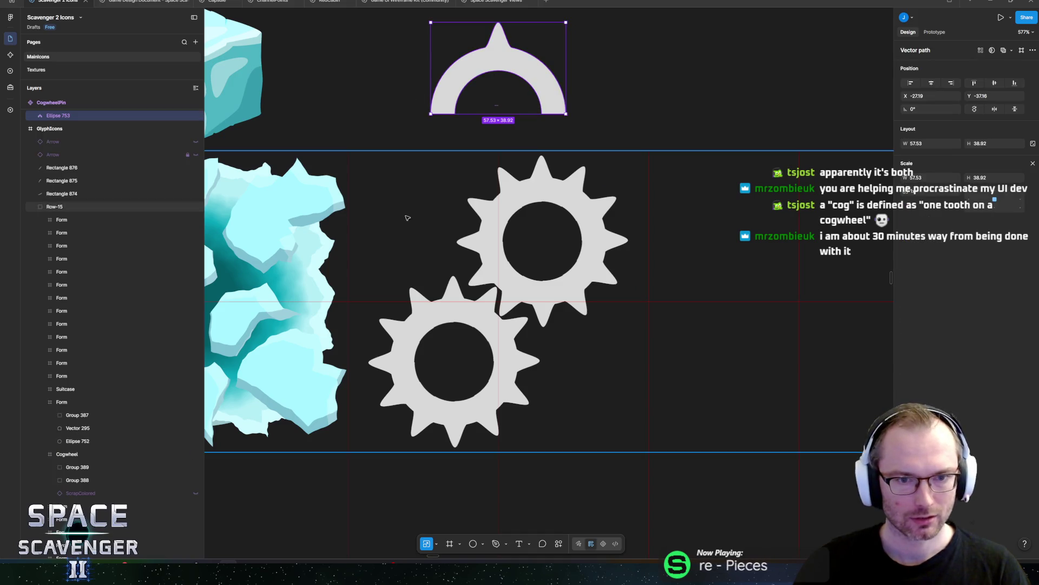
{"action": "left_click", "coordinate": [450, 347], "text": "ctrl"}
{"action": "scroll", "coordinate": [65, 418], "scroll_direction": "down", "scroll_amount": 3}
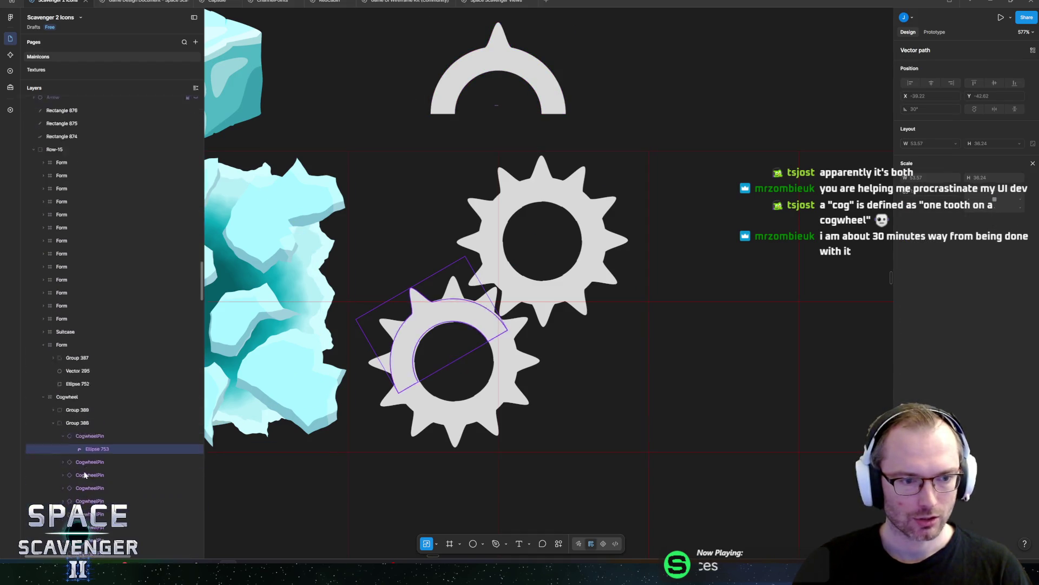
{"action": "left_click", "coordinate": [75, 400]}
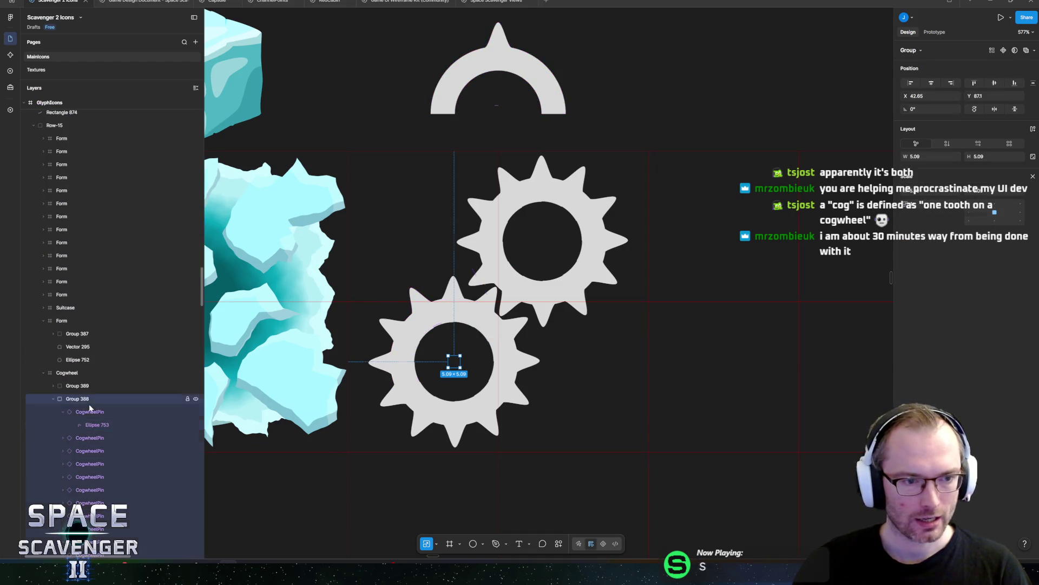
Step: Union the lower cog Group 388 into one shape and fill it with the Metal colour style
{"action": "left_click", "coordinate": [561, 547]}
{"action": "type", "text": "union"}
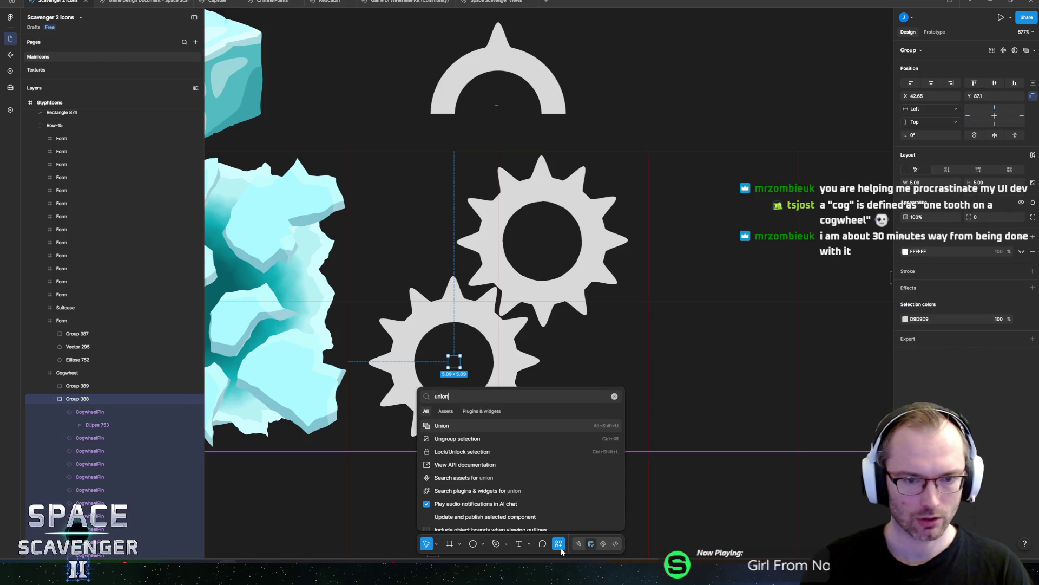
{"action": "key", "text": "Return"}
{"action": "left_click", "coordinate": [53, 399]}
{"action": "left_click", "coordinate": [55, 399]}
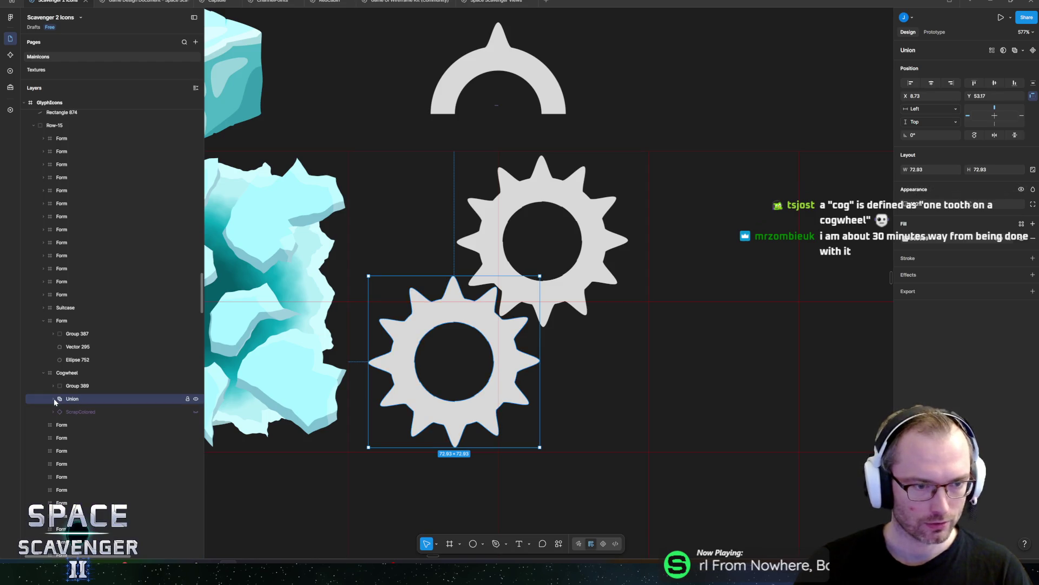
{"action": "left_click", "coordinate": [908, 241]}
{"action": "left_click", "coordinate": [816, 256]}
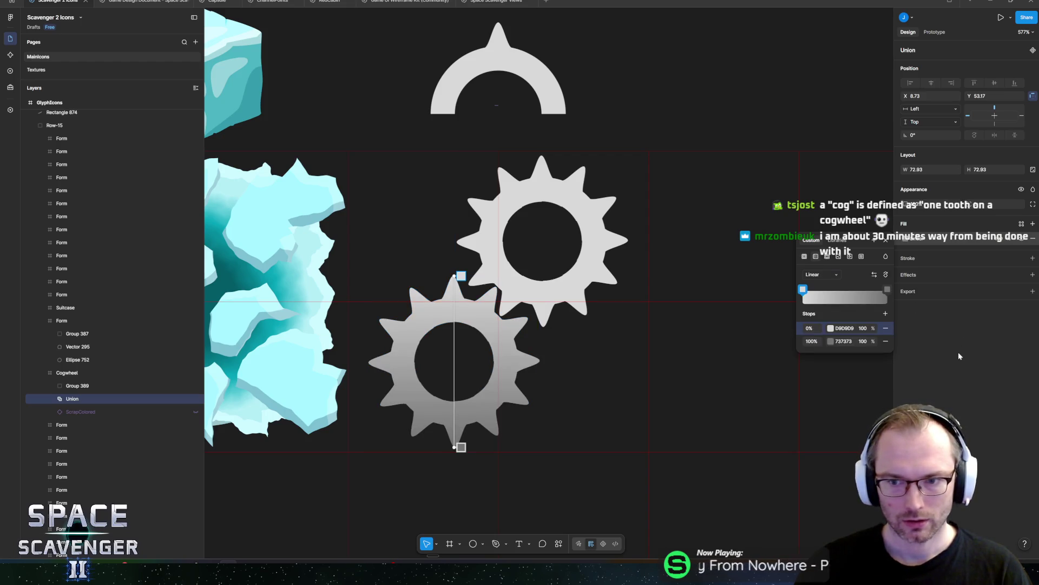
{"action": "left_click", "coordinate": [902, 240]}
{"action": "left_click", "coordinate": [904, 239]}
{"action": "left_click", "coordinate": [837, 240]}
{"action": "scroll", "coordinate": [860, 319], "scroll_direction": "down", "scroll_amount": 3}
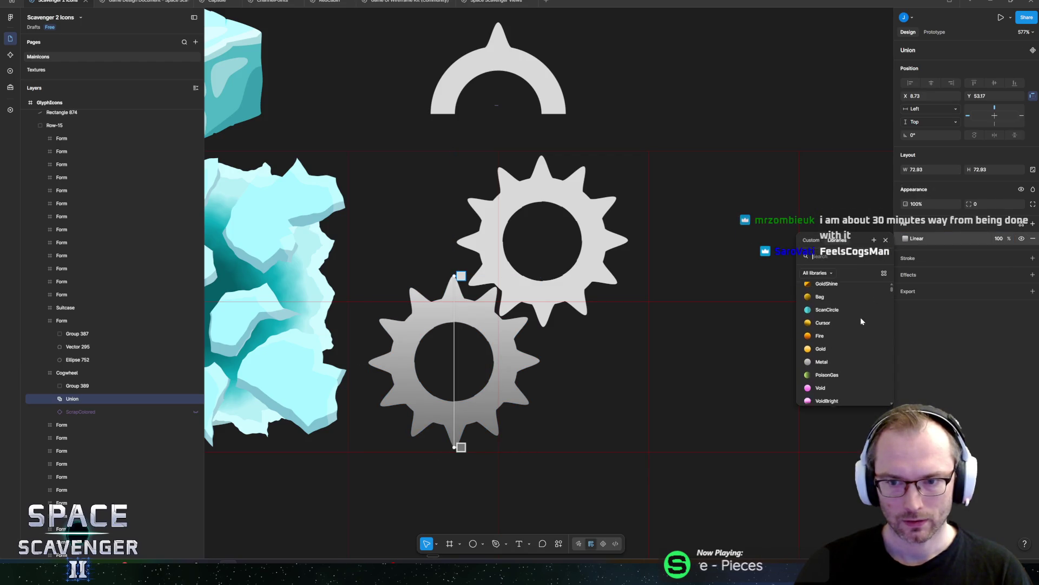
{"action": "left_click", "coordinate": [834, 328]}
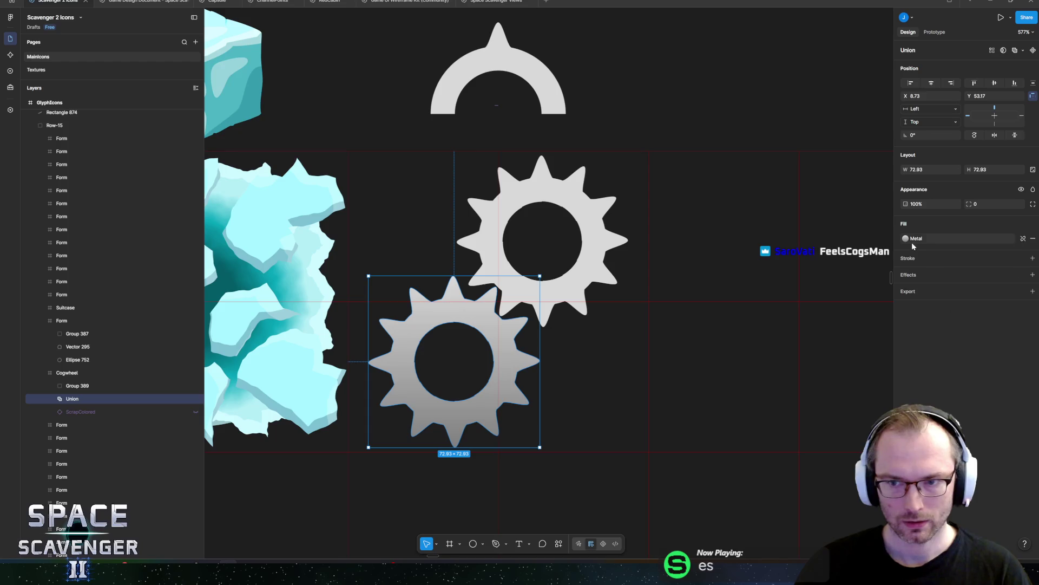
Step: Union the upper cog Group 389, apply the Metal fill style, then reselect the lower cog
{"action": "left_click", "coordinate": [542, 241]}
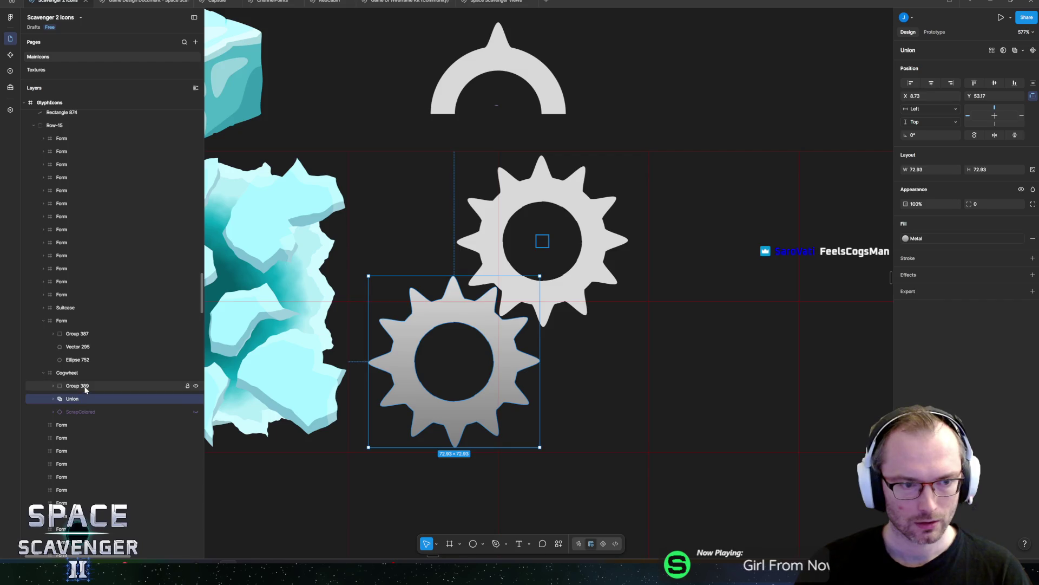
{"action": "left_click", "coordinate": [559, 544]}
{"action": "key", "text": "Return"}
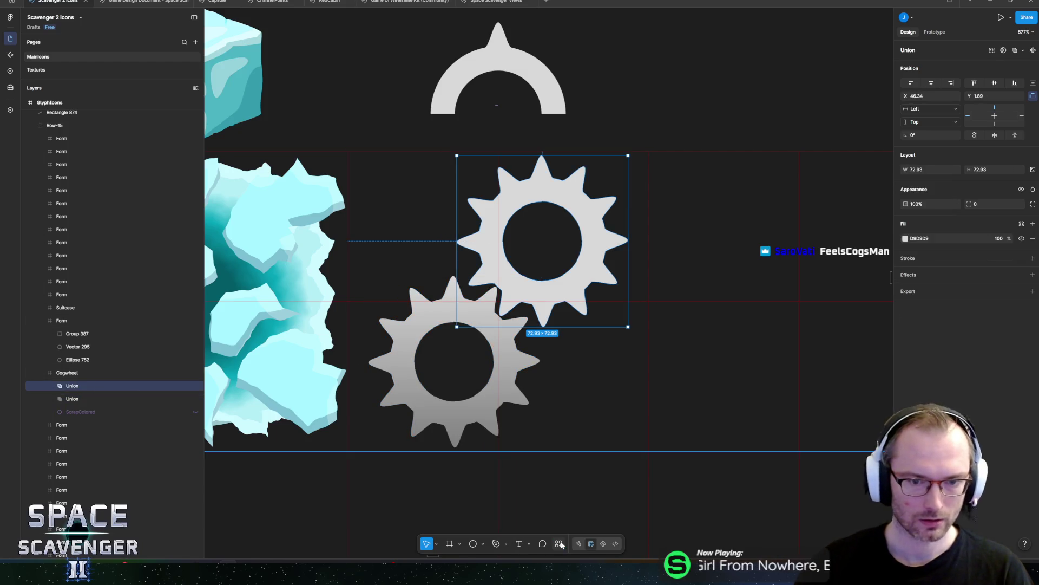
{"action": "left_click", "coordinate": [905, 238]}
{"action": "left_click", "coordinate": [837, 239]}
{"action": "scroll", "coordinate": [823, 335], "scroll_direction": "down", "scroll_amount": 3}
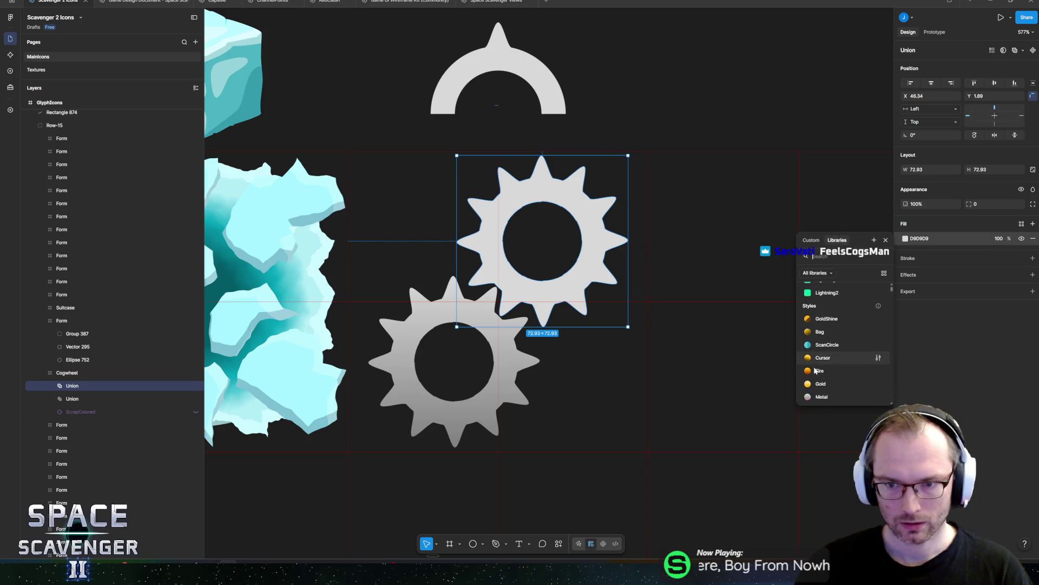
{"action": "left_click", "coordinate": [822, 328]}
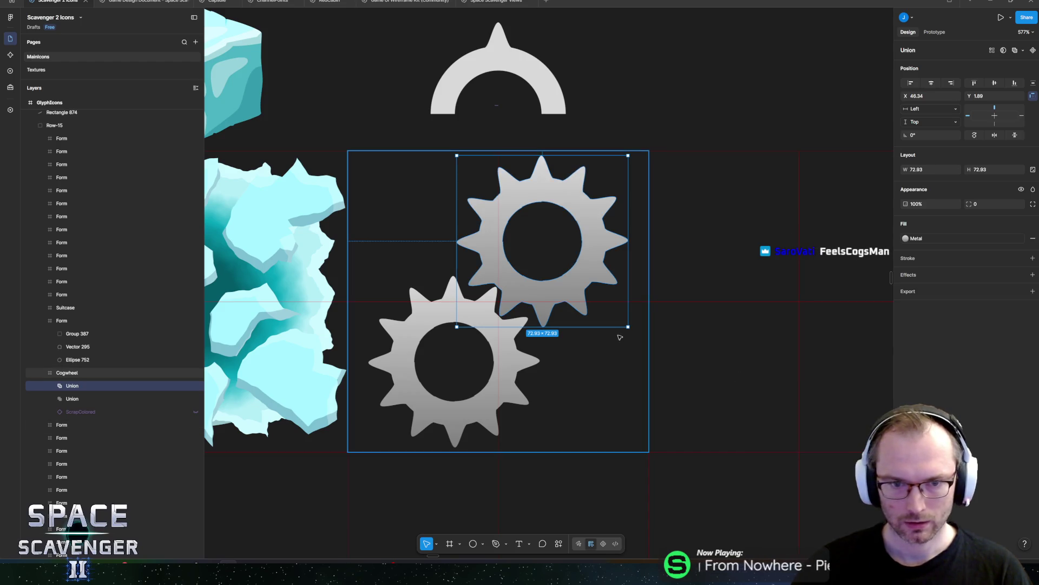
{"action": "left_click", "coordinate": [660, 330]}
{"action": "scroll", "coordinate": [660, 331], "scroll_direction": "down", "scroll_amount": 5}
{"action": "scroll", "coordinate": [595, 271], "scroll_direction": "up", "scroll_amount": 5}
{"action": "left_click", "coordinate": [70, 397]}
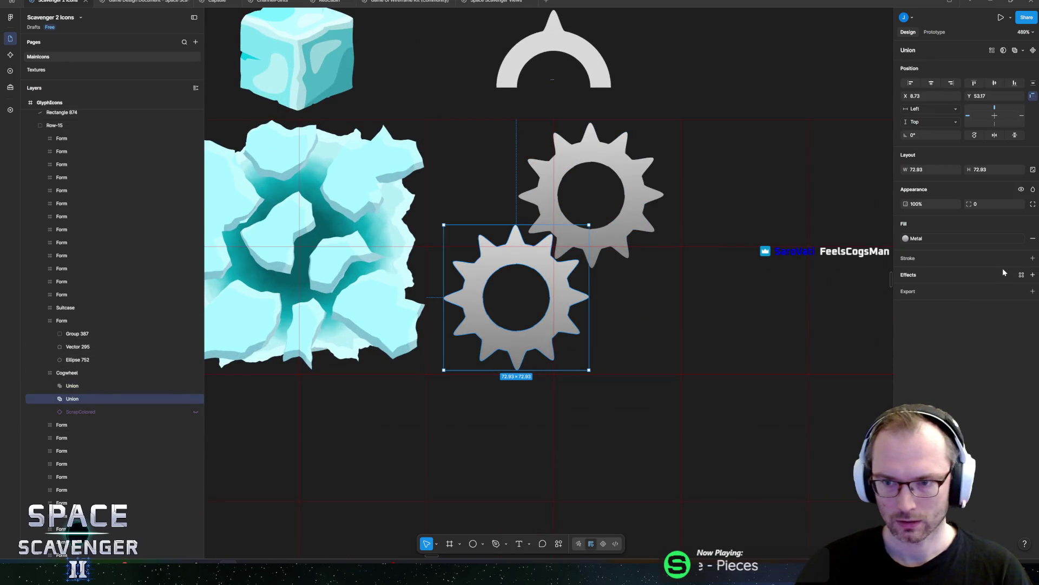
Step: Give the lower cog a dark red 692112 outline of width 2, positioned outside
{"action": "left_click", "coordinate": [1032, 258]}
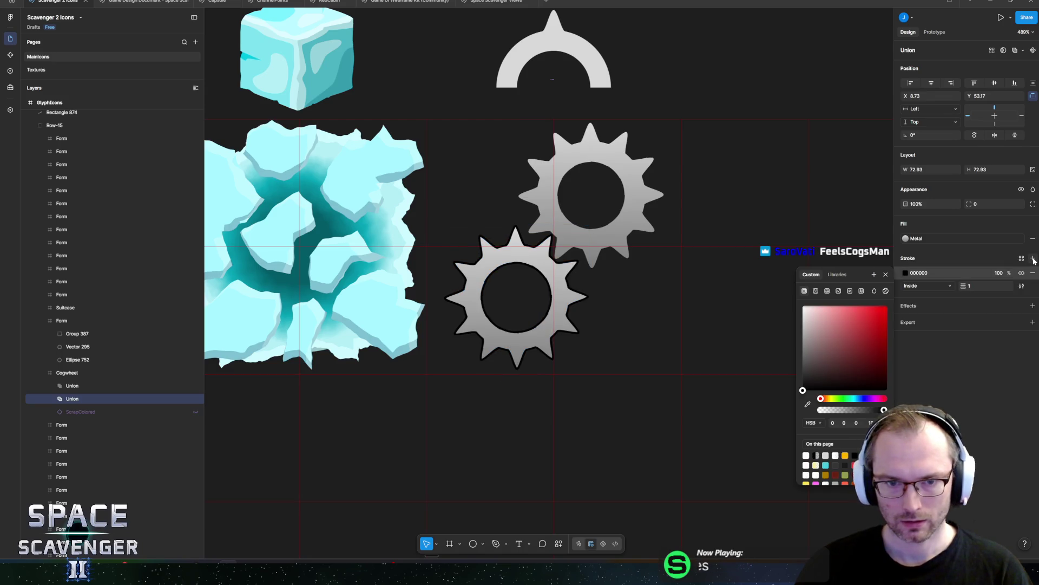
{"action": "left_click", "coordinate": [803, 307]}
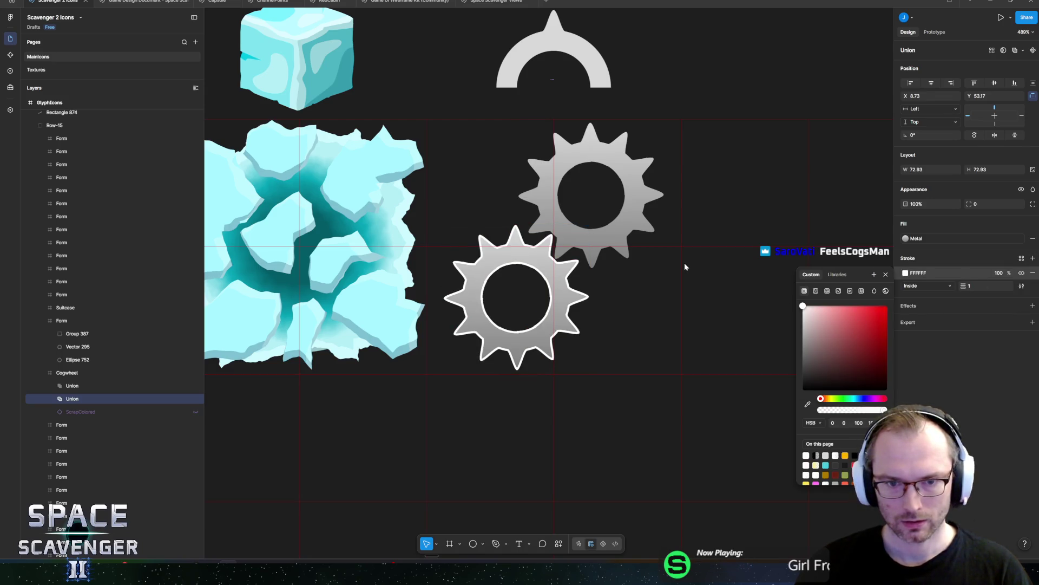
{"action": "left_click", "coordinate": [846, 456]}
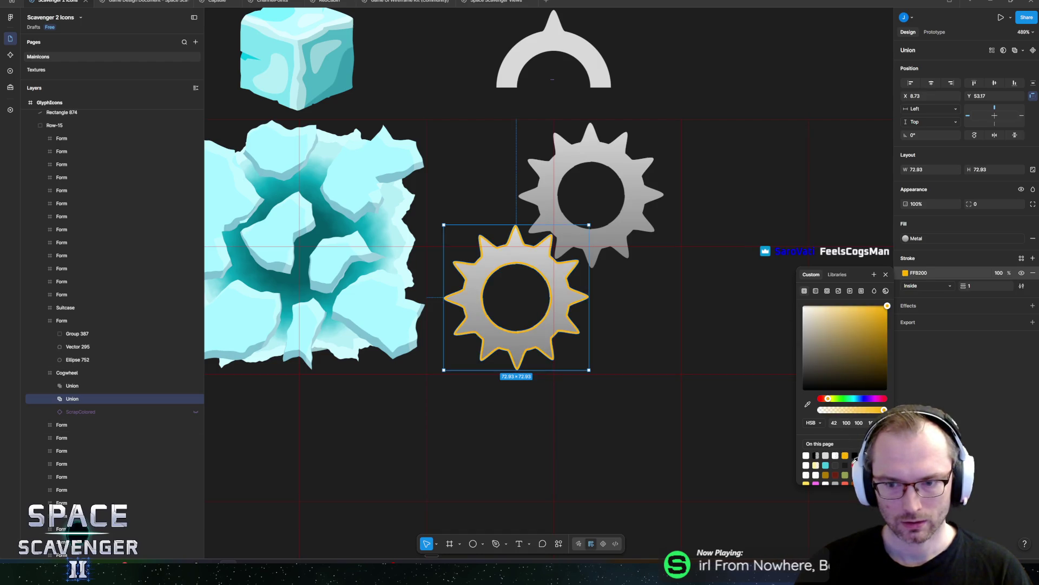
{"action": "left_click", "coordinate": [854, 462]}
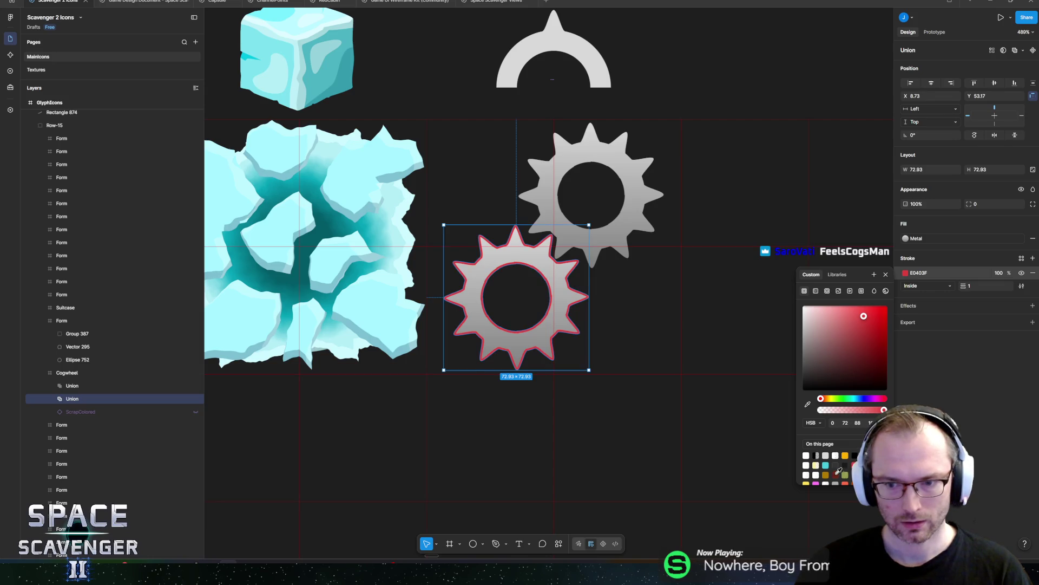
{"action": "left_click", "coordinate": [836, 474]}
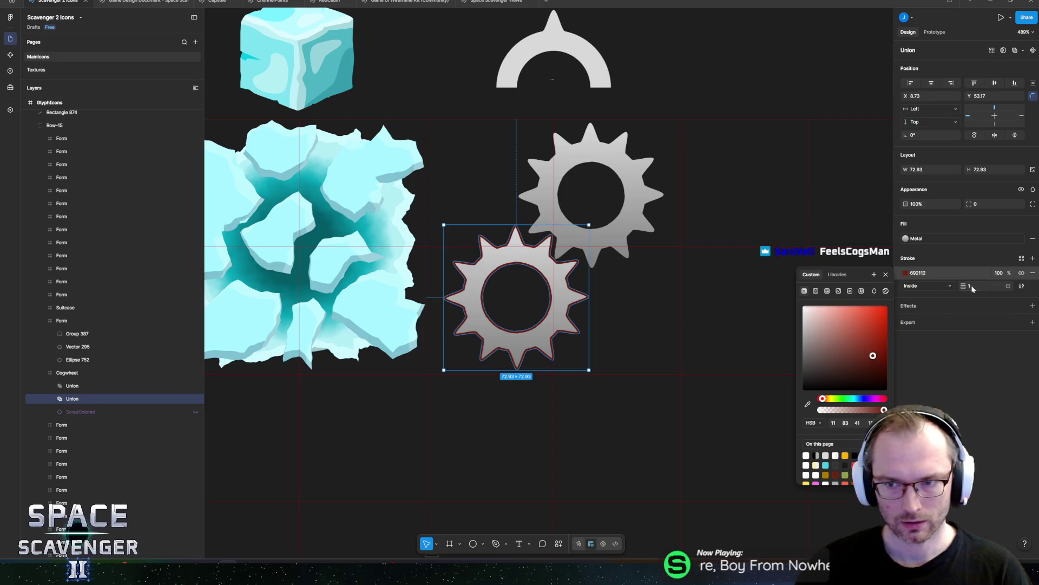
{"action": "left_click", "coordinate": [921, 286]}
{"action": "left_click", "coordinate": [917, 297]}
{"action": "left_click", "coordinate": [984, 285]}
{"action": "type", "text": "2"}
{"action": "key", "text": "Return"}
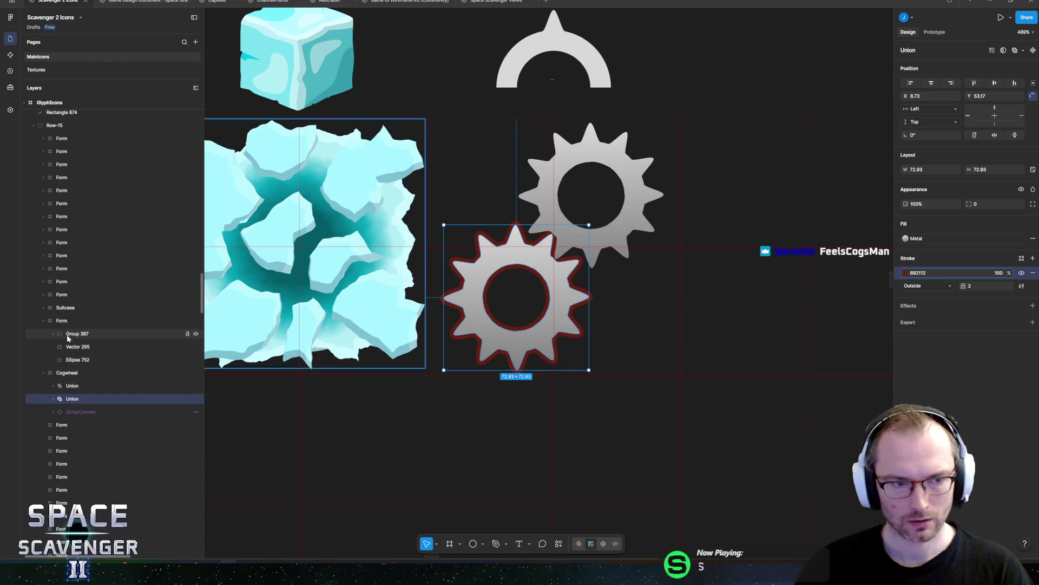
Step: Give the upper cog's Union shape a 2-weight outline
{"action": "left_click", "coordinate": [61, 386]}
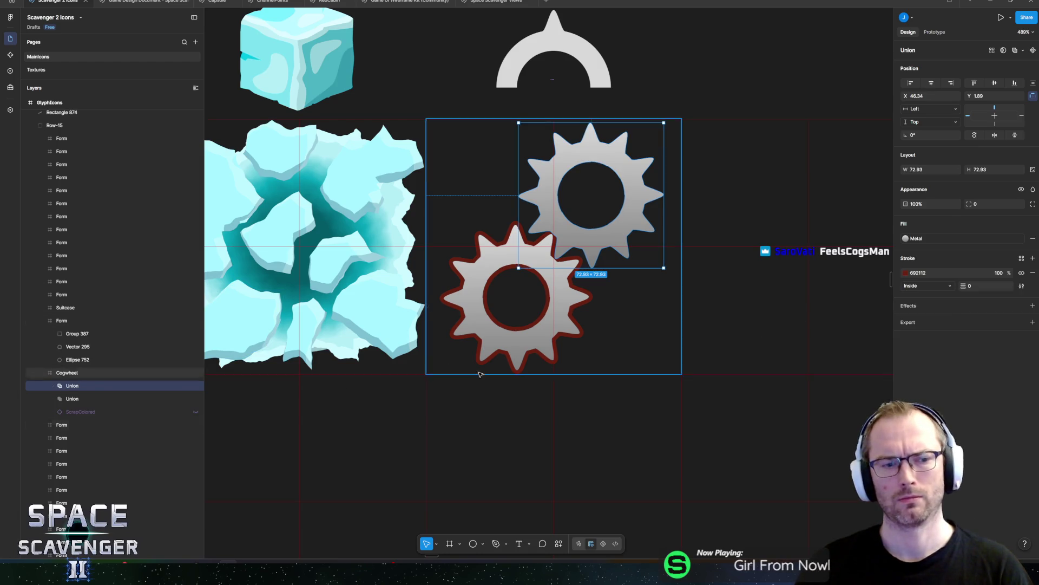
{"action": "left_click", "coordinate": [81, 398]}
{"action": "left_click", "coordinate": [80, 386]}
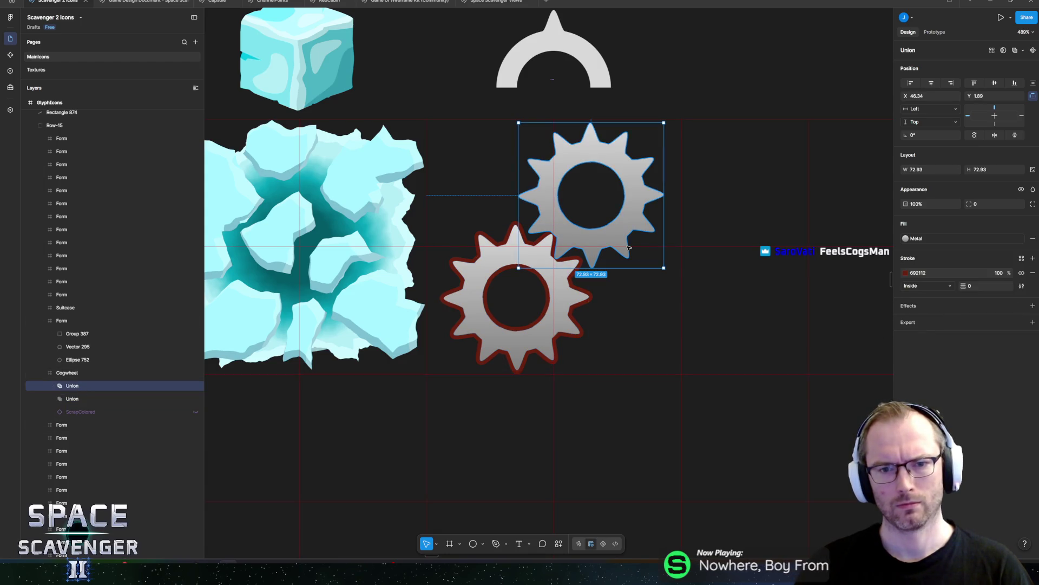
{"action": "left_click", "coordinate": [81, 399]}
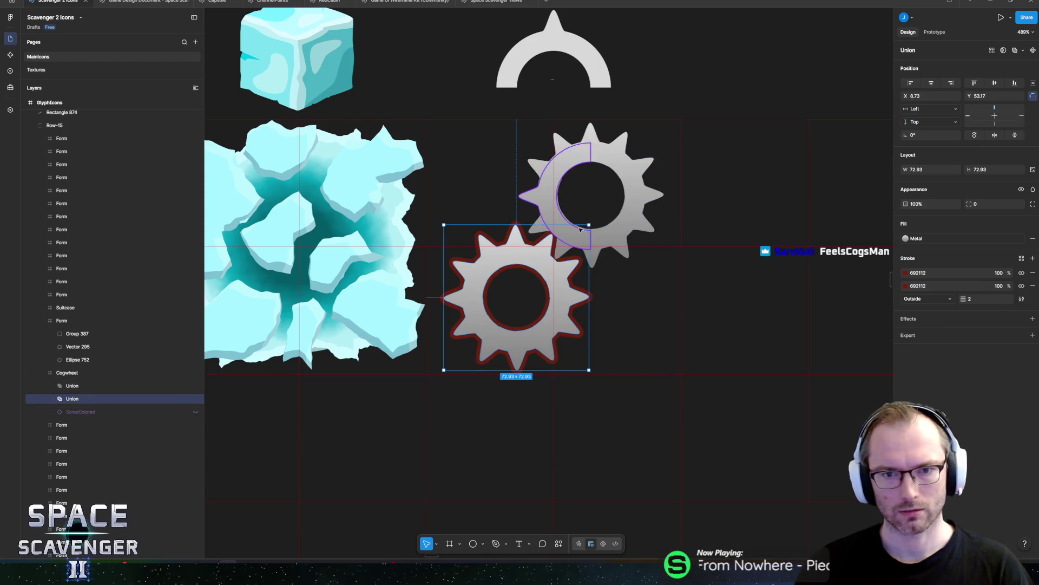
{"action": "left_click", "coordinate": [624, 236], "text": "ctrl"}
{"action": "left_click", "coordinate": [71, 386]}
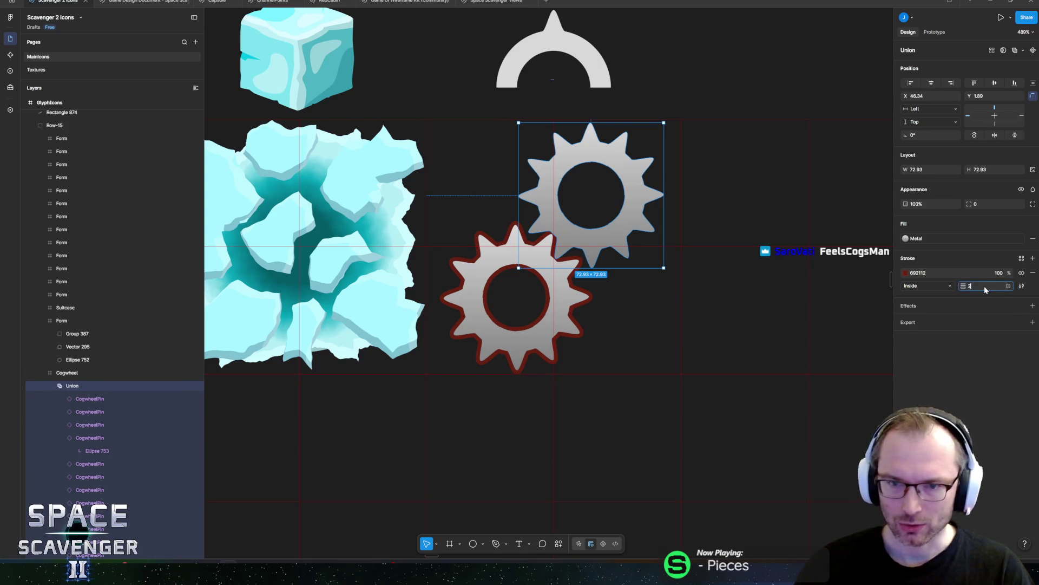
{"action": "type", "text": "2"}
{"action": "key", "text": "Return"}
Step: Place the upper cog's outline outside its edge and remove the lower cog's duplicate stroke
{"action": "left_click", "coordinate": [922, 286]}
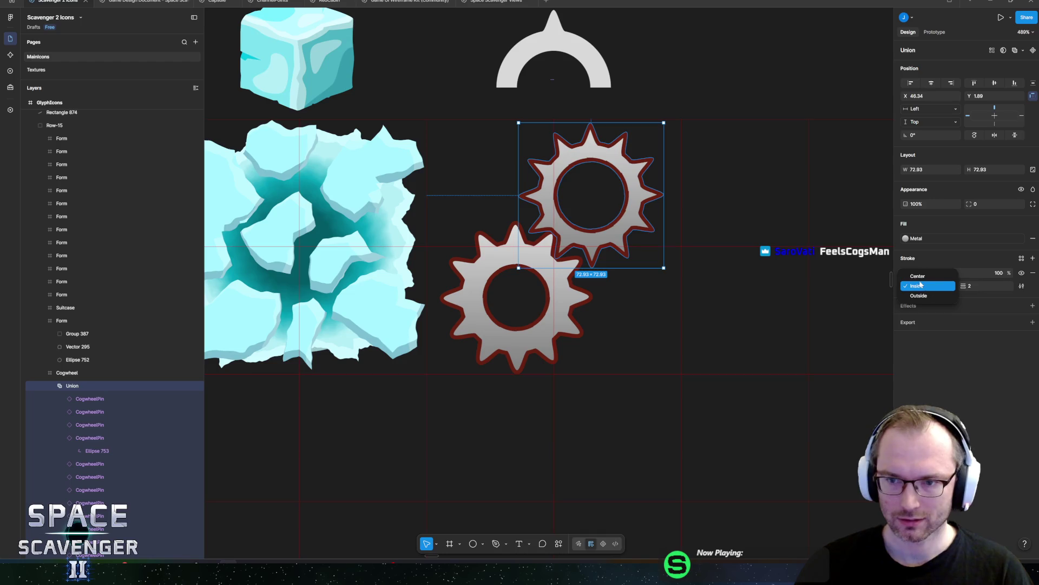
{"action": "left_click", "coordinate": [917, 276]}
{"action": "left_click", "coordinate": [916, 286]}
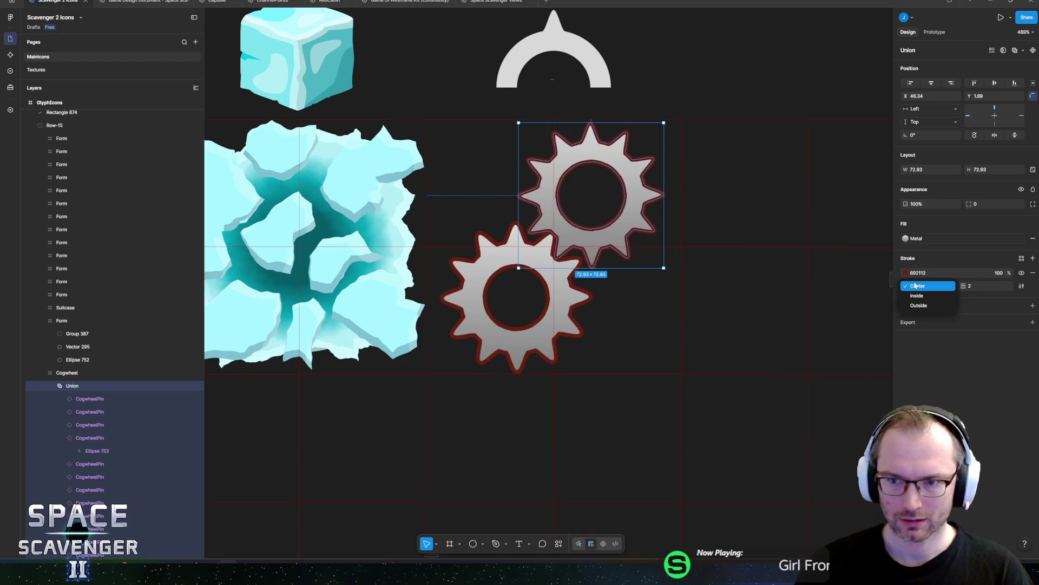
{"action": "left_click", "coordinate": [918, 305]}
{"action": "left_click", "coordinate": [542, 265]}
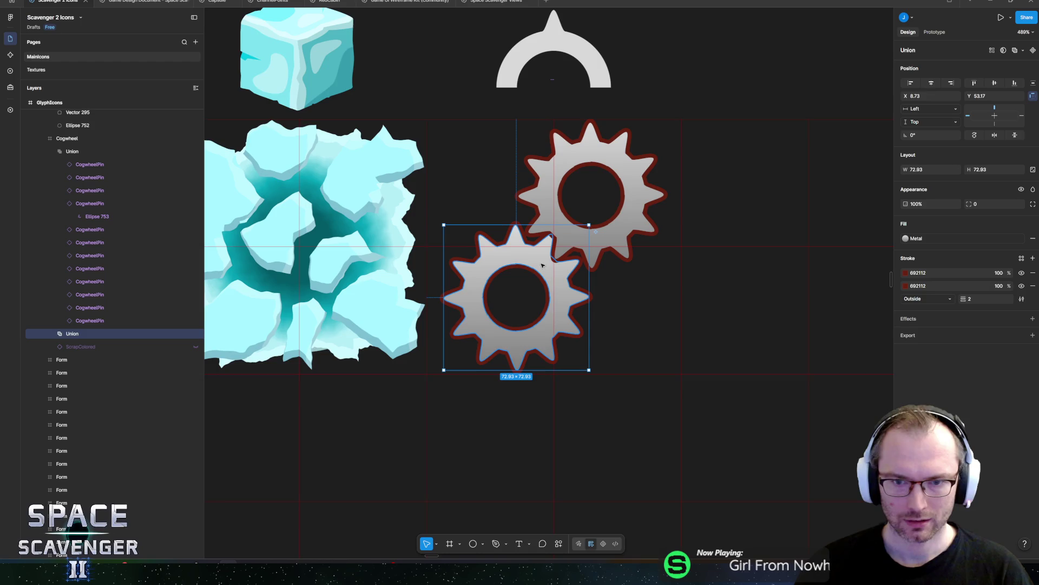
{"action": "left_click", "coordinate": [1034, 285]}
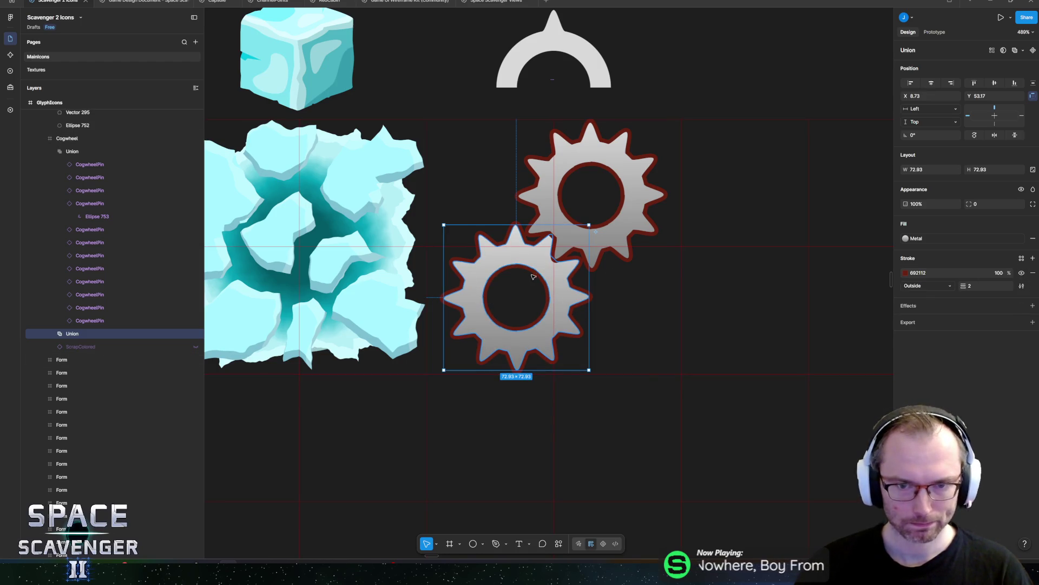
Step: Nudge two CogwheelPin layers slightly downward with the Down arrow
{"action": "scroll", "coordinate": [566, 250], "scroll_direction": "down", "scroll_amount": 5}
{"action": "left_click", "coordinate": [621, 184]}
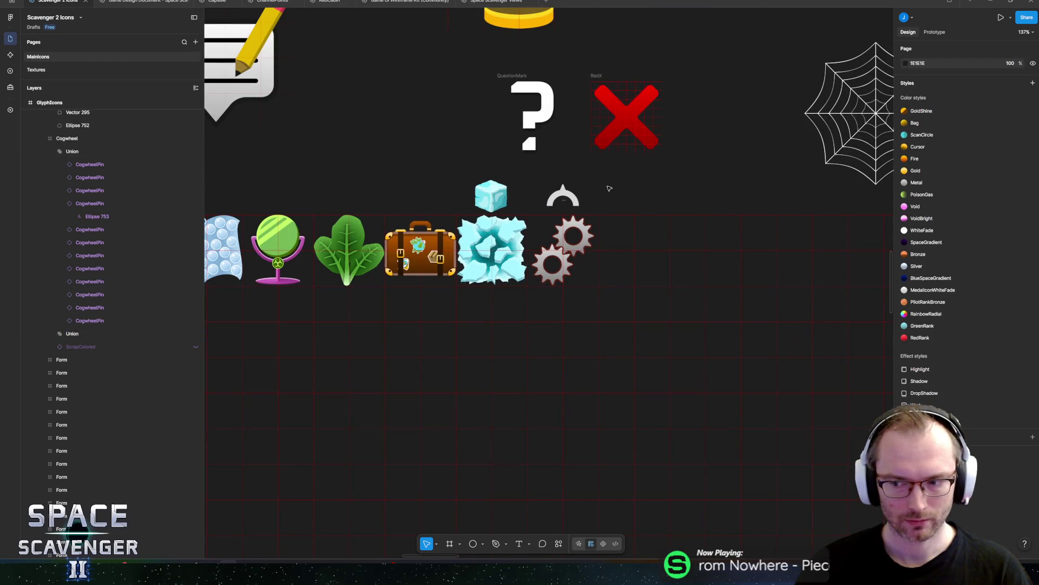
{"action": "scroll", "coordinate": [566, 209], "scroll_direction": "up", "scroll_amount": 5}
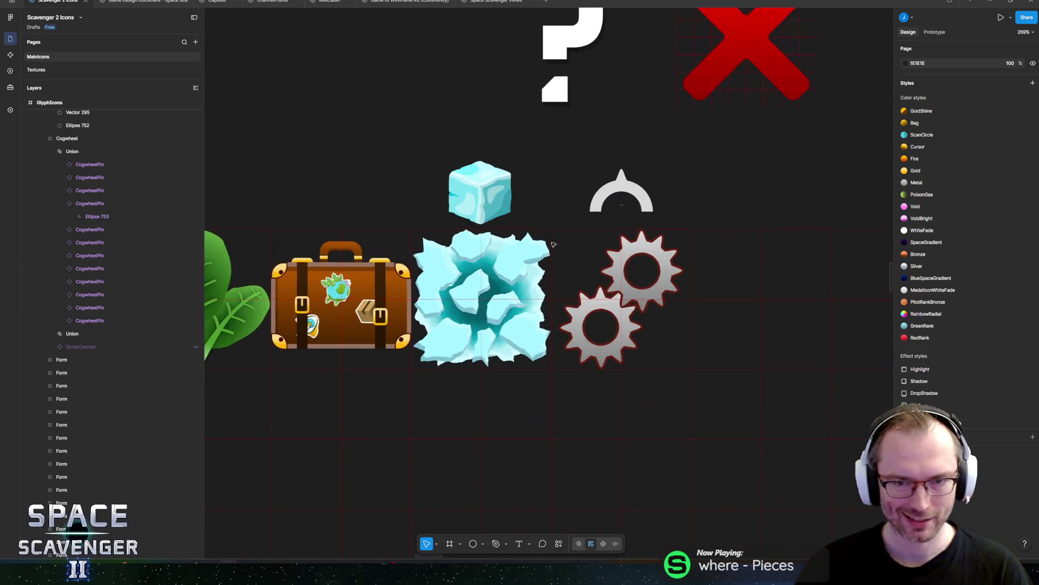
{"action": "mouse_move", "coordinate": [436, 215]}
{"action": "left_mouse_down"}
{"action": "mouse_move", "coordinate": [427, 207]}
{"action": "mouse_move", "coordinate": [518, 203]}
{"action": "mouse_move", "coordinate": [491, 206]}
{"action": "mouse_move", "coordinate": [551, 220]}
{"action": "mouse_move", "coordinate": [553, 249]}
{"action": "mouse_move", "coordinate": [515, 249]}
{"action": "left_mouse_up"}
{"action": "left_click", "coordinate": [56, 334]}
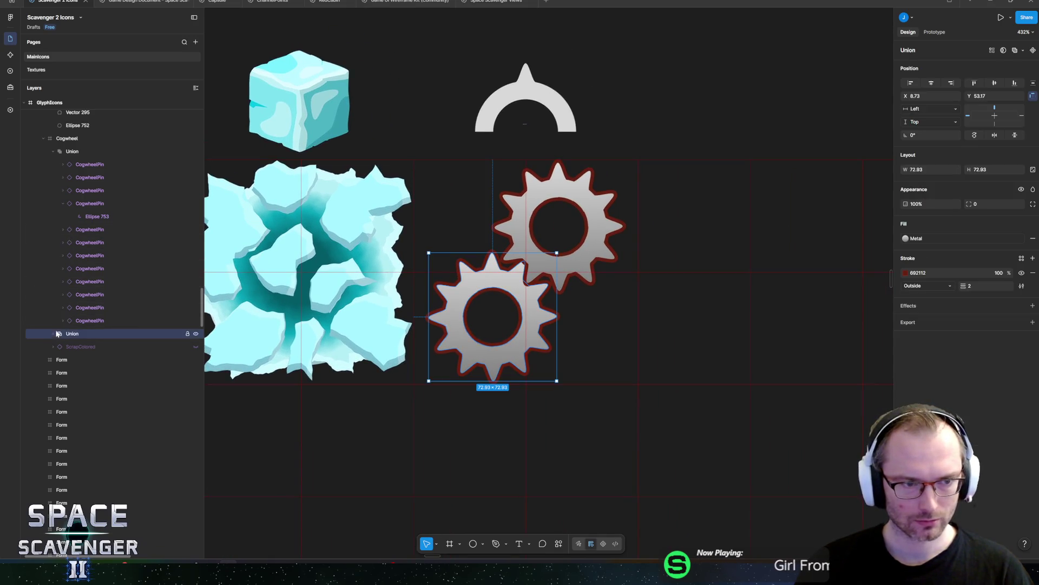
{"action": "scroll", "coordinate": [65, 287], "scroll_direction": "up", "scroll_amount": 3}
{"action": "left_click", "coordinate": [64, 286]}
{"action": "left_click", "coordinate": [95, 284]}
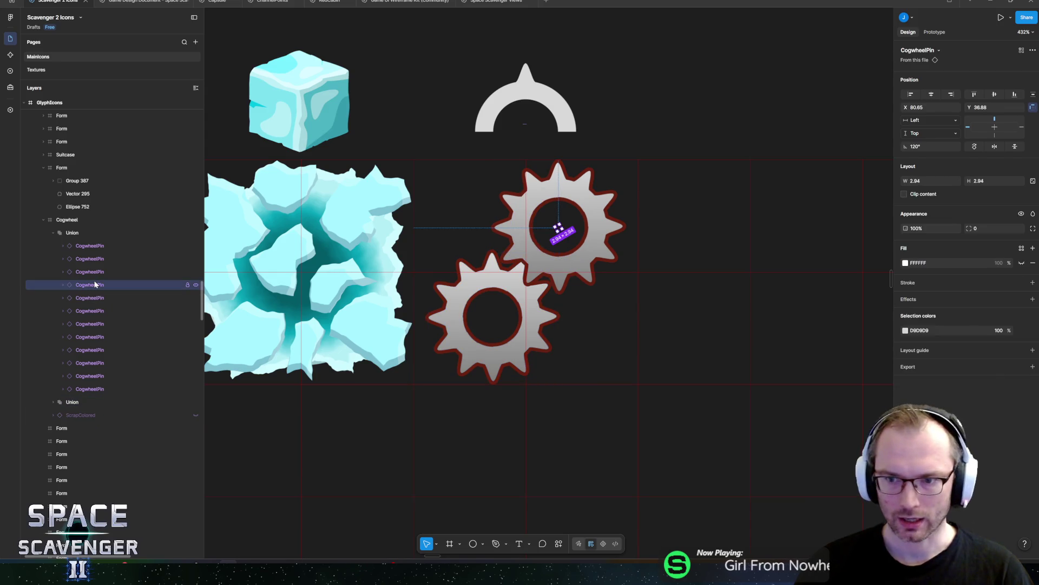
{"action": "key", "text": "Down"}
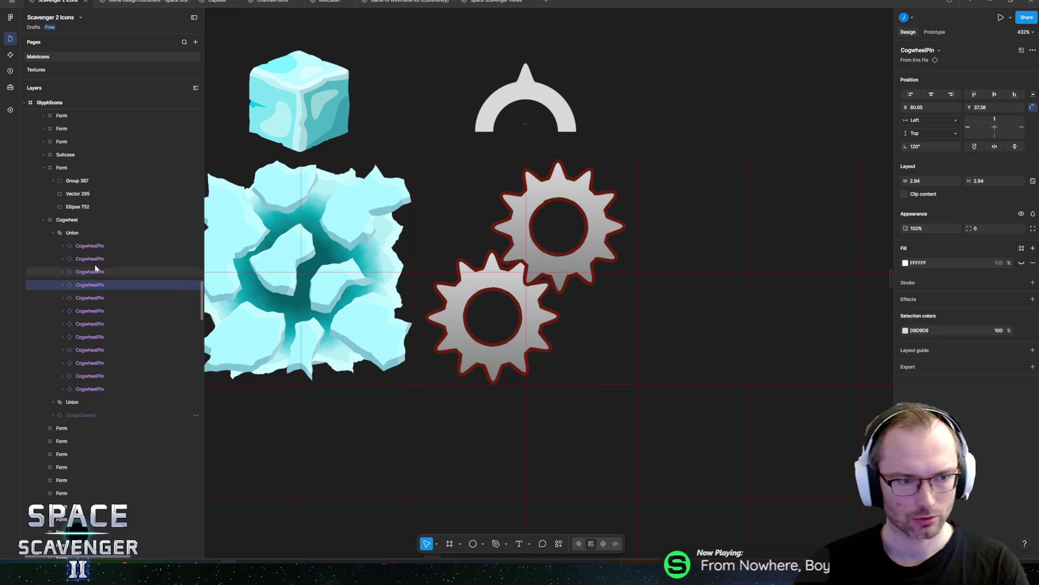
{"action": "left_click", "coordinate": [98, 247]}
{"action": "key", "text": "Down"}
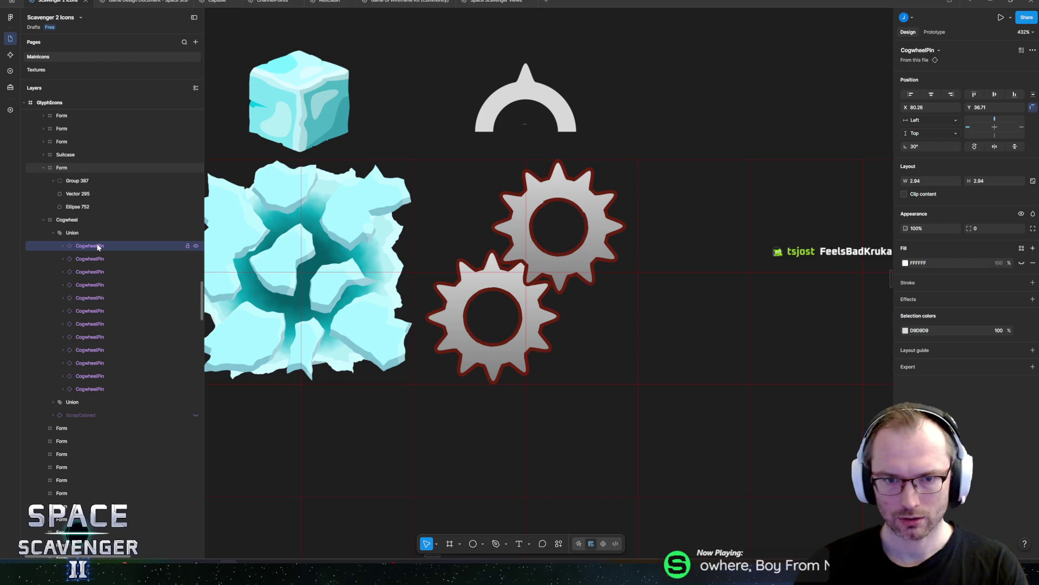
Step: Select the upper gear's Union and set its stroke to Outside
{"action": "key", "text": "Escape"}
{"action": "key", "text": "Tab"}
{"action": "left_click", "coordinate": [615, 238]}
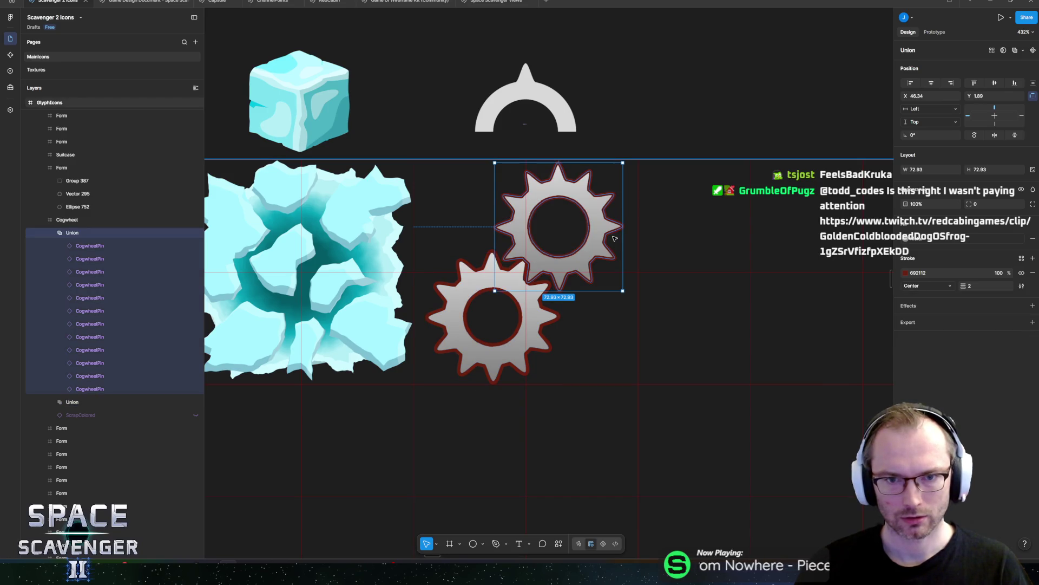
{"action": "key", "text": "ctrl+z"}
{"action": "left_click", "coordinate": [63, 245]}
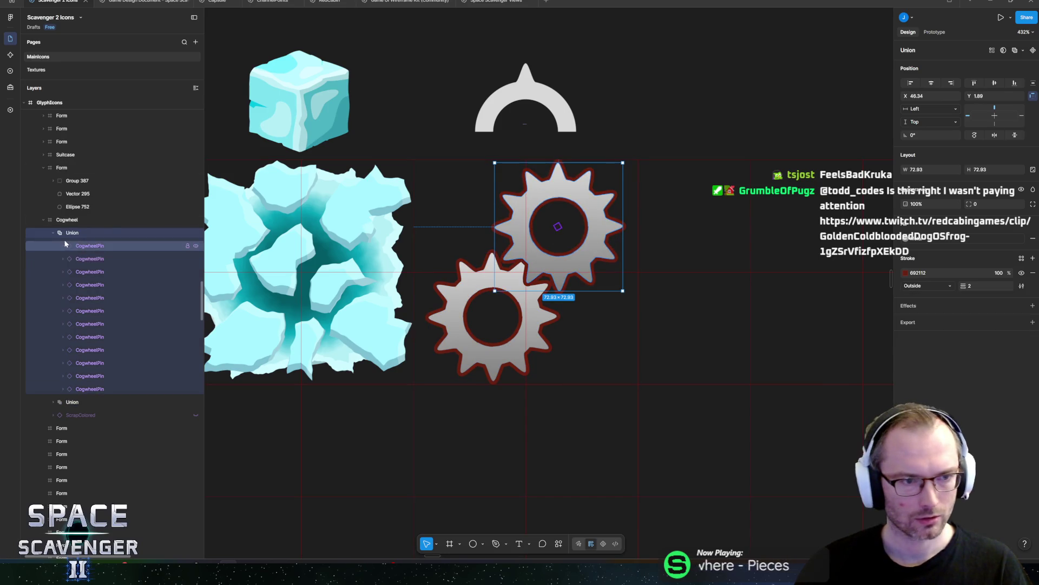
{"action": "left_click", "coordinate": [63, 245]}
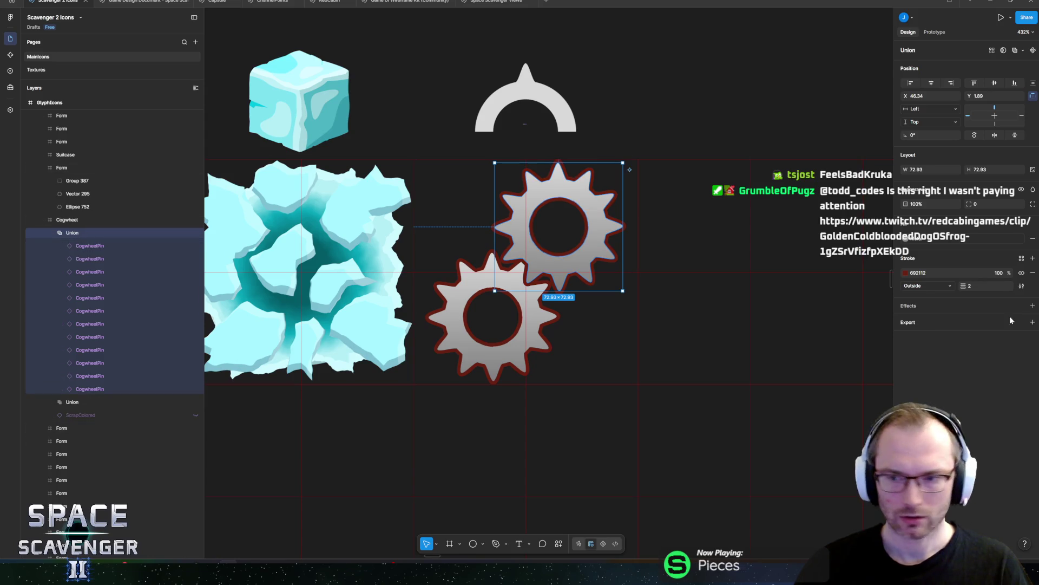
Step: Recolour both gears' outlines to bright red E0403F, then view the whole icon row
{"action": "left_click", "coordinate": [905, 274]}
{"action": "left_click", "coordinate": [853, 464]}
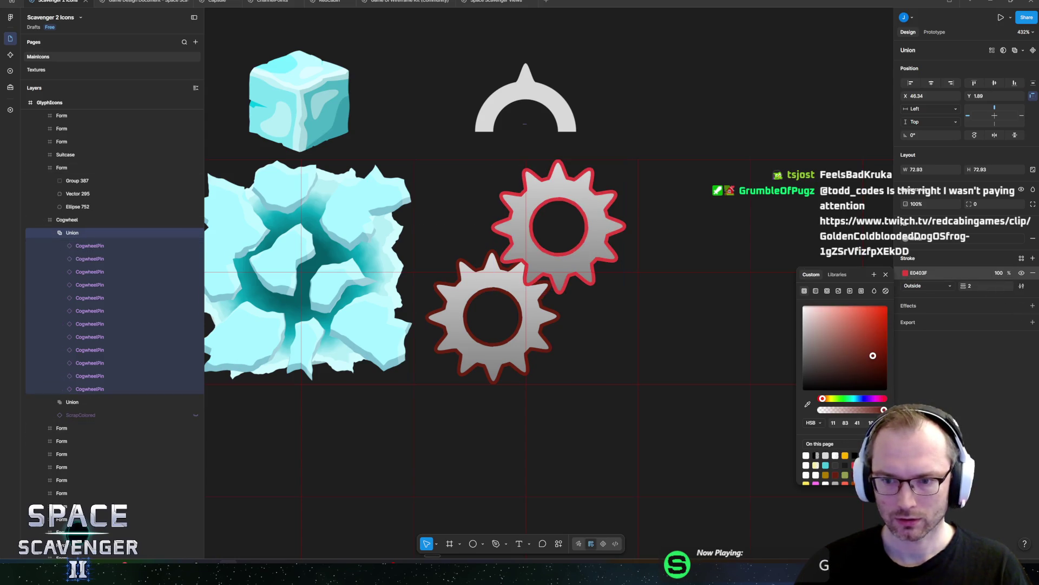
{"action": "left_click", "coordinate": [705, 225]}
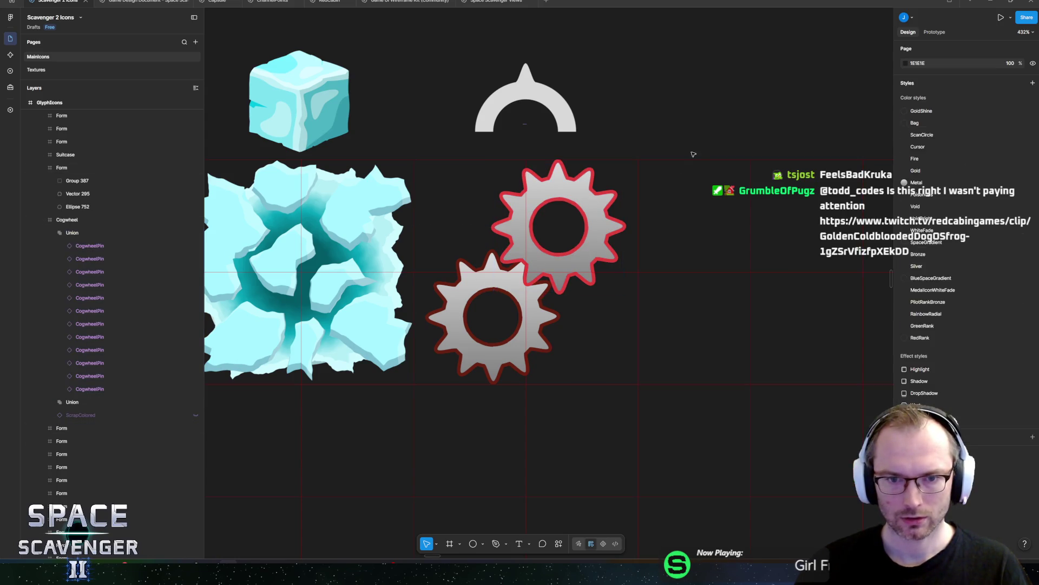
{"action": "left_click", "coordinate": [112, 402]}
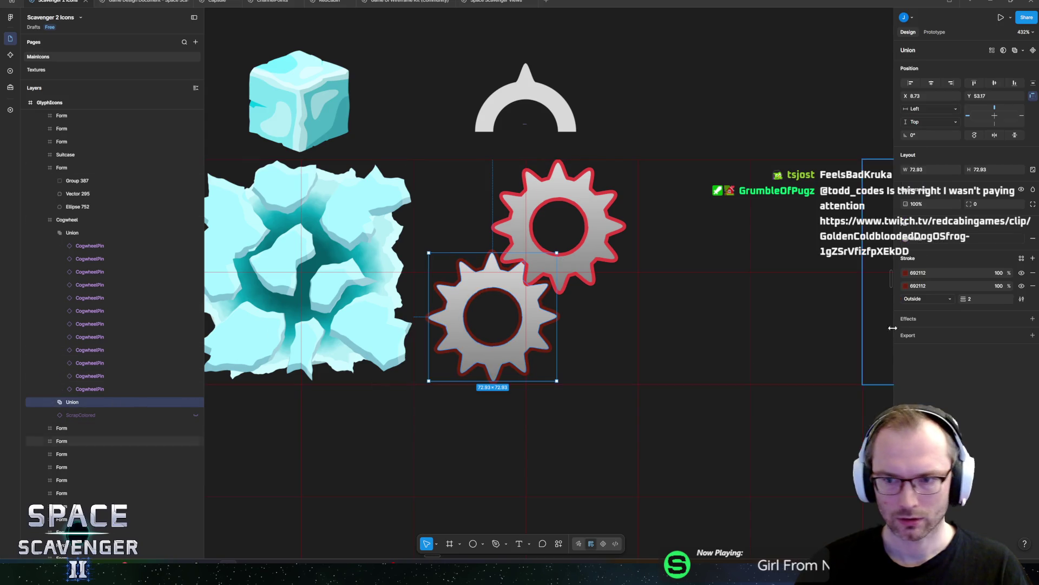
{"action": "left_click", "coordinate": [906, 273]}
{"action": "left_click", "coordinate": [853, 465]}
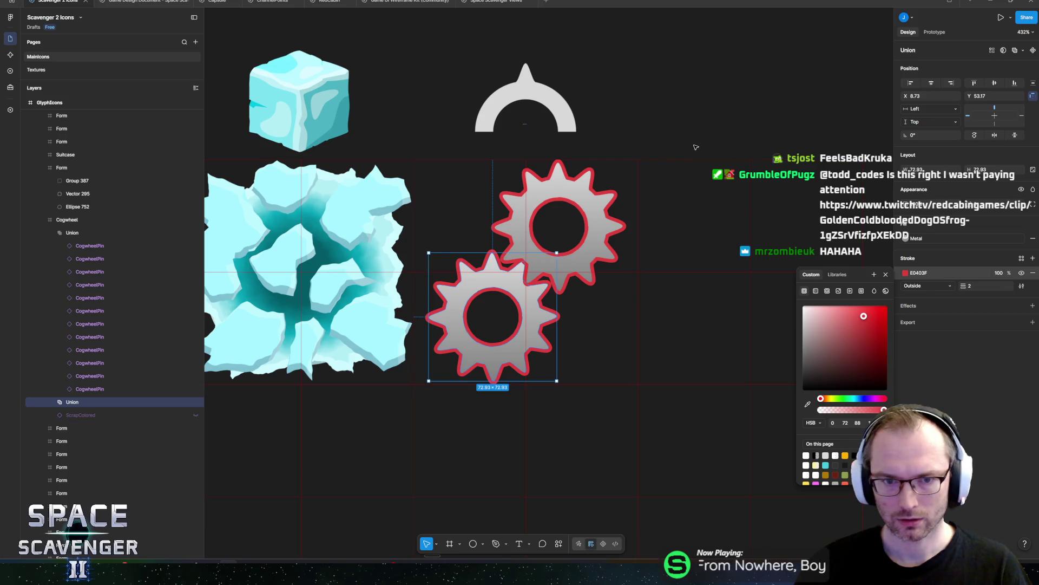
{"action": "left_click", "coordinate": [714, 147]}
{"action": "scroll", "coordinate": [711, 140], "scroll_direction": "down", "scroll_amount": 5}
{"action": "mouse_move", "coordinate": [689, 105]}
{"action": "left_mouse_down"}
{"action": "mouse_move", "coordinate": [611, 142]}
{"action": "mouse_move", "coordinate": [615, 166]}
{"action": "mouse_move", "coordinate": [670, 213]}
{"action": "left_mouse_up"}
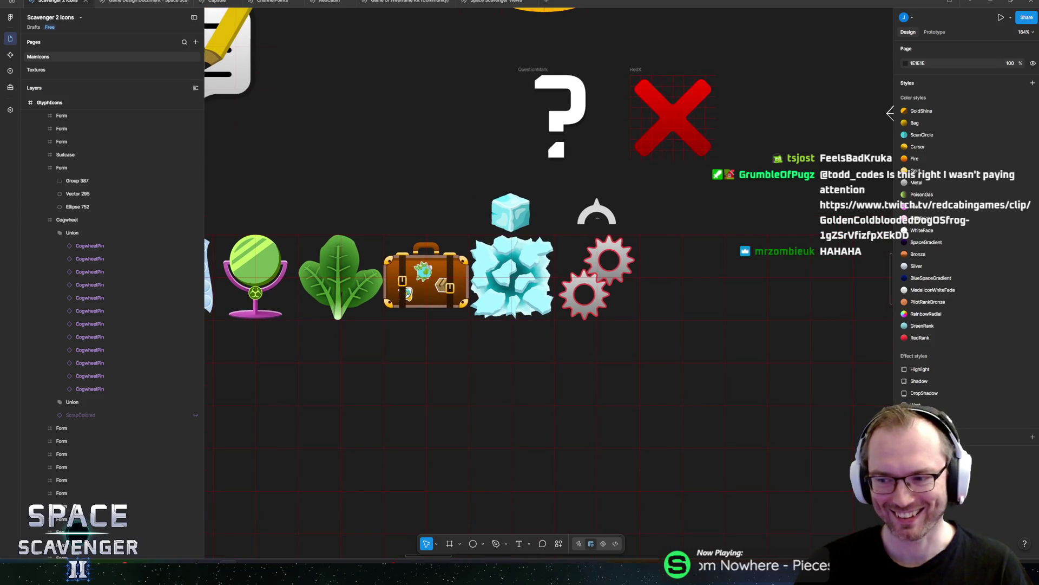
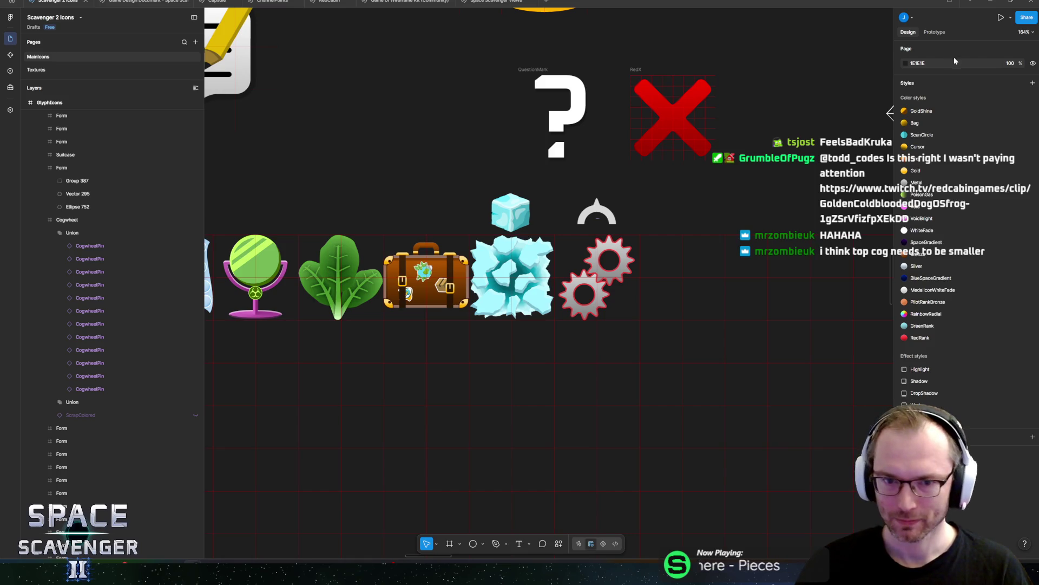
Step: Zoom in on the pin arch and enter point editing to select its vertices
{"action": "key", "text": "shift+2"}
{"action": "left_click_drag", "start_coordinate": [739, 164], "coordinate": [623, 155]}
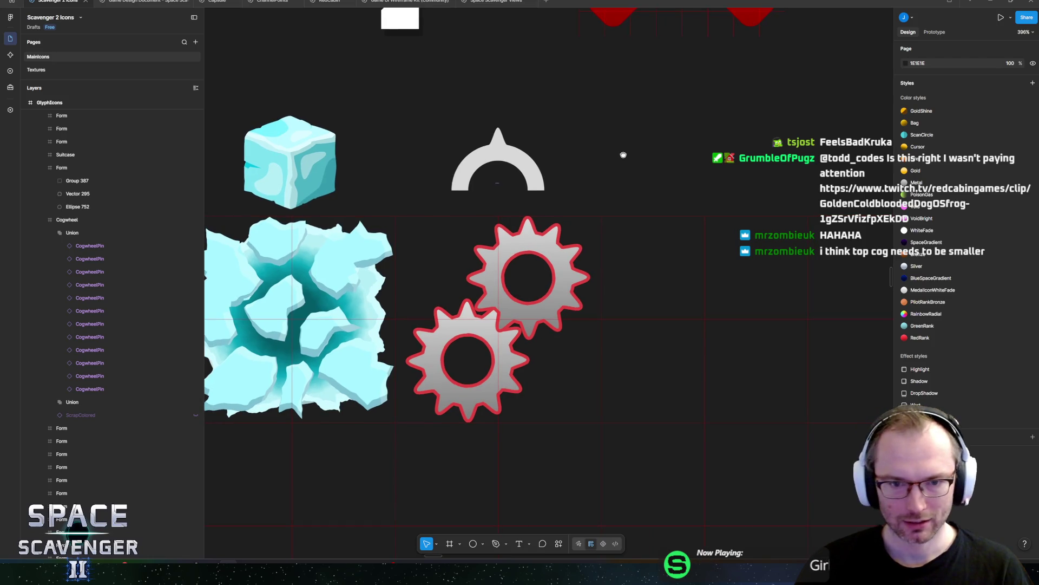
{"action": "double_click", "coordinate": [498, 149]}
{"action": "key", "text": "shift+2"}
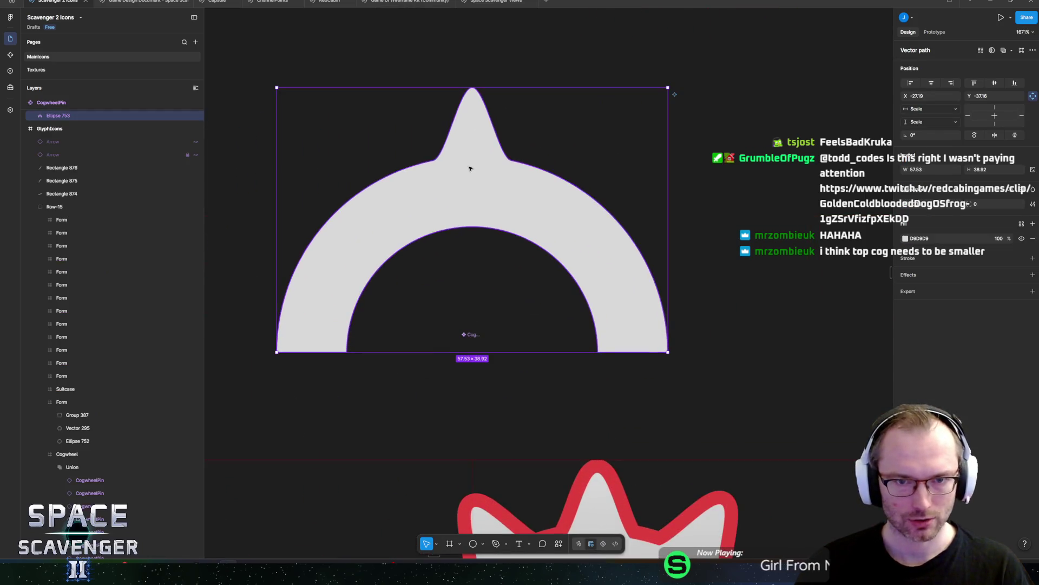
{"action": "key", "text": "Return"}
{"action": "mouse_move", "coordinate": [537, 132]}
{"action": "left_mouse_down"}
{"action": "mouse_move", "coordinate": [445, 177]}
{"action": "mouse_move", "coordinate": [512, 161]}
{"action": "left_mouse_up"}
{"action": "key", "text": "ctrl+a"}
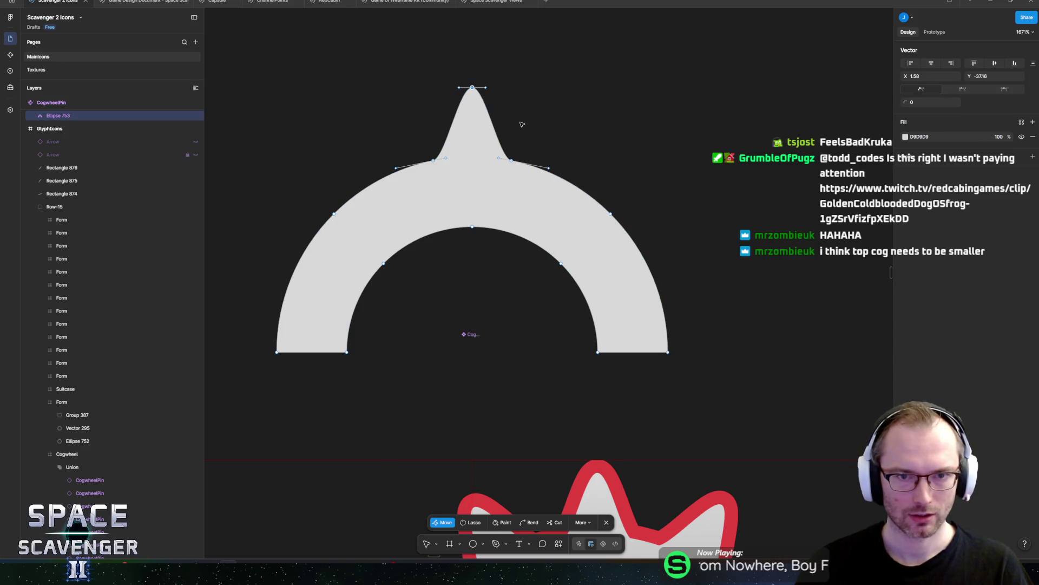
{"action": "scroll", "coordinate": [541, 108], "scroll_direction": "down", "scroll_amount": 5}
{"action": "left_click", "coordinate": [551, 58]}
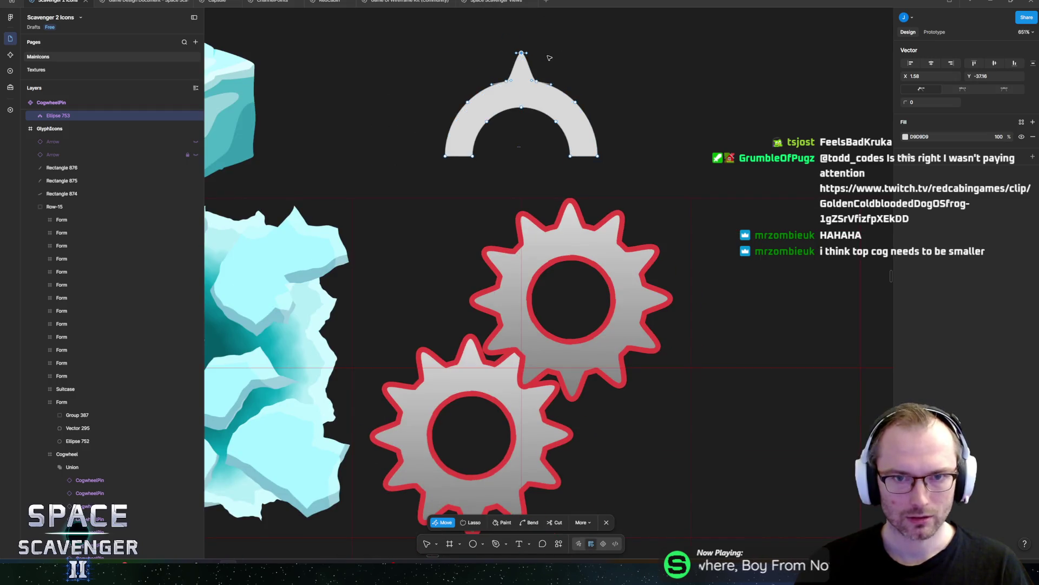
Step: Try rounding the arch peak and nudging its shoulder vertices, undoing each change
{"action": "key", "text": "ctrl"}
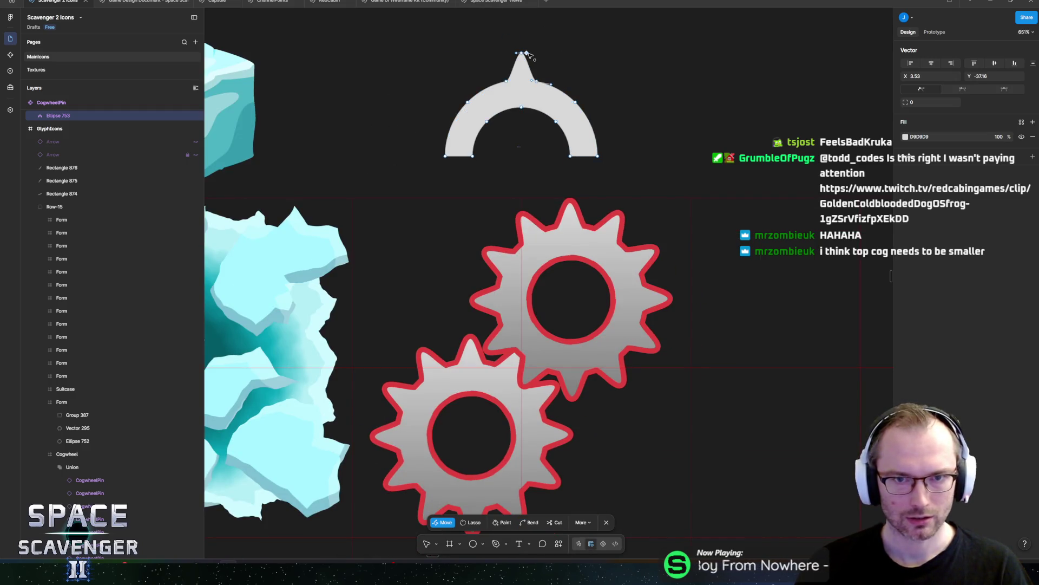
{"action": "key", "text": "ctrl+z"}
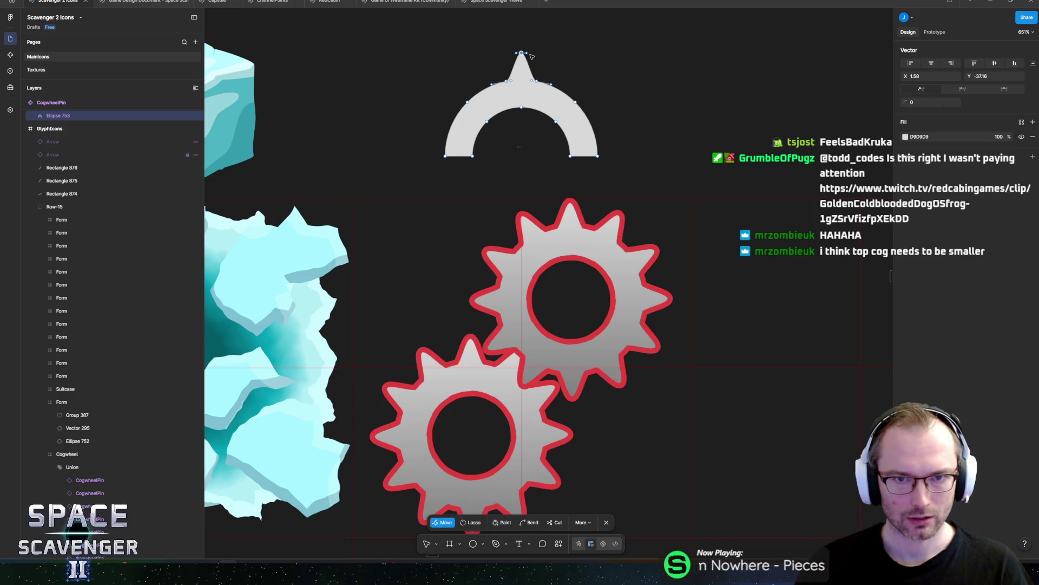
{"action": "left_click_drag", "start_coordinate": [524, 54], "coordinate": [537, 58]}
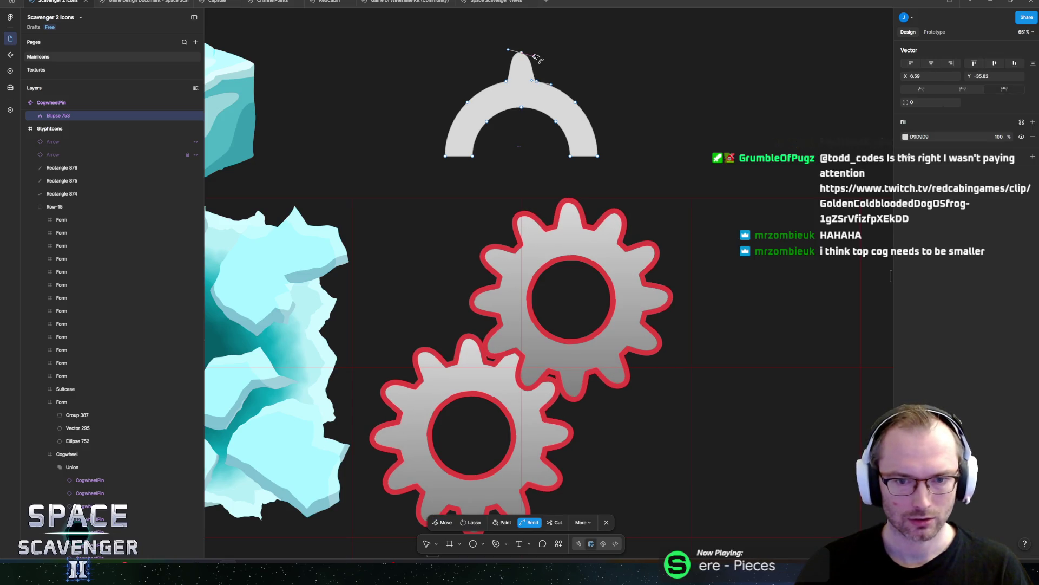
{"action": "key", "text": "ctrl+z"}
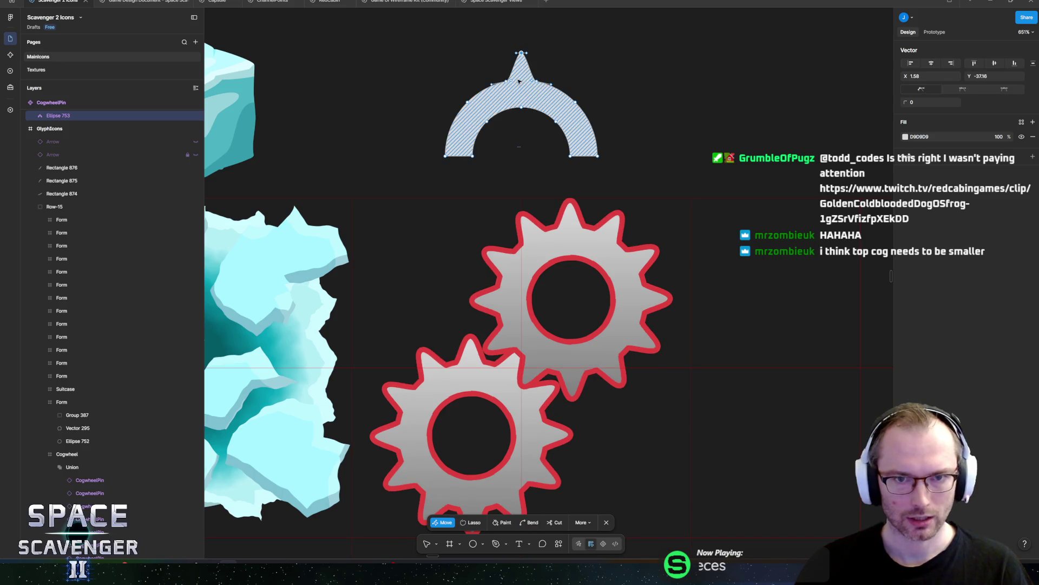
{"action": "left_click", "coordinate": [507, 81]}
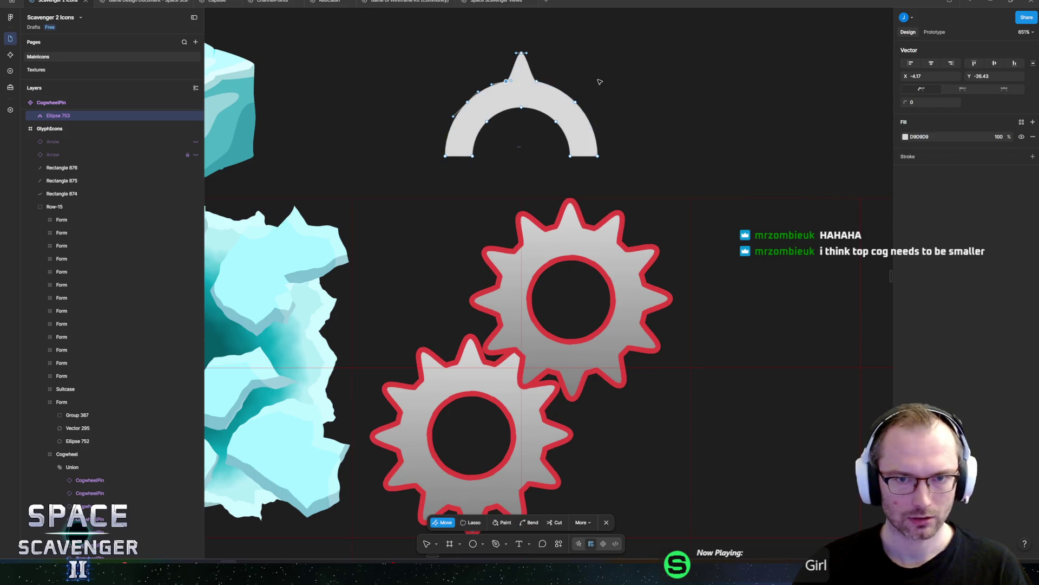
{"action": "key", "text": "Left"}
{"action": "key", "text": "Left"}
{"action": "key", "text": "Left"}
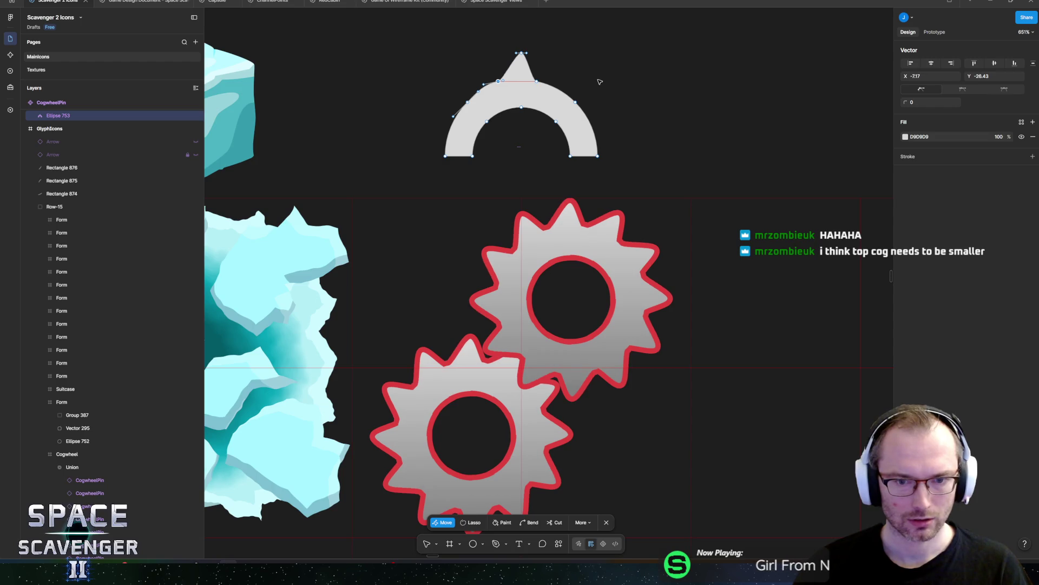
{"action": "key", "text": "Left"}
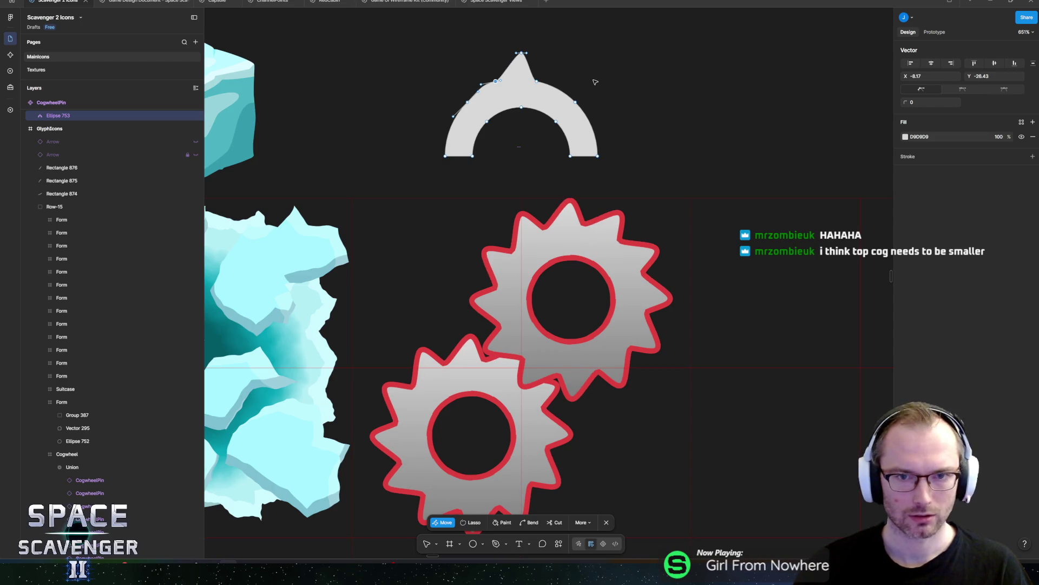
{"action": "left_click", "coordinate": [535, 82]}
{"action": "key", "text": "Right"}
{"action": "key", "text": "Right"}
{"action": "key", "text": "Right"}
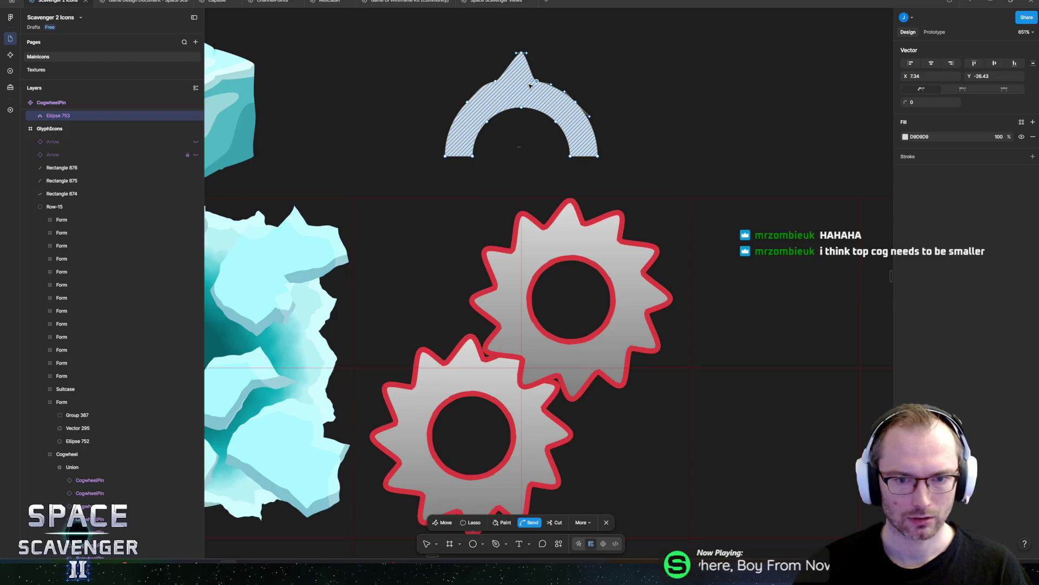
{"action": "key", "text": "ctrl+z"}
{"action": "key", "text": "ctrl+z"}
{"action": "key", "text": "ctrl+z"}
{"action": "key", "text": "v"}
{"action": "key", "text": "Escape"}
{"action": "key", "text": "Escape"}
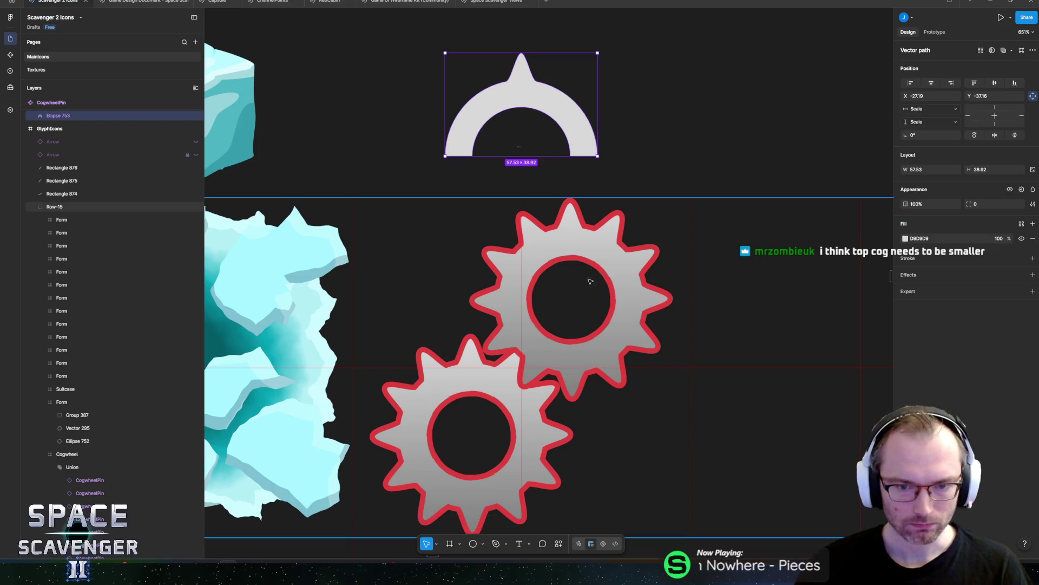
Step: Scale the top cog down proportionally and rotate it to about 15.48° against the lower cog
{"action": "left_click", "coordinate": [76, 466]}
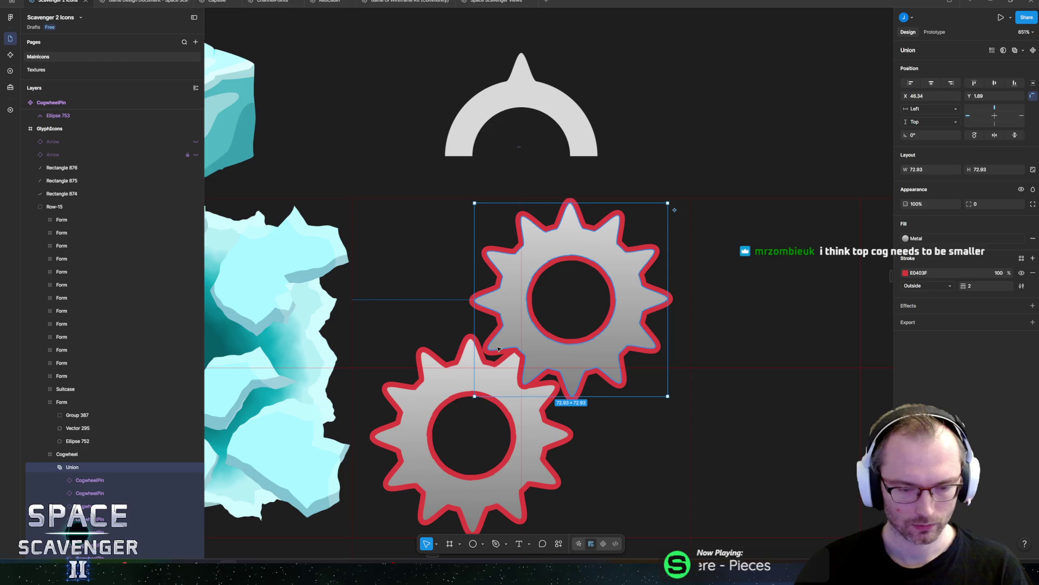
{"action": "key", "text": "k"}
{"action": "left_click_drag", "start_coordinate": [474, 396], "coordinate": [519, 379]}
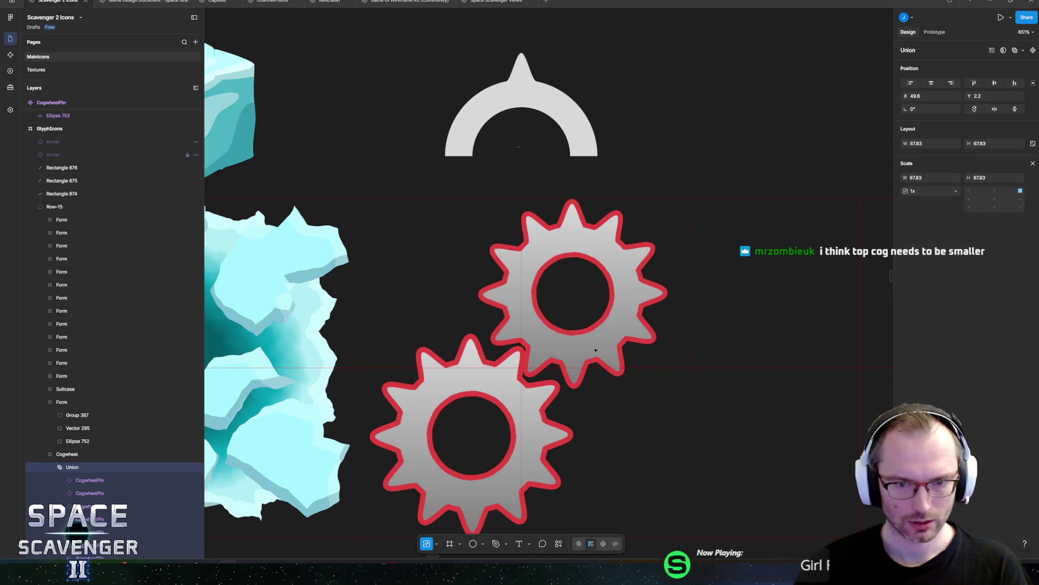
{"action": "left_click_drag", "start_coordinate": [594, 348], "coordinate": [591, 351]}
{"action": "left_click_drag", "start_coordinate": [676, 207], "coordinate": [657, 195]}
{"action": "mouse_move", "coordinate": [531, 297]}
{"action": "left_mouse_down"}
{"action": "mouse_move", "coordinate": [511, 323]}
{"action": "mouse_move", "coordinate": [521, 323]}
{"action": "left_mouse_up"}
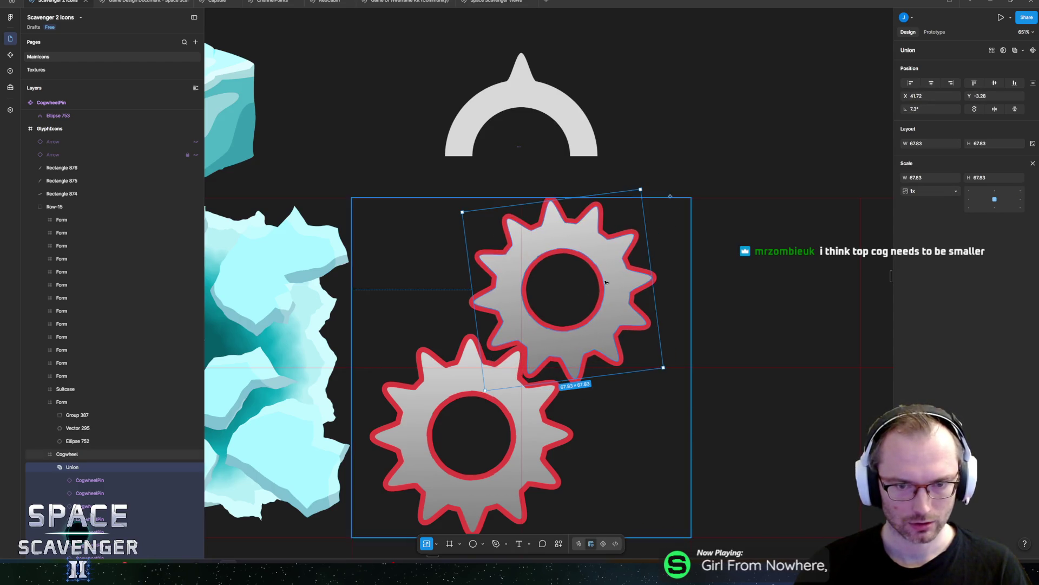
{"action": "left_click_drag", "start_coordinate": [643, 185], "coordinate": [626, 176]}
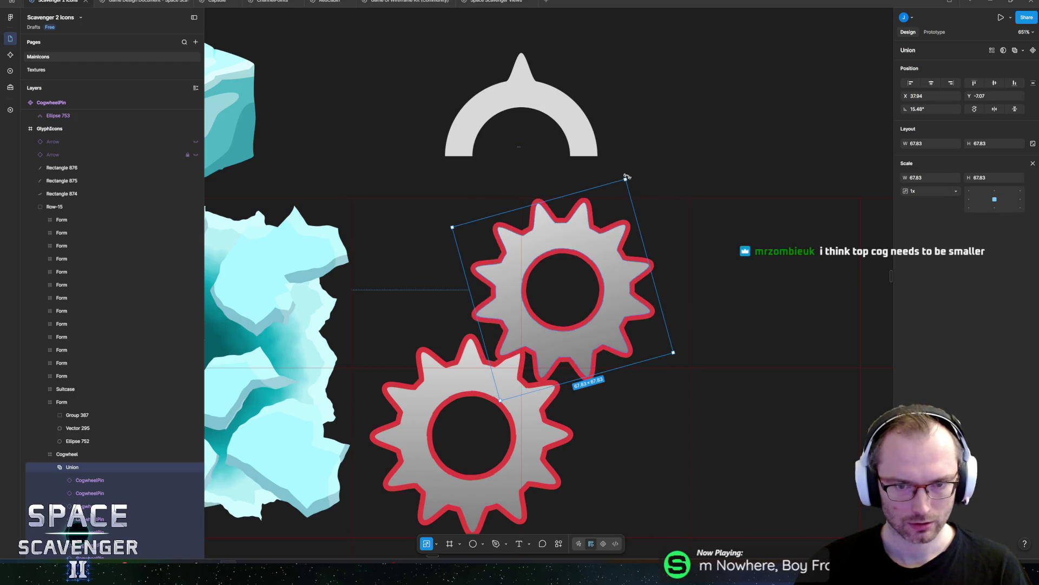
{"action": "mouse_move", "coordinate": [547, 335]}
{"action": "left_mouse_down"}
{"action": "mouse_move", "coordinate": [533, 327]}
{"action": "mouse_move", "coordinate": [531, 338]}
{"action": "left_mouse_up"}
{"action": "left_click", "coordinate": [686, 141]}
Step: Shrink the top cog's Union to 0.9x (about 61 px) and snap it onto the red guide
{"action": "scroll", "coordinate": [684, 143], "scroll_direction": "down", "scroll_amount": 5}
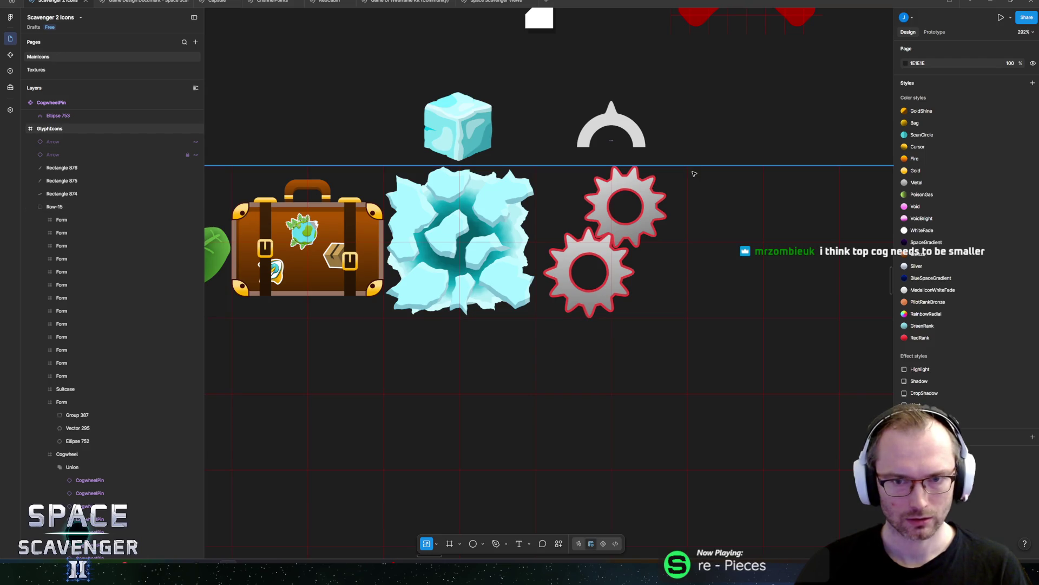
{"action": "scroll", "coordinate": [694, 173], "scroll_direction": "down", "scroll_amount": 5}
{"action": "scroll", "coordinate": [628, 211], "scroll_direction": "up", "scroll_amount": 8}
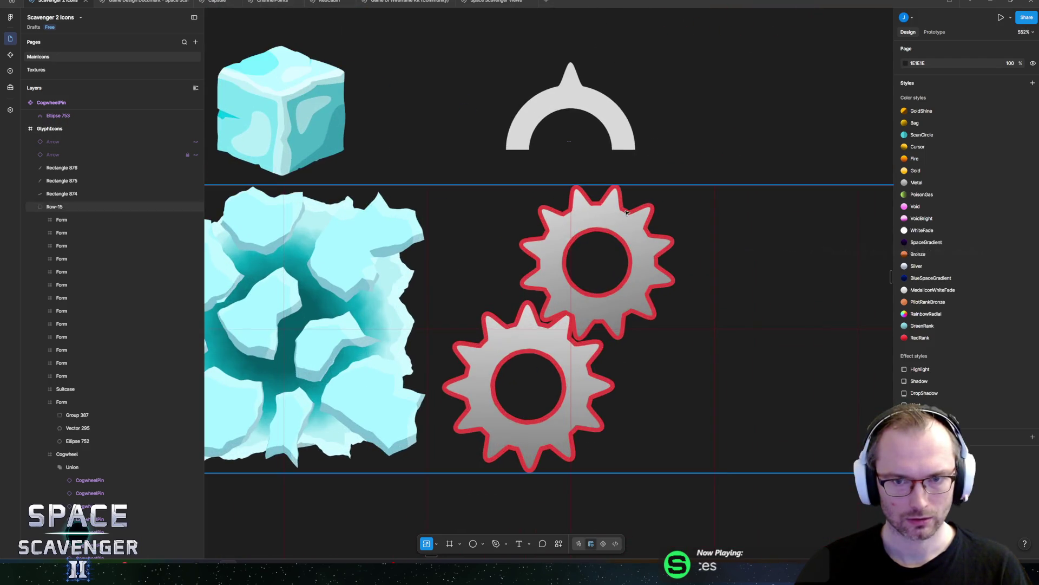
{"action": "left_click", "coordinate": [626, 213]}
{"action": "left_click", "coordinate": [77, 468]}
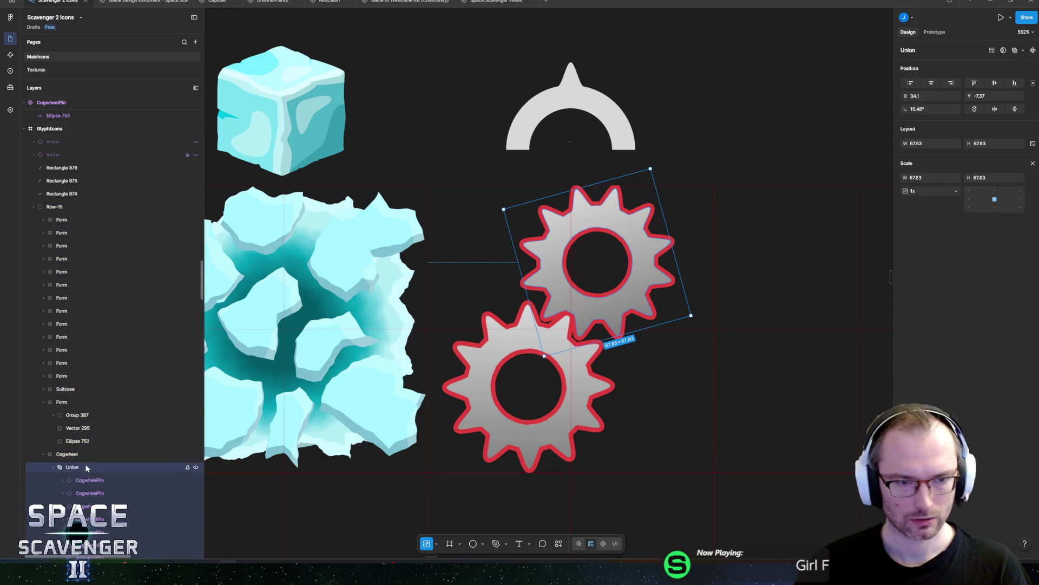
{"action": "left_click_drag", "start_coordinate": [652, 165], "coordinate": [640, 187]}
{"action": "left_click_drag", "start_coordinate": [577, 313], "coordinate": [578, 311]}
{"action": "left_click", "coordinate": [723, 122]}
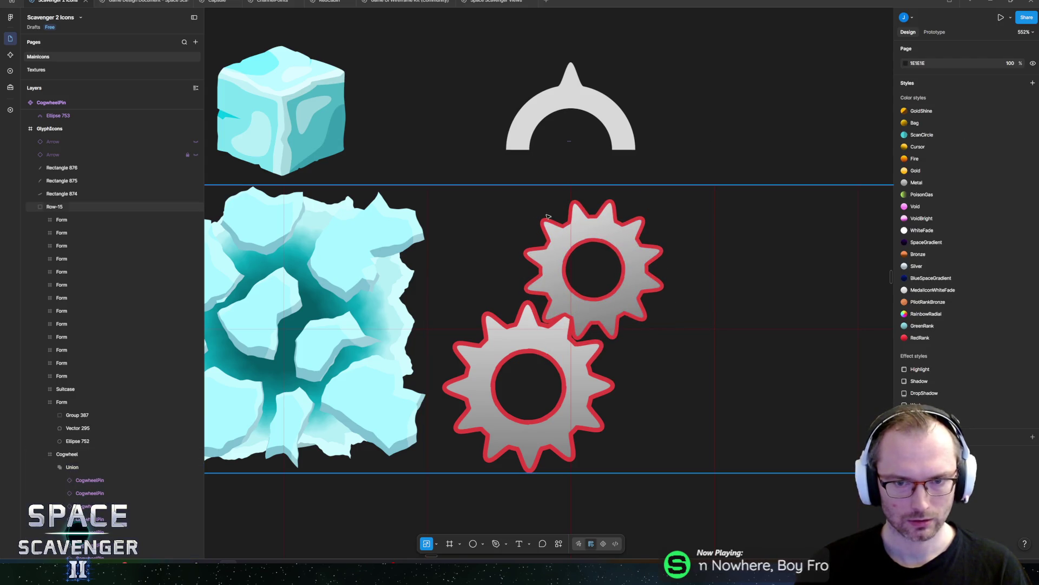
Step: Set the top cog's stroke colour to near-black 1A1A1A
{"action": "left_click", "coordinate": [596, 300]}
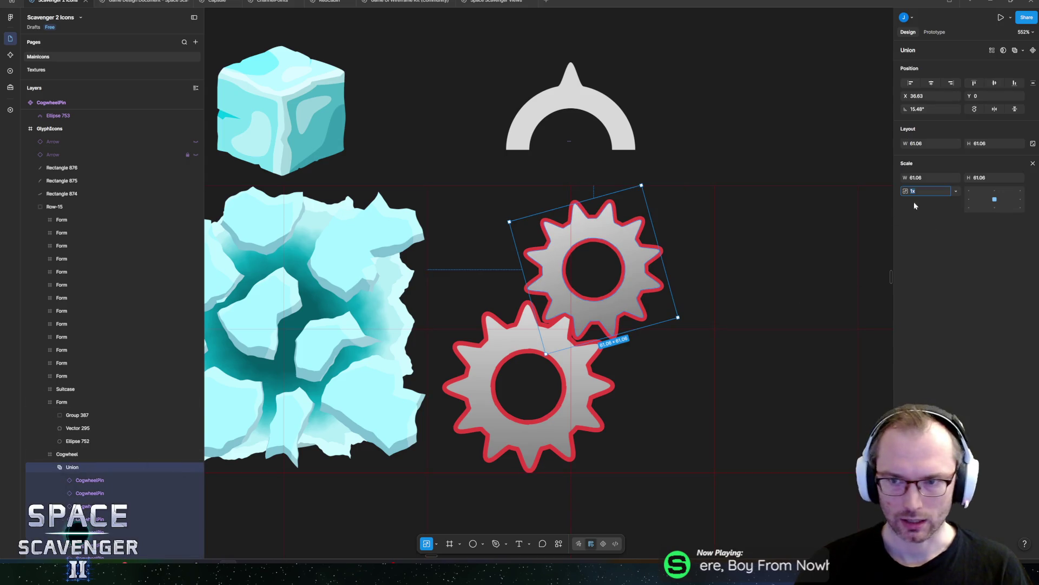
{"action": "key", "text": "Escape"}
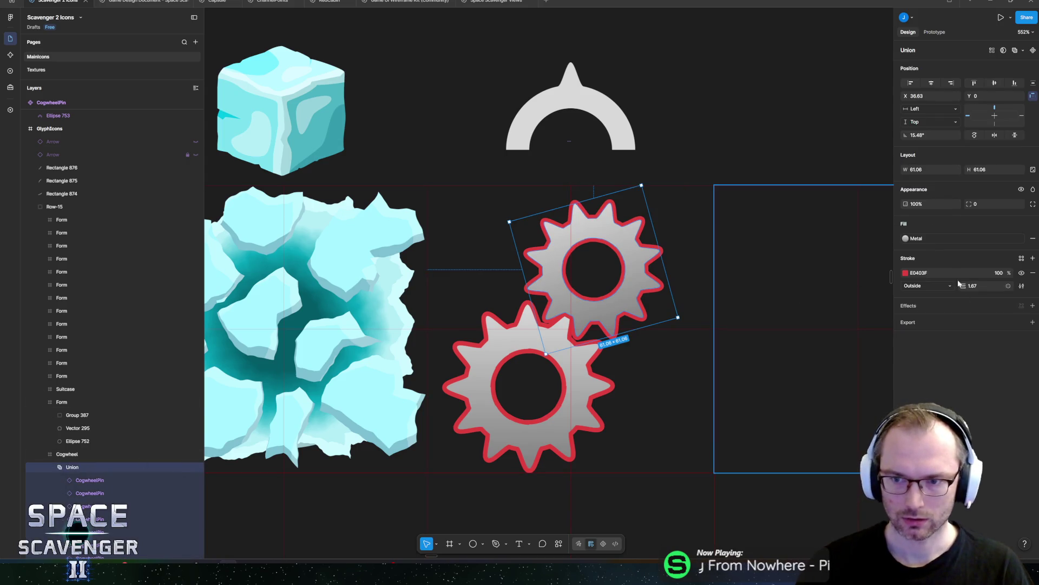
{"action": "left_click", "coordinate": [905, 273]}
{"action": "left_click", "coordinate": [803, 307]}
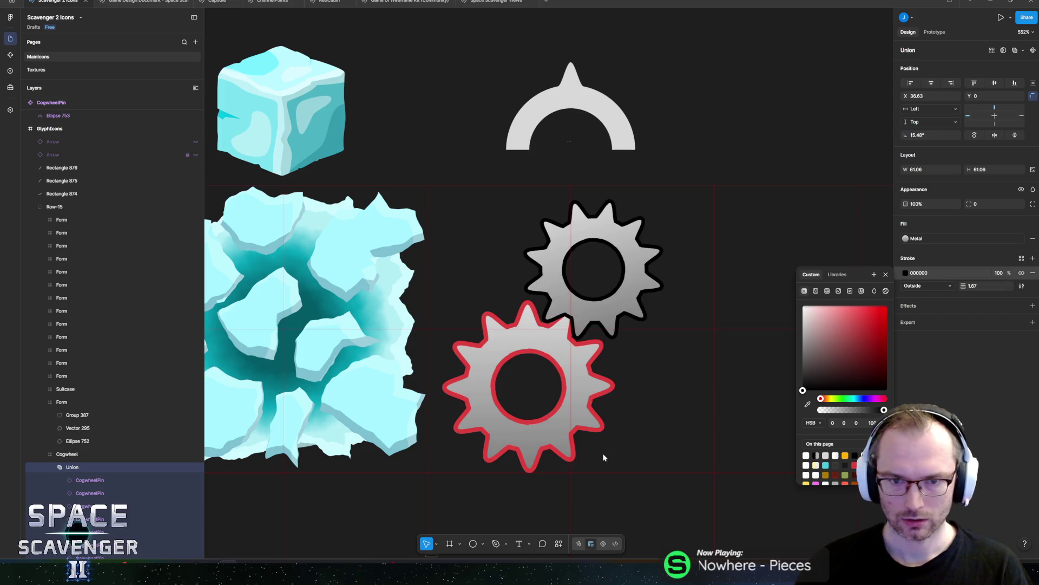
{"action": "key", "text": "ctrl+z"}
{"action": "key", "text": "Escape"}
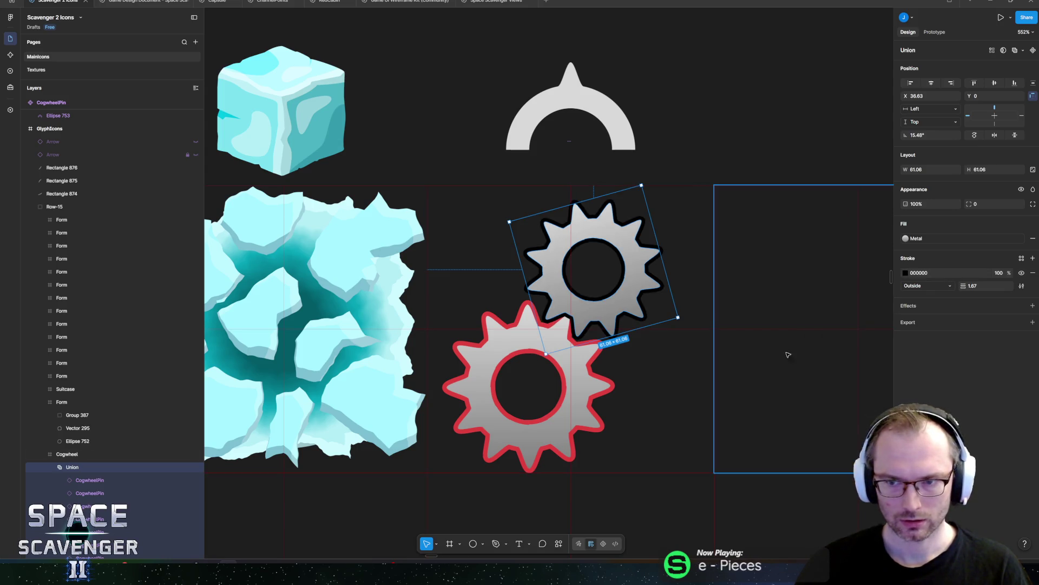
{"action": "left_click", "coordinate": [923, 274]}
{"action": "left_click", "coordinate": [905, 272]}
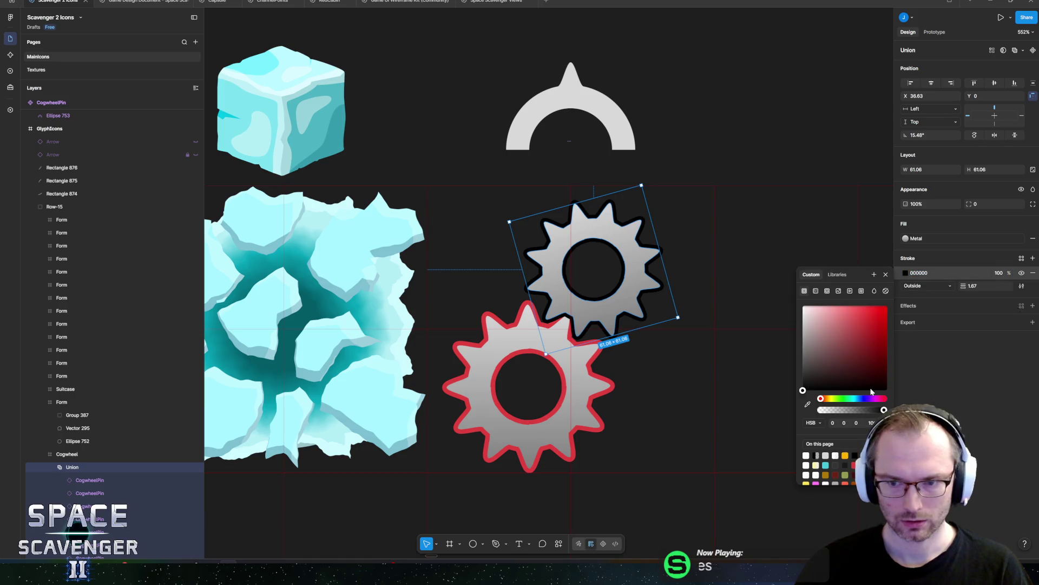
{"action": "left_click", "coordinate": [838, 460]}
{"action": "left_click", "coordinate": [848, 459]}
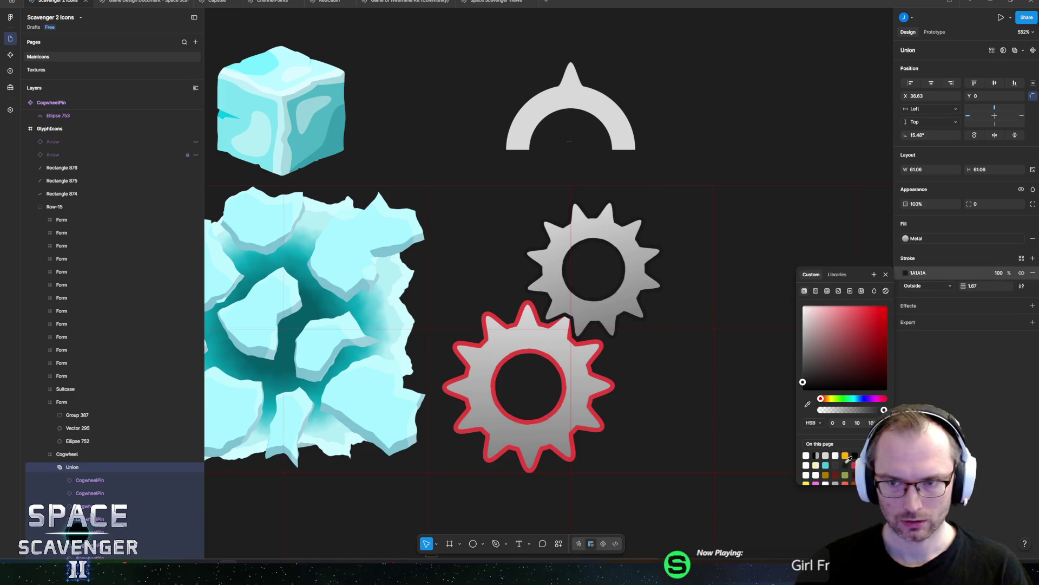
{"action": "key", "text": "Escape"}
Step: Change the bottom cog's E0403F stroke to the same dark 1A1A1A
{"action": "left_click", "coordinate": [601, 342]}
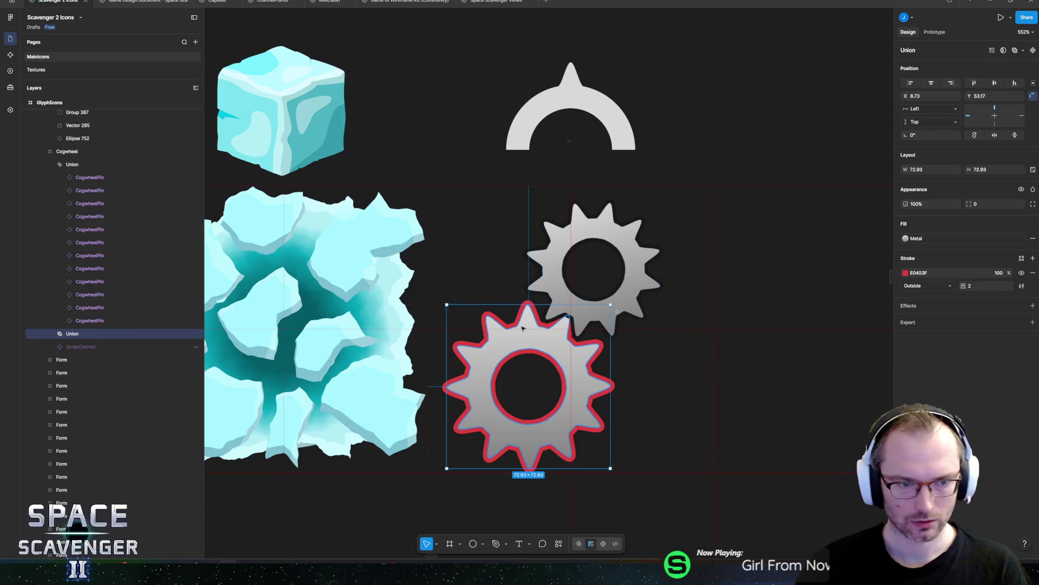
{"action": "left_click", "coordinate": [906, 273]}
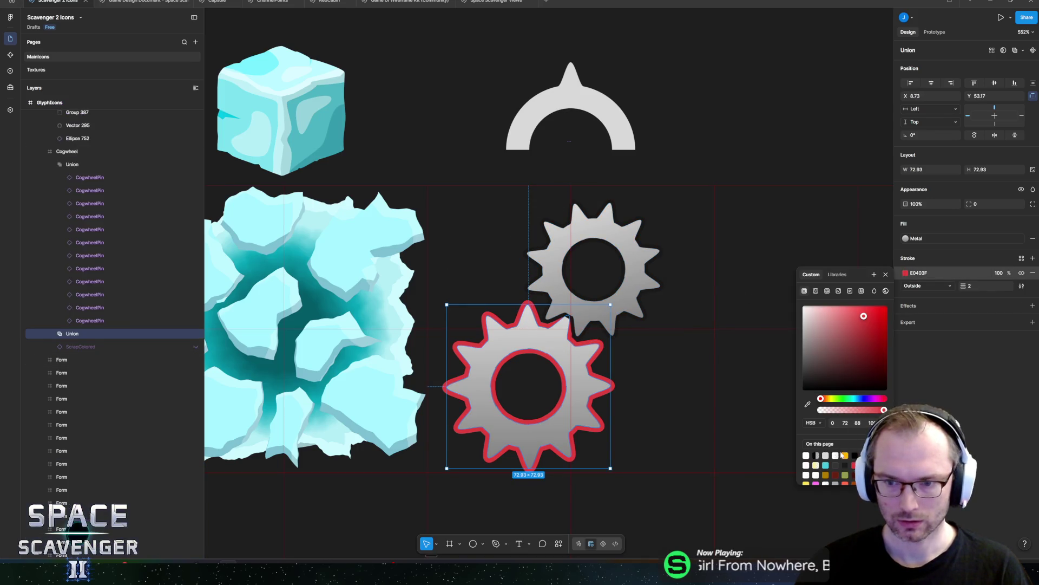
{"action": "left_click", "coordinate": [848, 459]}
{"action": "key", "text": "Escape"}
{"action": "left_click", "coordinate": [745, 156]}
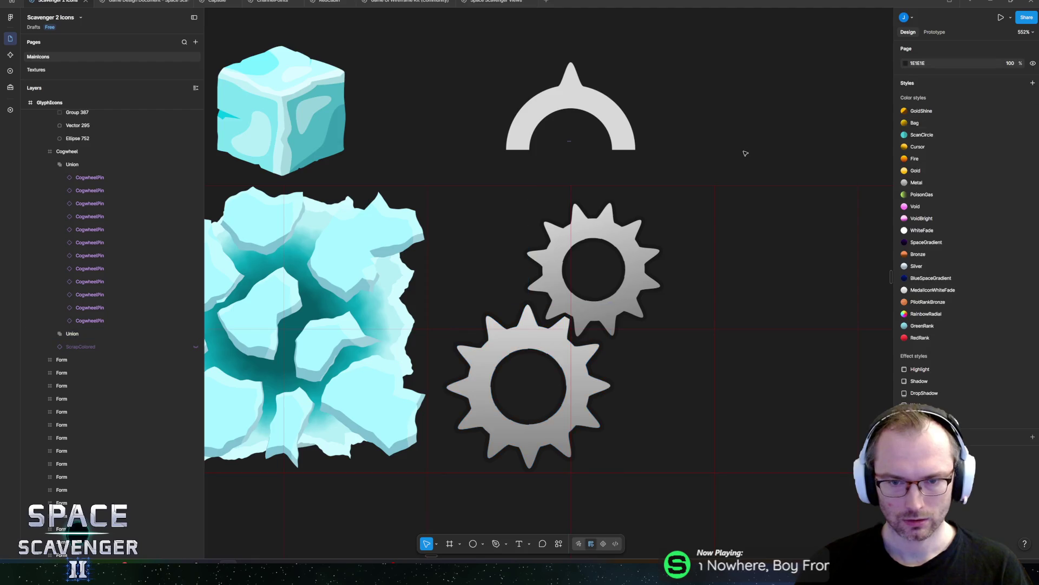
Step: Select both Union cog shapes of the Cogwheel icon and shift them slightly left
{"action": "scroll", "coordinate": [700, 173], "scroll_direction": "down", "scroll_amount": 10}
{"action": "scroll", "coordinate": [700, 174], "scroll_direction": "down", "scroll_amount": 5}
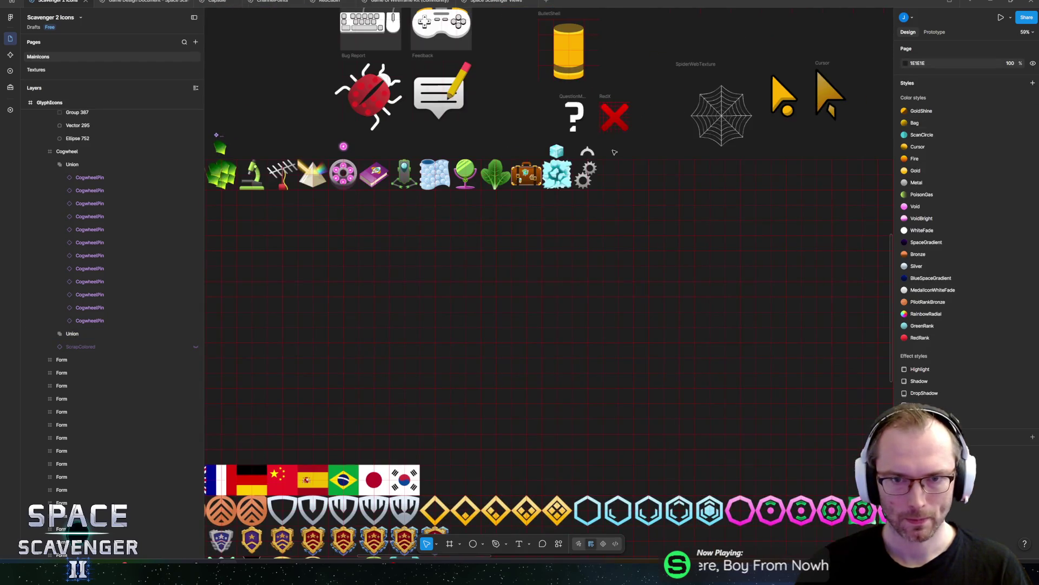
{"action": "scroll", "coordinate": [609, 152], "scroll_direction": "up", "scroll_amount": 8}
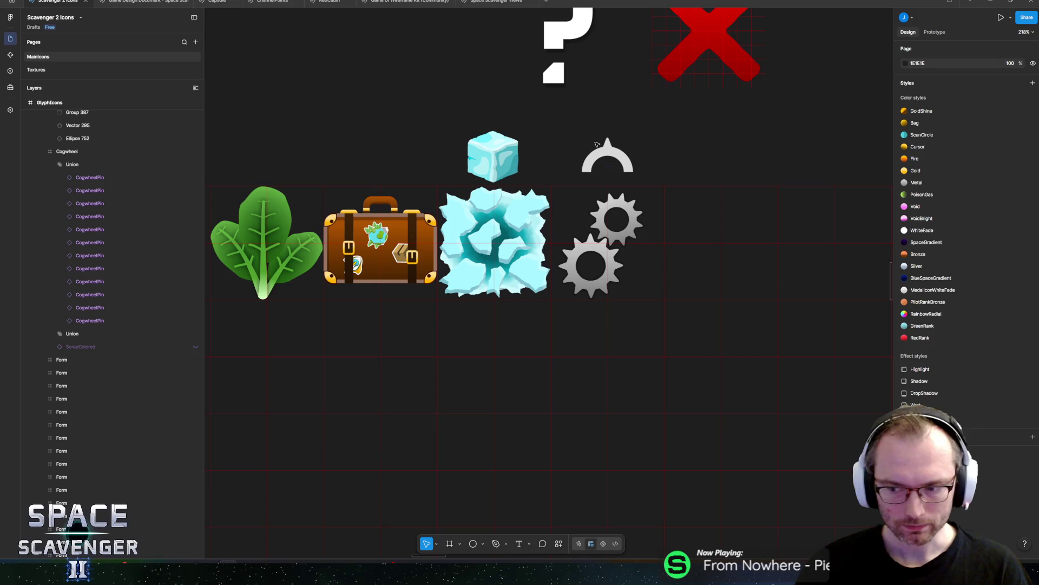
{"action": "mouse_move", "coordinate": [693, 141]}
{"action": "left_mouse_down"}
{"action": "mouse_move", "coordinate": [622, 186]}
{"action": "mouse_move", "coordinate": [650, 174]}
{"action": "left_mouse_up"}
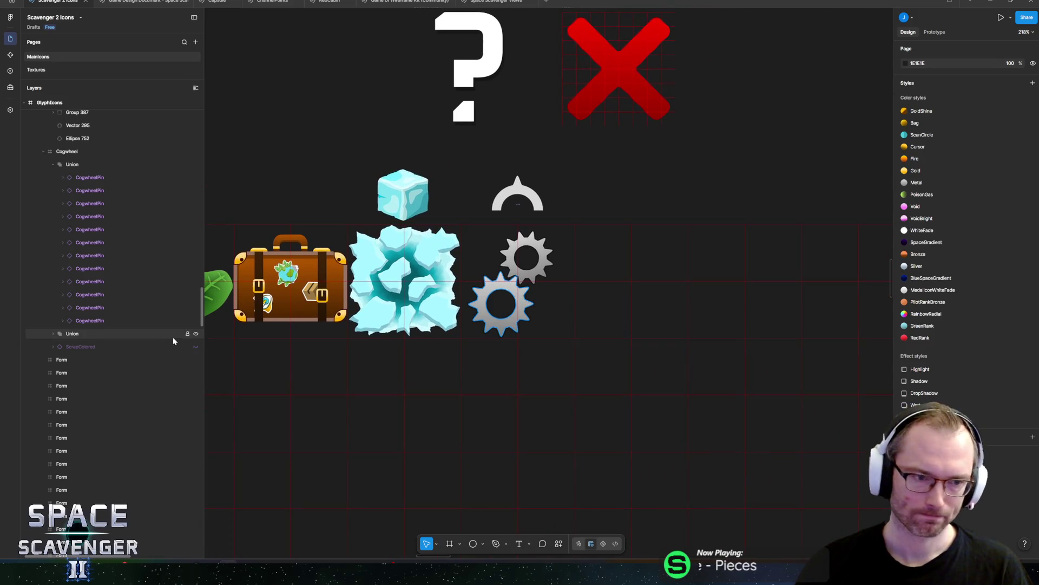
{"action": "scroll", "coordinate": [64, 292], "scroll_direction": "up", "scroll_amount": 5}
{"action": "left_click", "coordinate": [53, 368]}
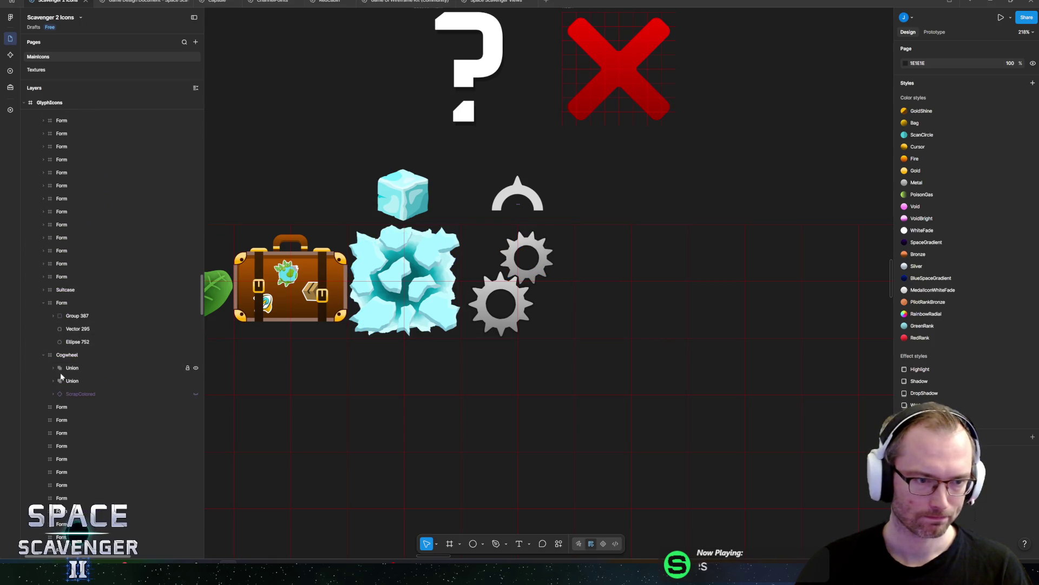
{"action": "left_click", "coordinate": [70, 381], "text": "shift"}
{"action": "left_click_drag", "start_coordinate": [515, 285], "coordinate": [506, 278]}
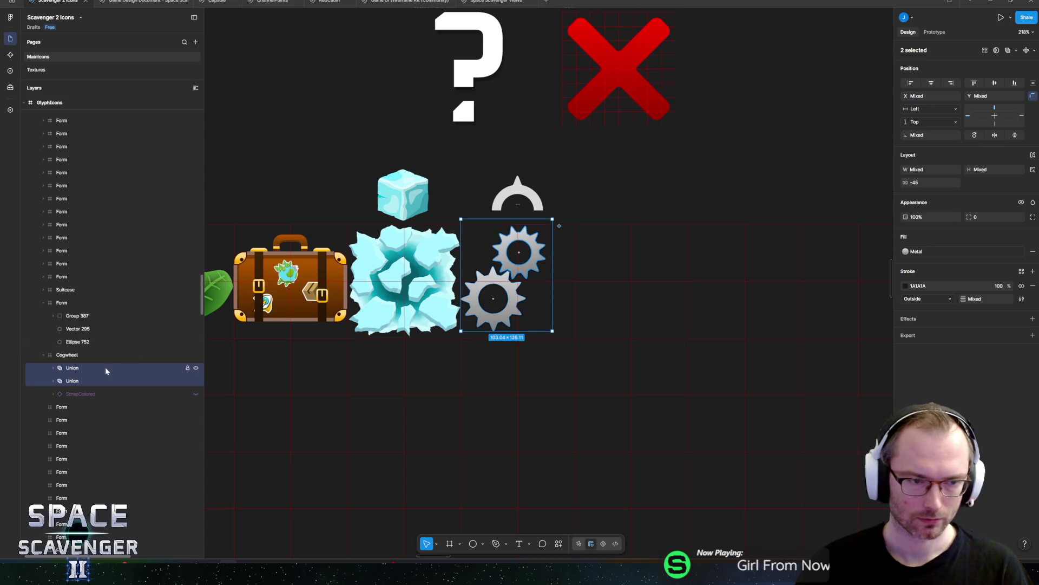
Step: Alt-drag a copy of the upper cog to the right of the pair
{"action": "left_click", "coordinate": [83, 381]}
{"action": "left_click", "coordinate": [72, 368]}
{"action": "mouse_move", "coordinate": [531, 270]}
{"action": "left_mouse_down"}
{"action": "mouse_move", "coordinate": [563, 307]}
{"action": "mouse_move", "coordinate": [556, 316]}
{"action": "left_mouse_up"}
{"action": "left_click", "coordinate": [593, 167]}
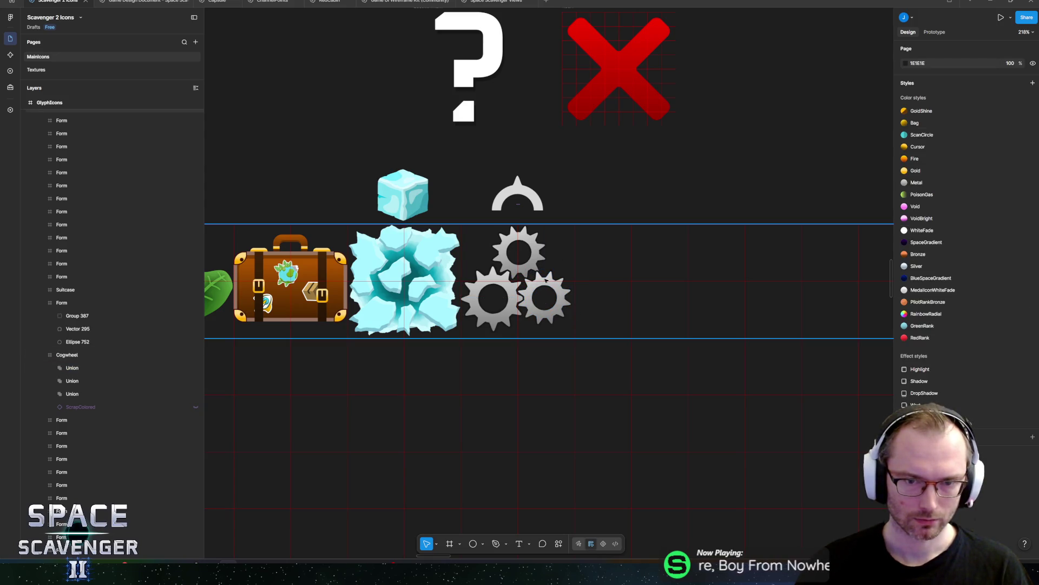
{"action": "scroll", "coordinate": [538, 271], "scroll_direction": "up", "scroll_amount": 10}
Step: Select the new right cog within the Cogwheel frame and nudge its position
{"action": "left_click", "coordinate": [482, 339]}
{"action": "key", "text": "Escape"}
{"action": "left_click", "coordinate": [565, 381]}
{"action": "left_click", "coordinate": [73, 363]}
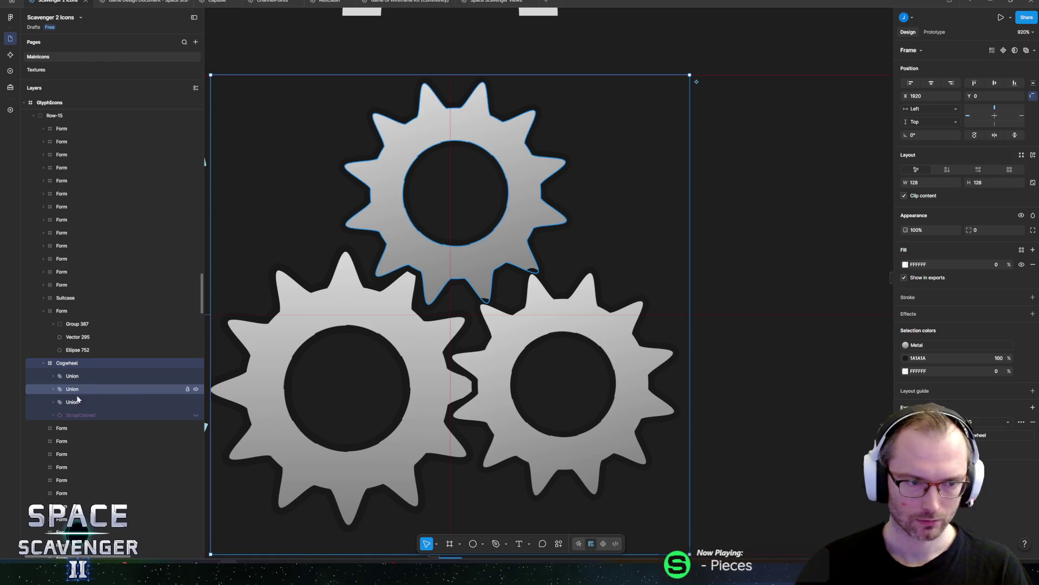
{"action": "left_click", "coordinate": [379, 477]}
{"action": "left_click", "coordinate": [128, 387]}
{"action": "left_click", "coordinate": [101, 377]}
{"action": "mouse_move", "coordinate": [590, 384]}
{"action": "left_mouse_down"}
{"action": "mouse_move", "coordinate": [577, 387]}
{"action": "mouse_move", "coordinate": [589, 387]}
{"action": "left_mouse_up"}
{"action": "scroll", "coordinate": [656, 41], "scroll_direction": "down", "scroll_amount": 5, "text": "ctrl"}
{"action": "scroll", "coordinate": [657, 41], "scroll_direction": "down", "scroll_amount": 5, "text": "ctrl"}
{"action": "left_click", "coordinate": [650, 69]}
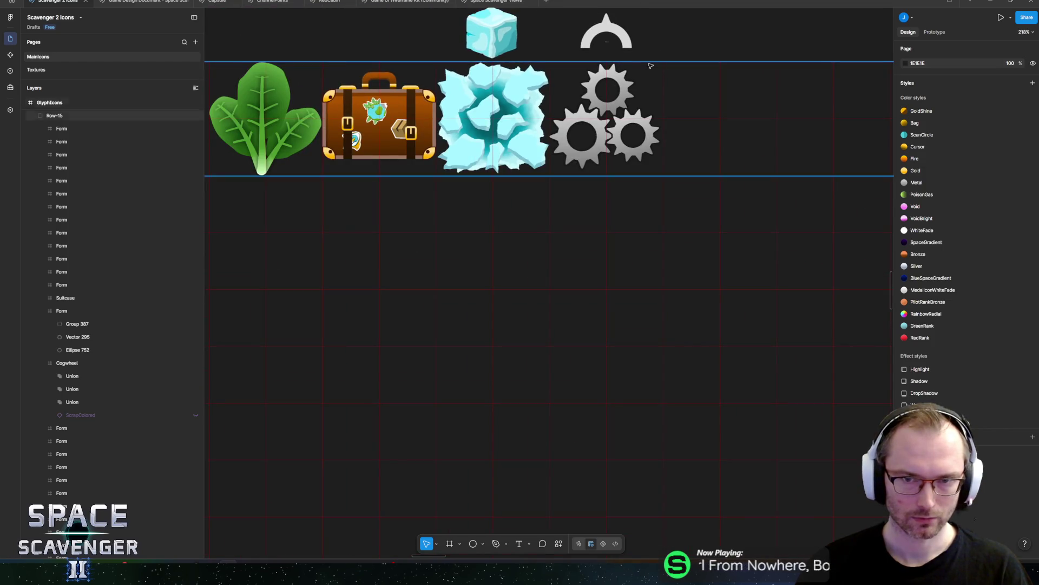
Step: Move the right cog up-left against the large cog and rotate it to about 27°
{"action": "left_click", "coordinate": [98, 364]}
{"action": "key", "text": "shift+2"}
{"action": "left_click", "coordinate": [98, 375]}
{"action": "mouse_move", "coordinate": [610, 295]}
{"action": "left_mouse_down"}
{"action": "mouse_move", "coordinate": [607, 279]}
{"action": "mouse_move", "coordinate": [613, 285]}
{"action": "left_mouse_up"}
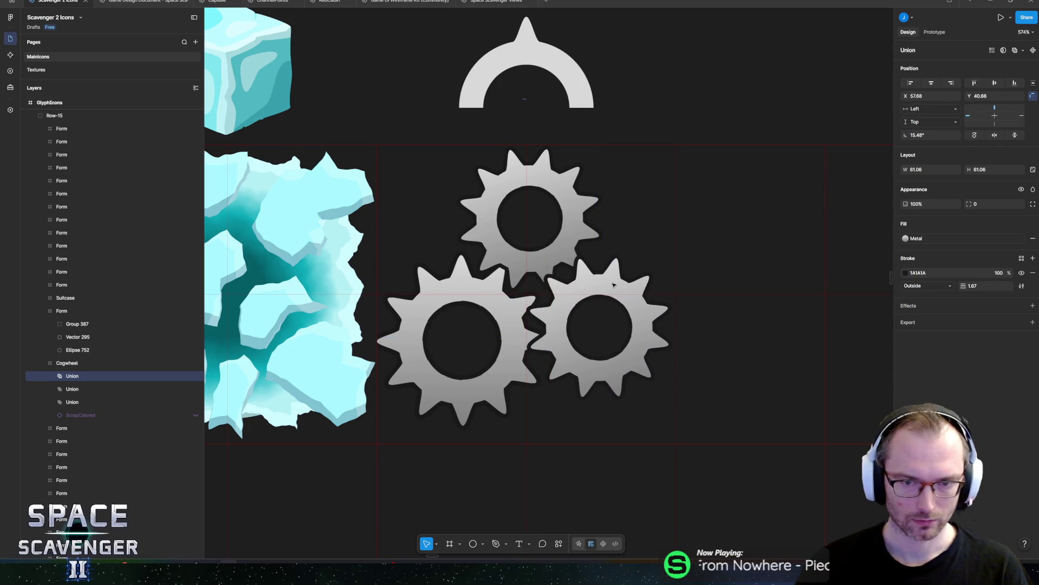
{"action": "left_click_drag", "start_coordinate": [670, 238], "coordinate": [629, 233]}
{"action": "left_click_drag", "start_coordinate": [595, 308], "coordinate": [594, 304]}
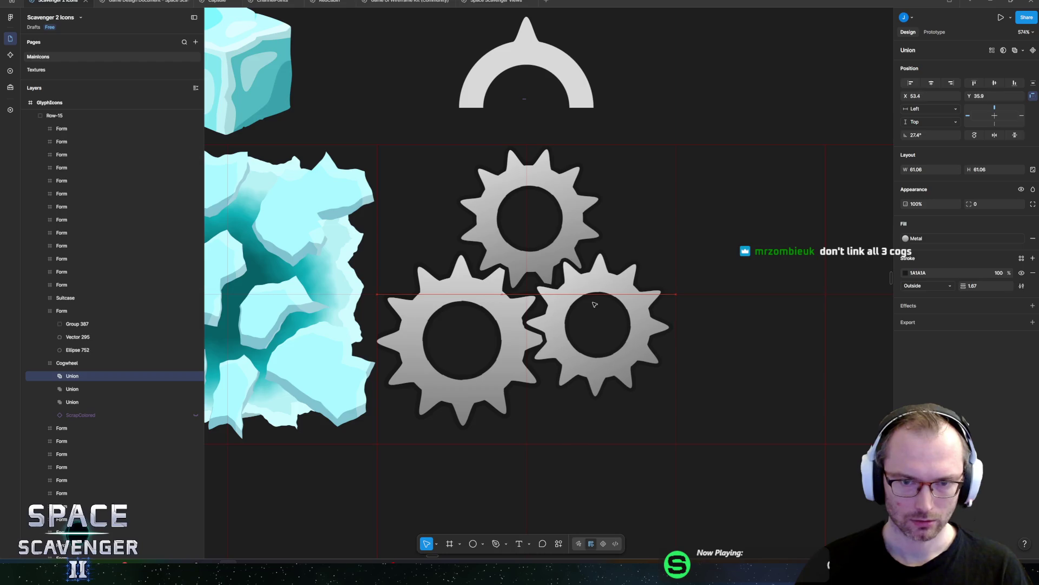
{"action": "left_click", "coordinate": [672, 97]}
{"action": "scroll", "coordinate": [673, 92], "scroll_direction": "down", "scroll_amount": 5}
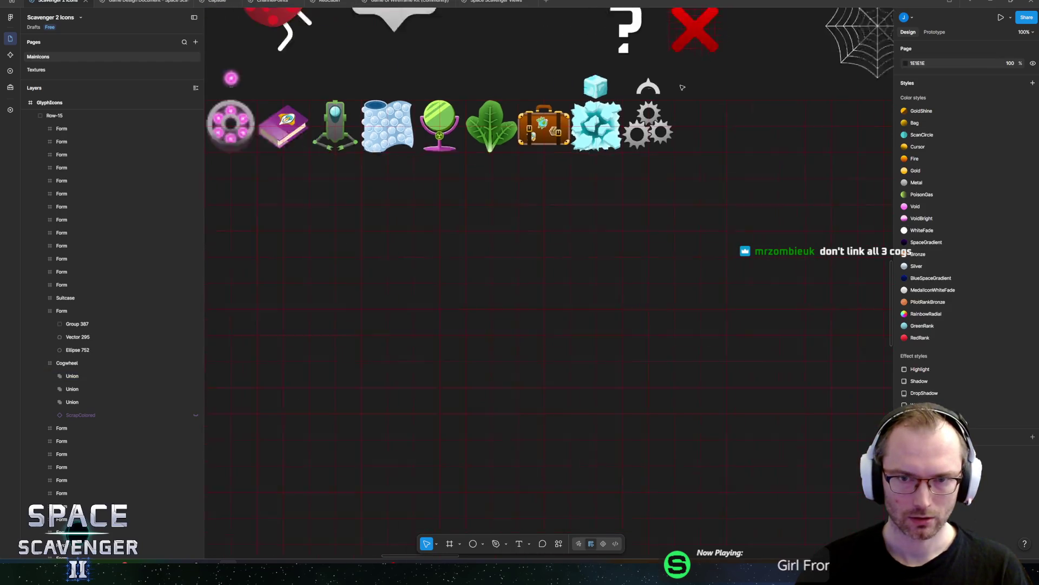
{"action": "scroll", "coordinate": [703, 87], "scroll_direction": "down", "scroll_amount": 4}
{"action": "scroll", "coordinate": [659, 185], "scroll_direction": "up", "scroll_amount": 3}
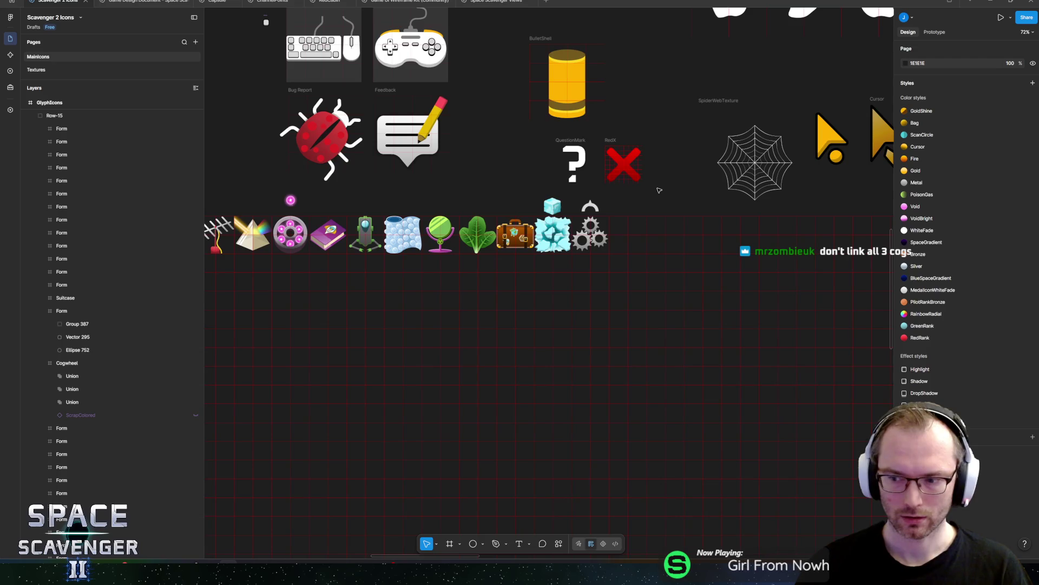
{"action": "scroll", "coordinate": [672, 179], "scroll_direction": "right", "scroll_amount": 2}
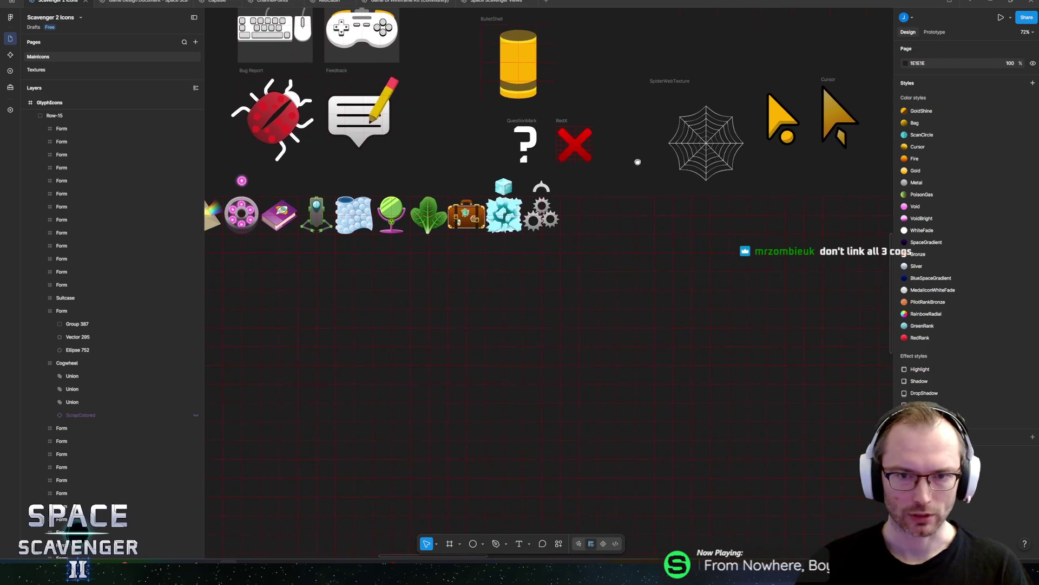
Step: Move the right cog down beside the large cog and tilt it to 4.44°
{"action": "scroll", "coordinate": [546, 205], "scroll_direction": "up", "scroll_amount": 5}
{"action": "scroll", "coordinate": [547, 206], "scroll_direction": "up", "scroll_amount": 2}
{"action": "scroll", "coordinate": [547, 211], "scroll_direction": "down", "scroll_amount": 5}
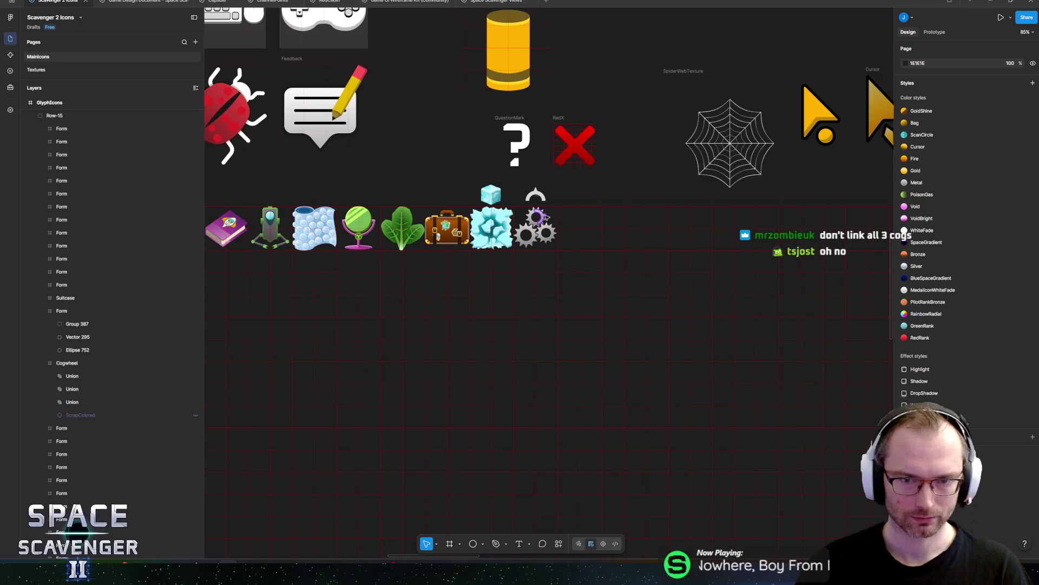
{"action": "scroll", "coordinate": [551, 219], "scroll_direction": "up", "scroll_amount": 5}
{"action": "scroll", "coordinate": [551, 221], "scroll_direction": "up", "scroll_amount": 5}
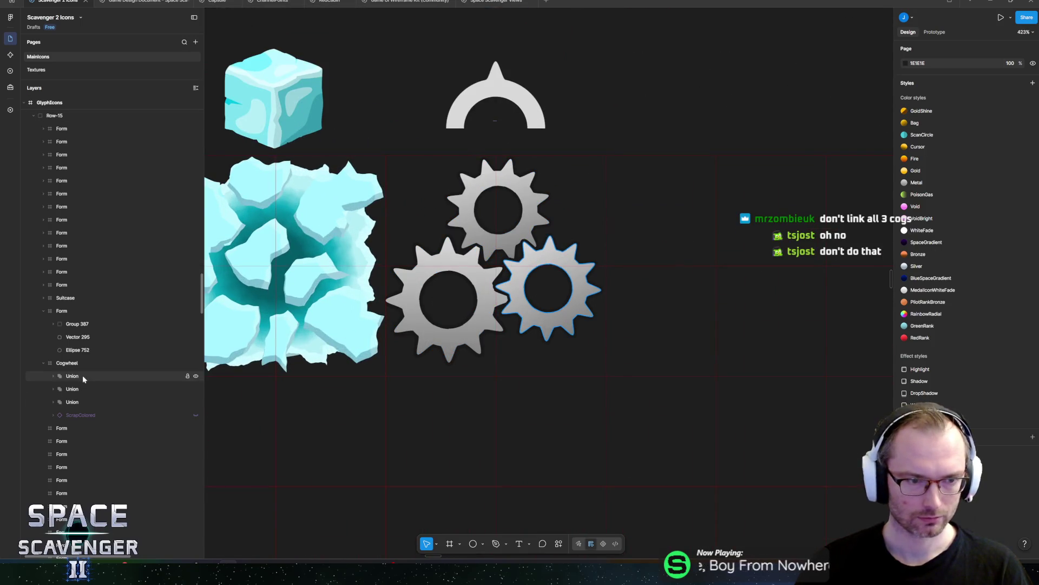
{"action": "left_click", "coordinate": [539, 277]}
{"action": "left_click_drag", "start_coordinate": [539, 277], "coordinate": [545, 296]}
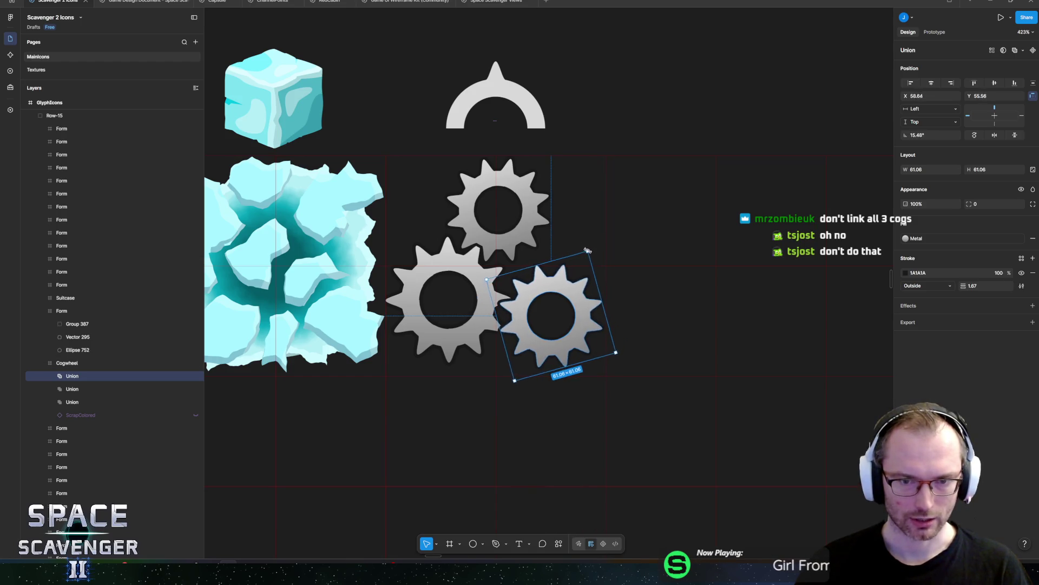
{"action": "left_click_drag", "start_coordinate": [596, 261], "coordinate": [593, 259]}
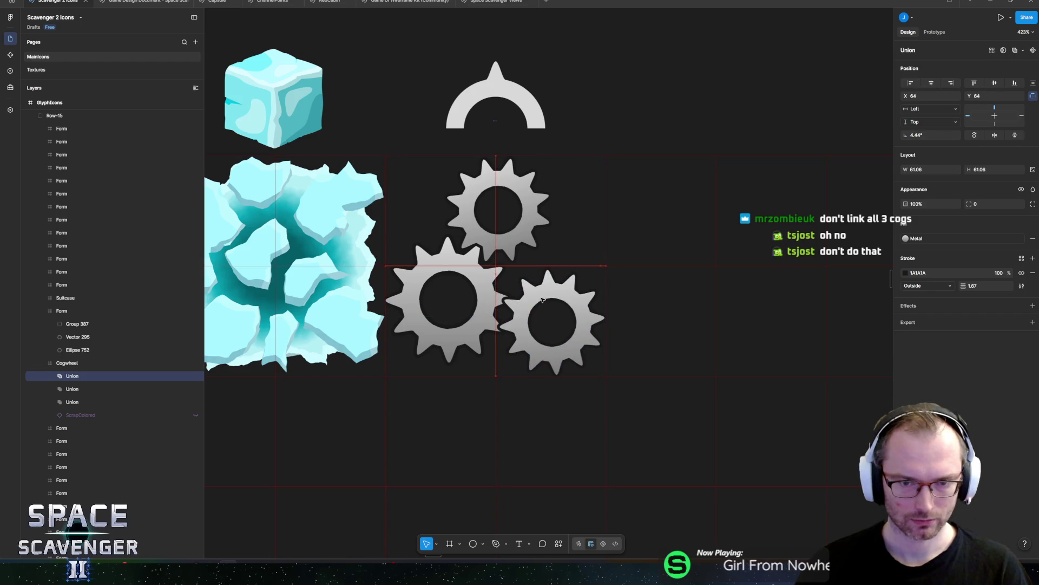
{"action": "mouse_move", "coordinate": [540, 300]}
{"action": "left_mouse_down"}
{"action": "mouse_move", "coordinate": [542, 287]}
{"action": "mouse_move", "coordinate": [537, 311]}
{"action": "left_mouse_up"}
Step: Scale the right cog to 55.68 with K, then reposition it and rotate to −4.04°
{"action": "scroll", "coordinate": [538, 310], "scroll_direction": "up", "scroll_amount": 5}
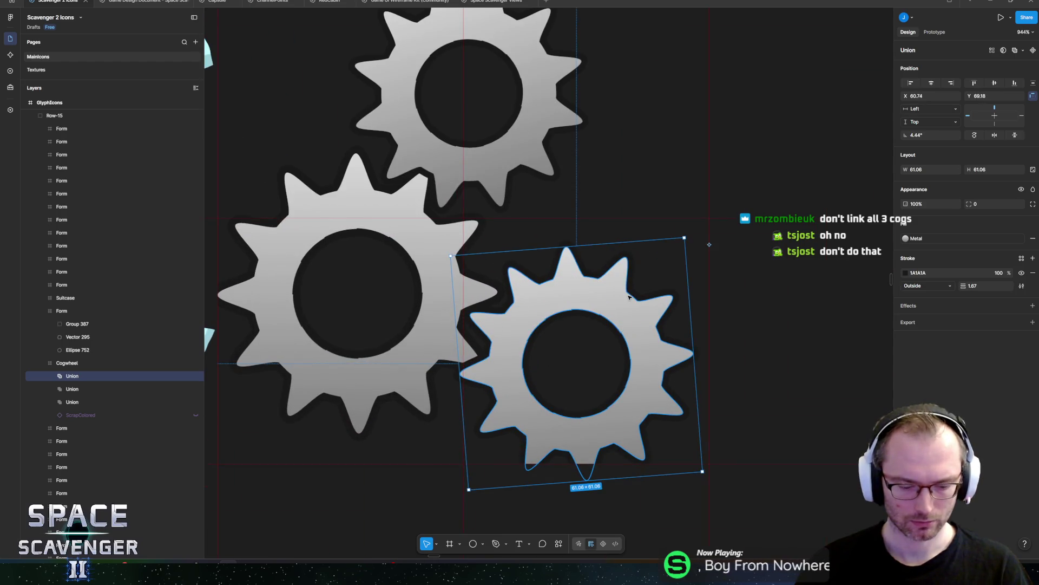
{"action": "key", "text": "k"}
{"action": "left_click", "coordinate": [687, 236]}
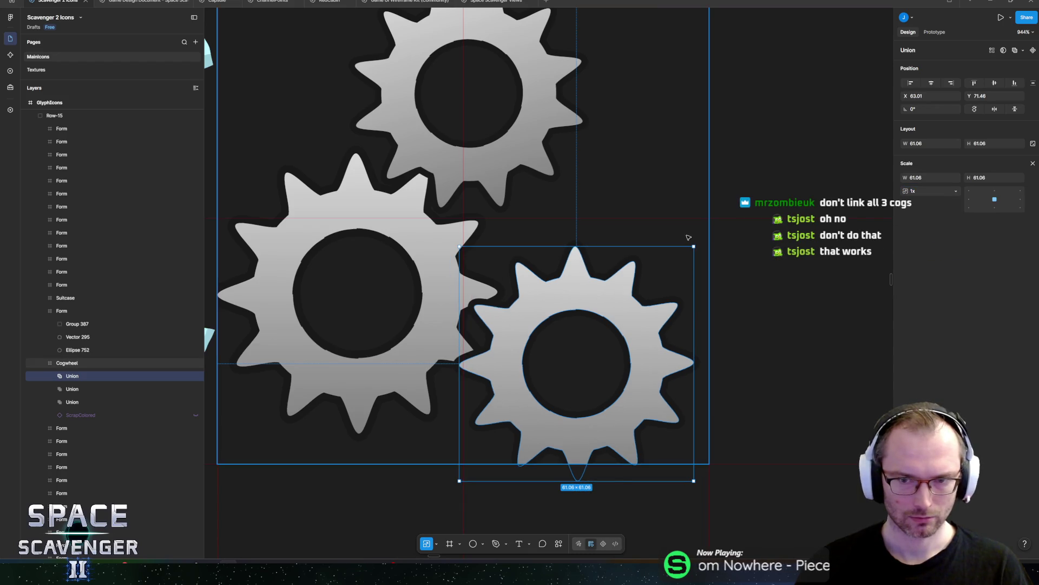
{"action": "left_click_drag", "start_coordinate": [685, 237], "coordinate": [675, 249]}
{"action": "mouse_move", "coordinate": [567, 303]}
{"action": "left_mouse_down"}
{"action": "mouse_move", "coordinate": [562, 250]}
{"action": "mouse_move", "coordinate": [556, 259]}
{"action": "left_mouse_up"}
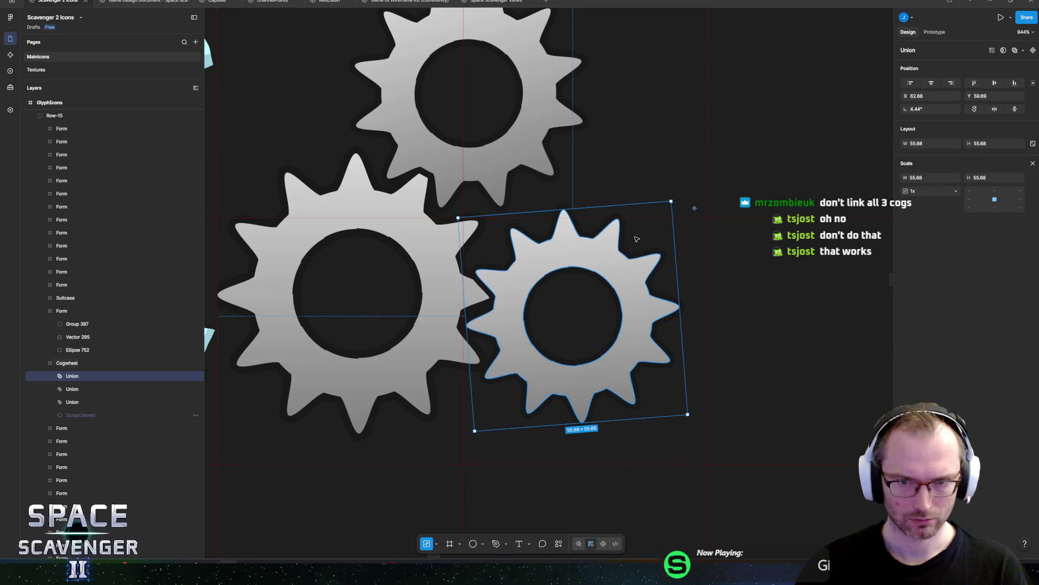
{"action": "left_click_drag", "start_coordinate": [675, 199], "coordinate": [692, 216]}
{"action": "left_click_drag", "start_coordinate": [566, 282], "coordinate": [547, 295]}
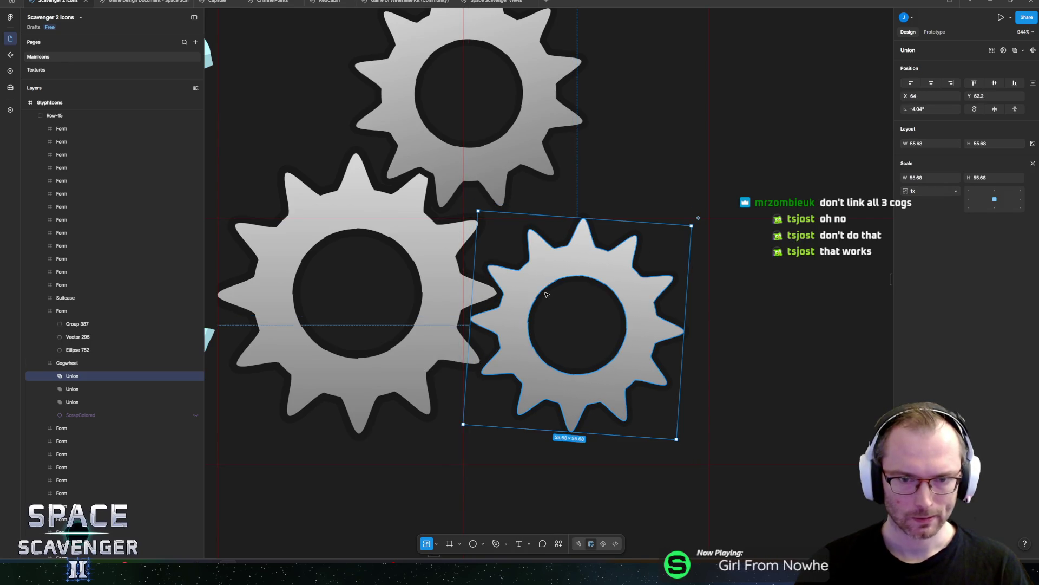
{"action": "scroll", "coordinate": [693, 152], "scroll_direction": "down", "scroll_amount": 10}
{"action": "left_click", "coordinate": [716, 104]}
{"action": "scroll", "coordinate": [704, 119], "scroll_direction": "down", "scroll_amount": 5}
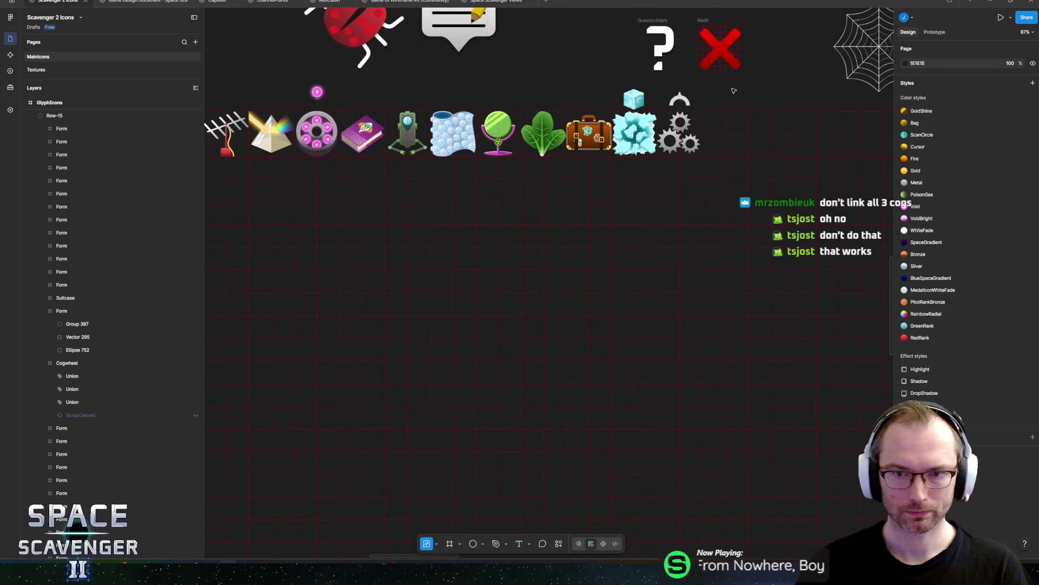
Step: Select all three Union cogs and shift them slightly right
{"action": "scroll", "coordinate": [691, 135], "scroll_direction": "up", "scroll_amount": 1}
{"action": "left_click_drag", "start_coordinate": [698, 131], "coordinate": [561, 160]}
{"action": "left_click", "coordinate": [485, 186]}
{"action": "left_click", "coordinate": [485, 186]}
{"action": "key", "text": "ctrl+a"}
{"action": "key", "text": "shift+2"}
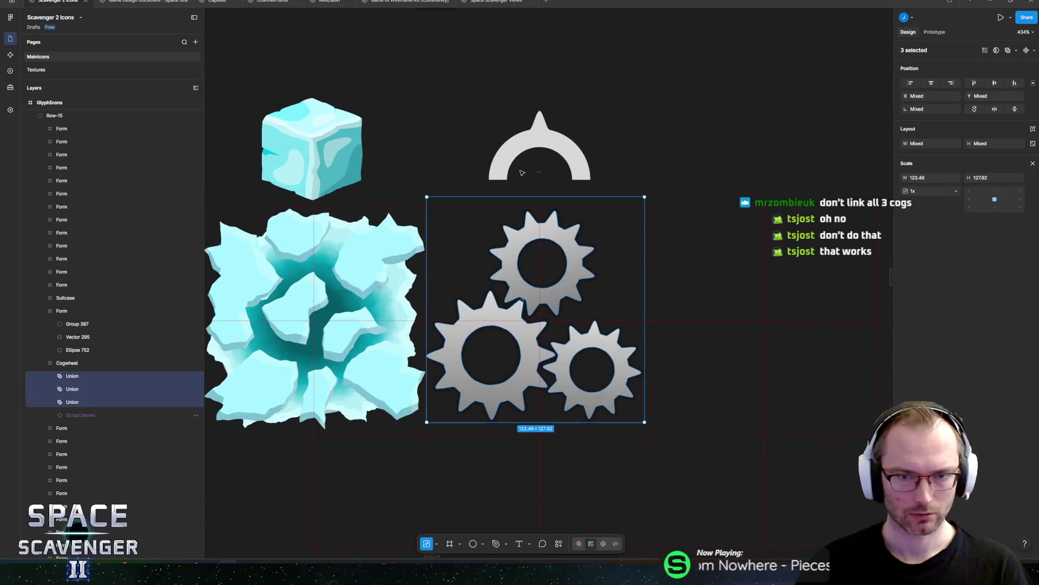
{"action": "scroll", "coordinate": [514, 243], "scroll_direction": "up", "scroll_amount": 3}
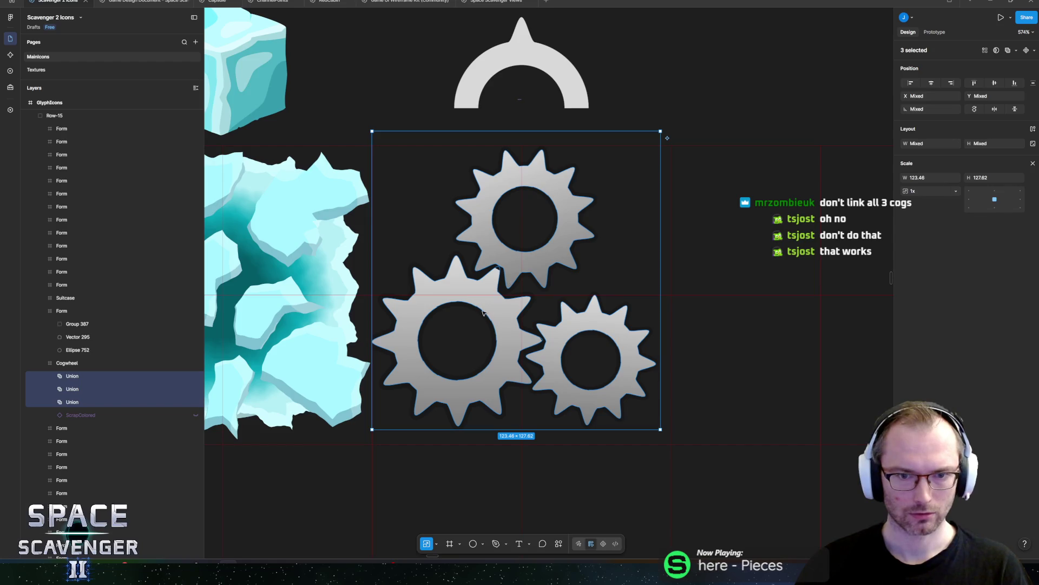
{"action": "left_click_drag", "start_coordinate": [491, 308], "coordinate": [502, 313]}
Step: Lower the small cog and rotate it to −16.43° so its teeth mesh with the large cog
{"action": "left_click", "coordinate": [577, 340]}
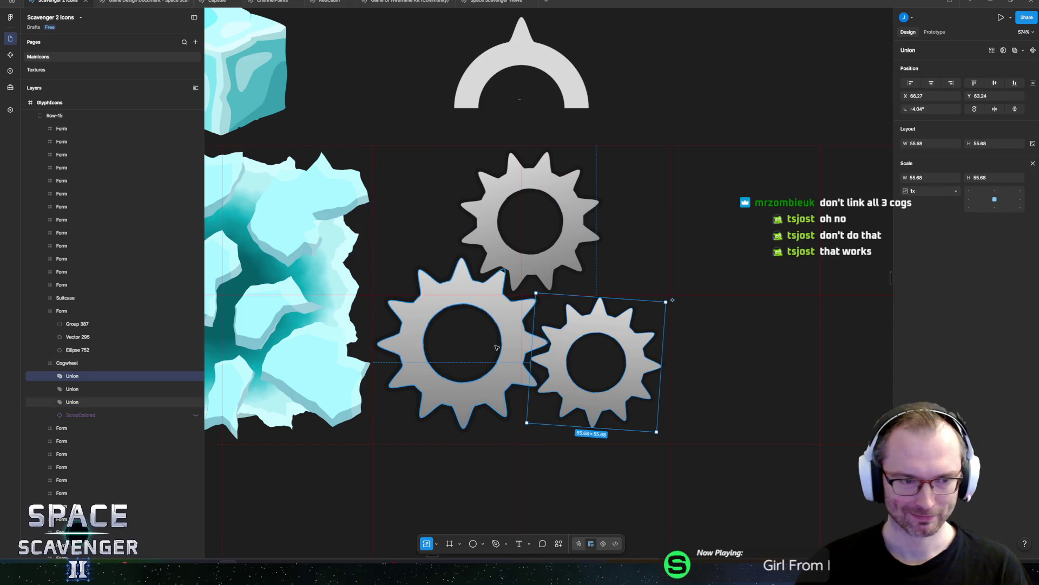
{"action": "mouse_move", "coordinate": [605, 328]}
{"action": "left_mouse_down"}
{"action": "mouse_move", "coordinate": [606, 344]}
{"action": "mouse_move", "coordinate": [604, 330]}
{"action": "left_mouse_up"}
{"action": "left_click_drag", "start_coordinate": [666, 300], "coordinate": [683, 314]}
{"action": "left_click_drag", "start_coordinate": [569, 340], "coordinate": [570, 349]}
{"action": "scroll", "coordinate": [571, 352], "scroll_direction": "up", "scroll_amount": 10}
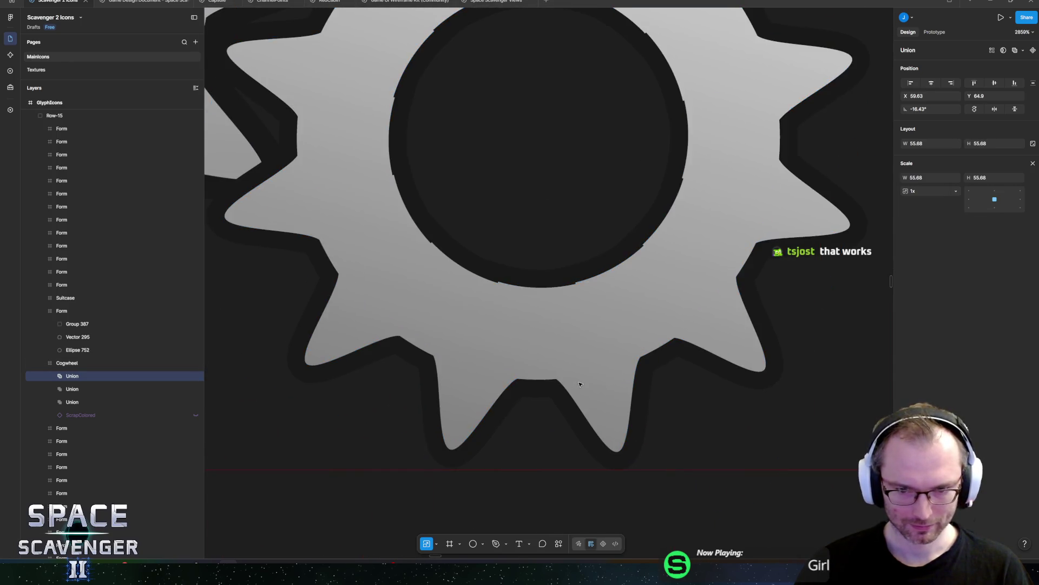
{"action": "scroll", "coordinate": [576, 383], "scroll_direction": "down", "scroll_amount": 10}
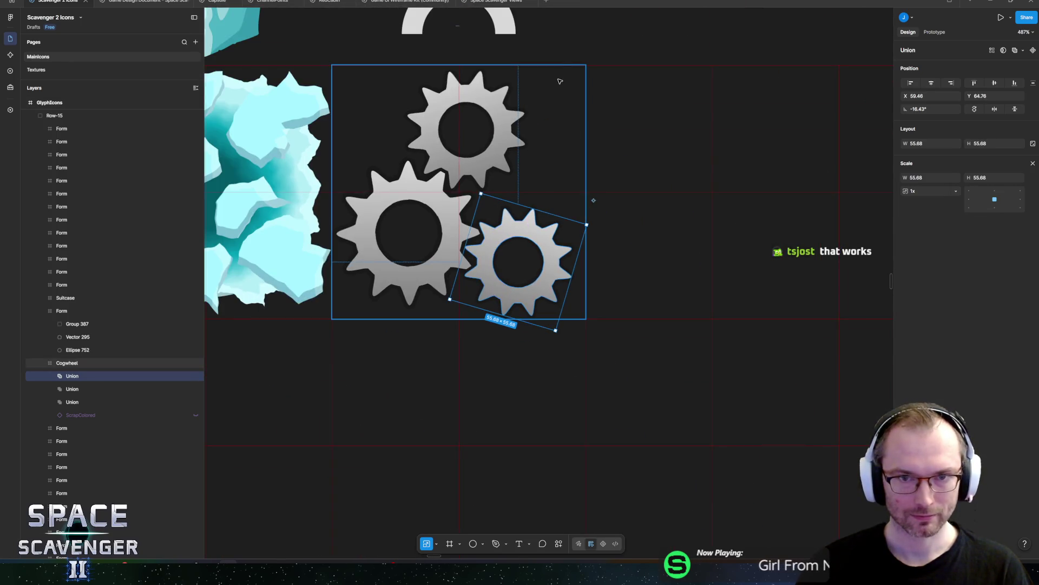
{"action": "left_click", "coordinate": [573, 48]}
{"action": "scroll", "coordinate": [573, 47], "scroll_direction": "down", "scroll_amount": 10}
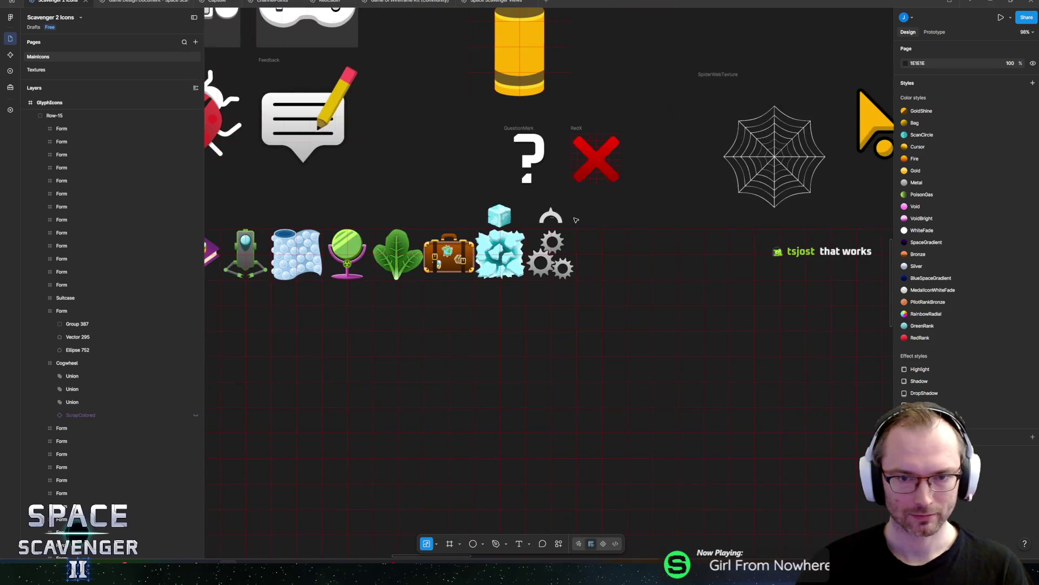
Step: Bring the glyph icon row into view and select the GlyphIcons frame
{"action": "scroll", "coordinate": [533, 124], "scroll_direction": "down", "scroll_amount": 5}
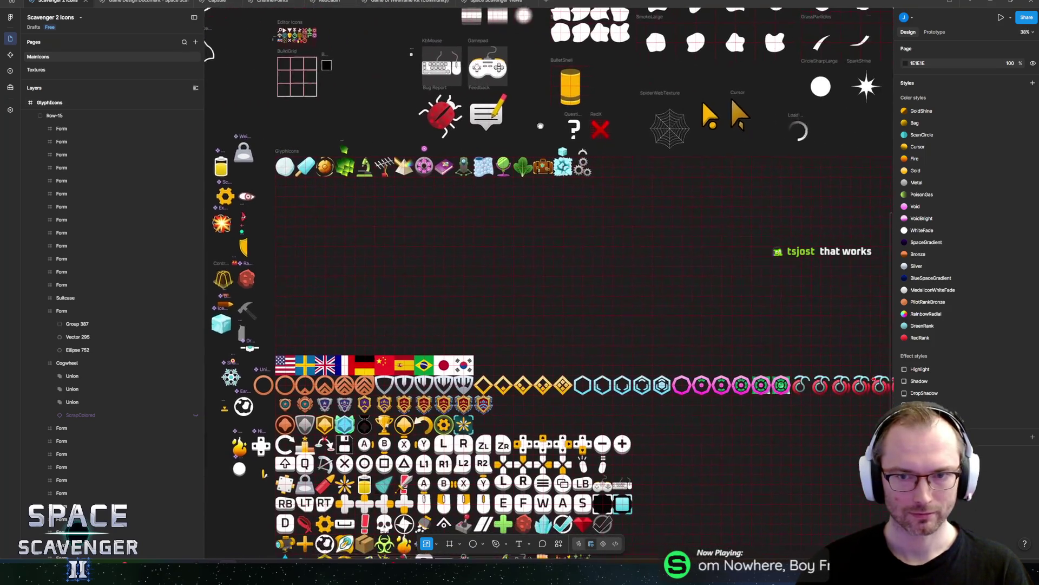
{"action": "left_click_drag", "start_coordinate": [533, 124], "coordinate": [573, 118]}
{"action": "scroll", "coordinate": [573, 118], "scroll_direction": "up", "scroll_amount": 3}
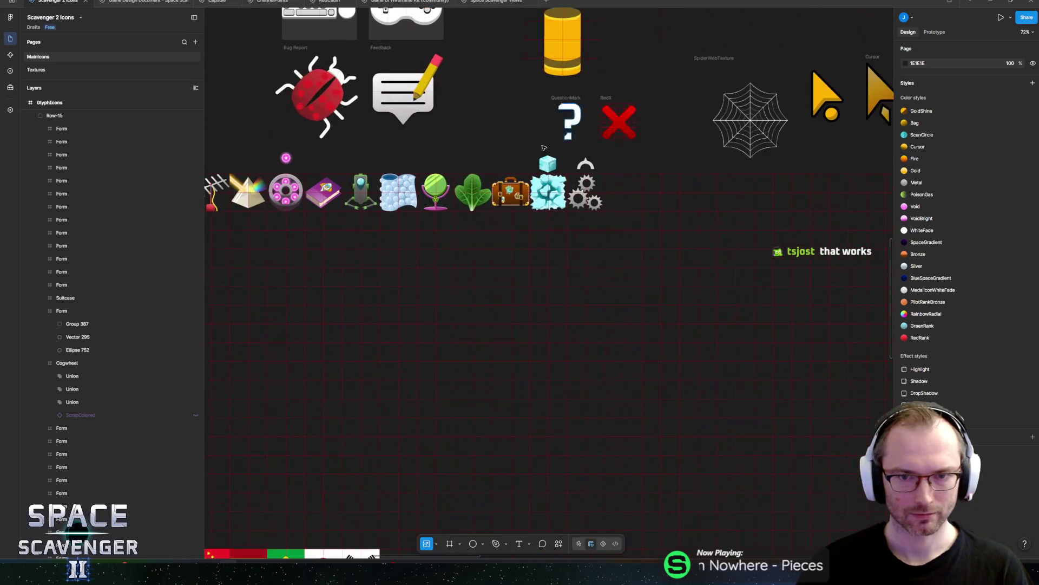
{"action": "scroll", "coordinate": [659, 161], "scroll_direction": "left", "scroll_amount": 3}
{"action": "scroll", "coordinate": [579, 140], "scroll_direction": "up", "scroll_amount": 2}
{"action": "scroll", "coordinate": [580, 139], "scroll_direction": "left", "scroll_amount": 3}
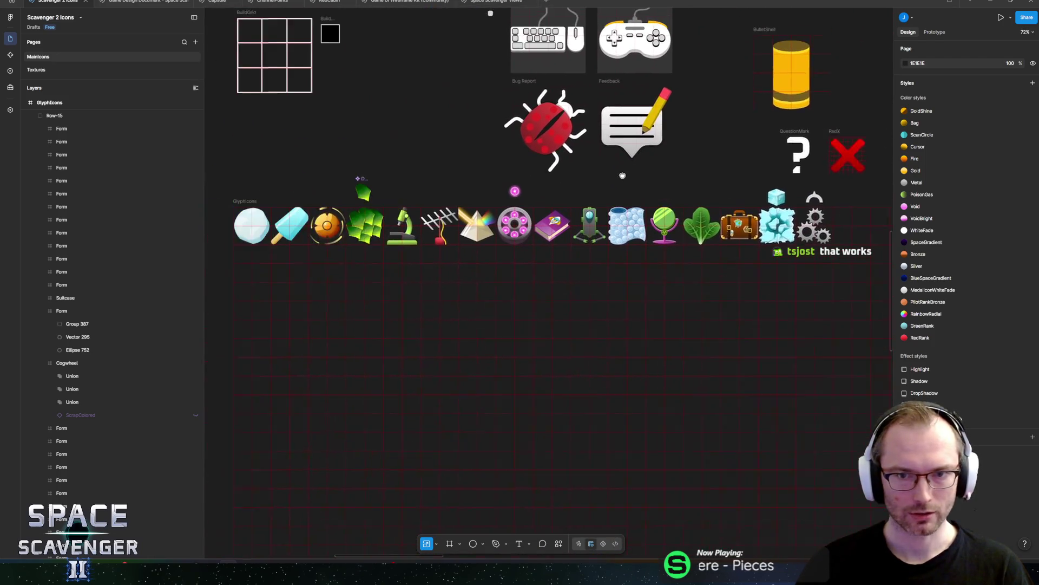
{"action": "left_click", "coordinate": [875, 416]}
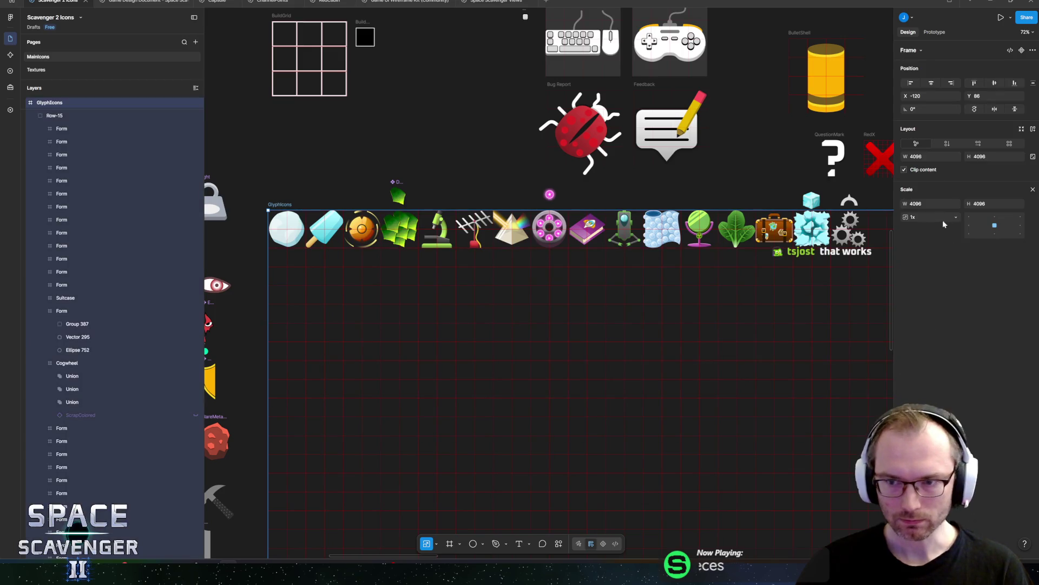
{"action": "key", "text": "v"}
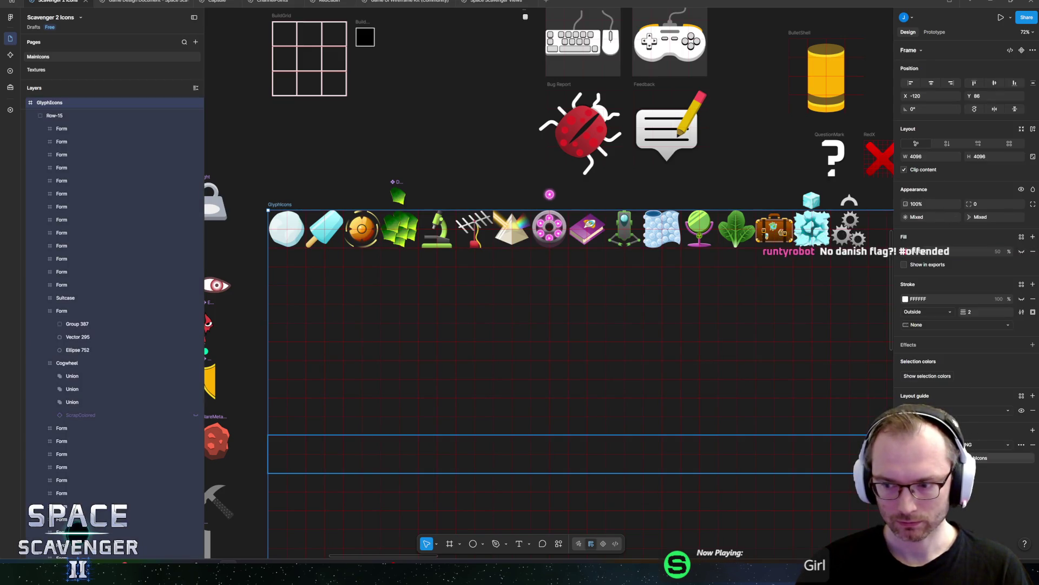
Step: Export the frame as GlyphIcons.png, replacing the existing file, and return to Unity
{"action": "left_click", "coordinate": [974, 457]}
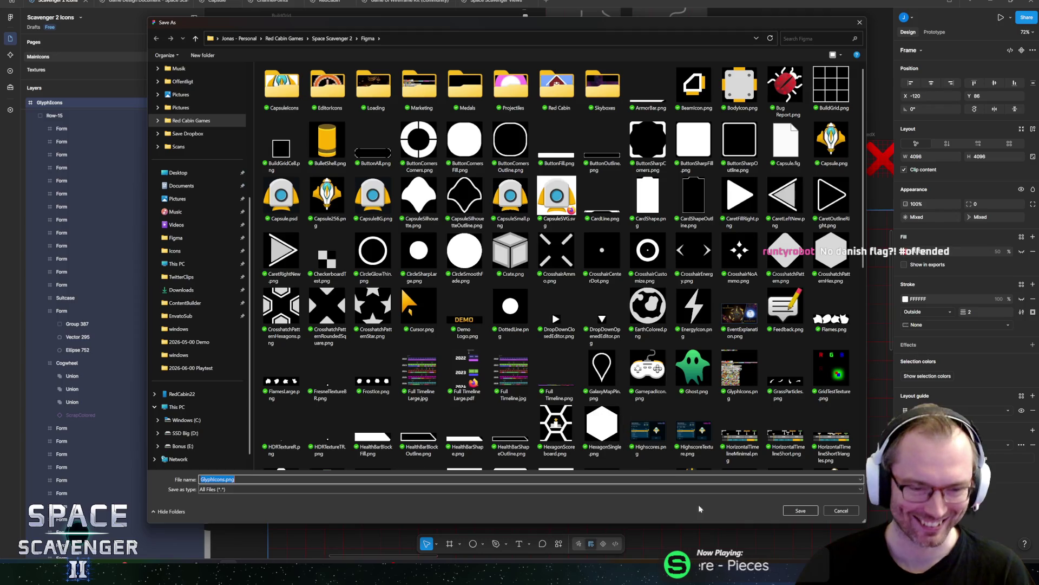
{"action": "left_click", "coordinate": [812, 511]}
{"action": "left_click", "coordinate": [525, 277]}
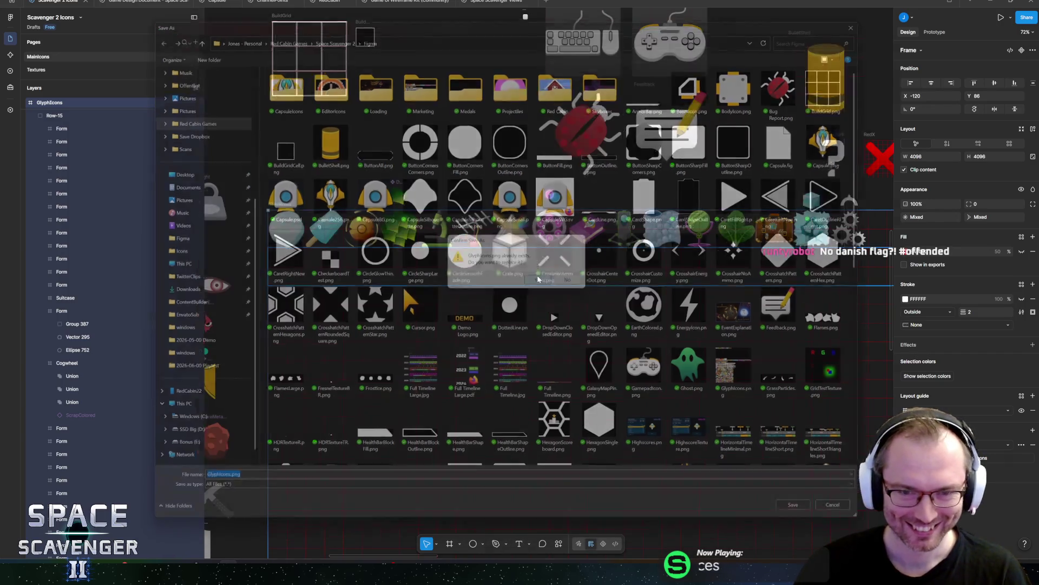
{"action": "scroll", "coordinate": [728, 174], "scroll_direction": "down", "scroll_amount": 2}
{"action": "scroll", "coordinate": [497, 235], "scroll_direction": "down", "scroll_amount": 5}
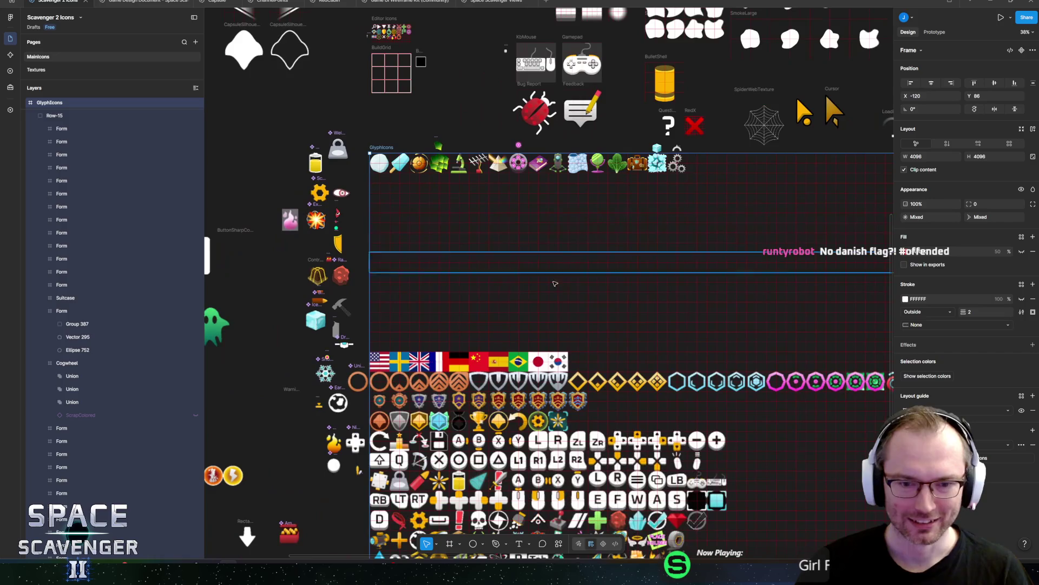
{"action": "mouse_move", "coordinate": [497, 235]}
{"action": "left_mouse_down"}
{"action": "mouse_move", "coordinate": [441, 273]}
{"action": "mouse_move", "coordinate": [457, 287]}
{"action": "left_mouse_up"}
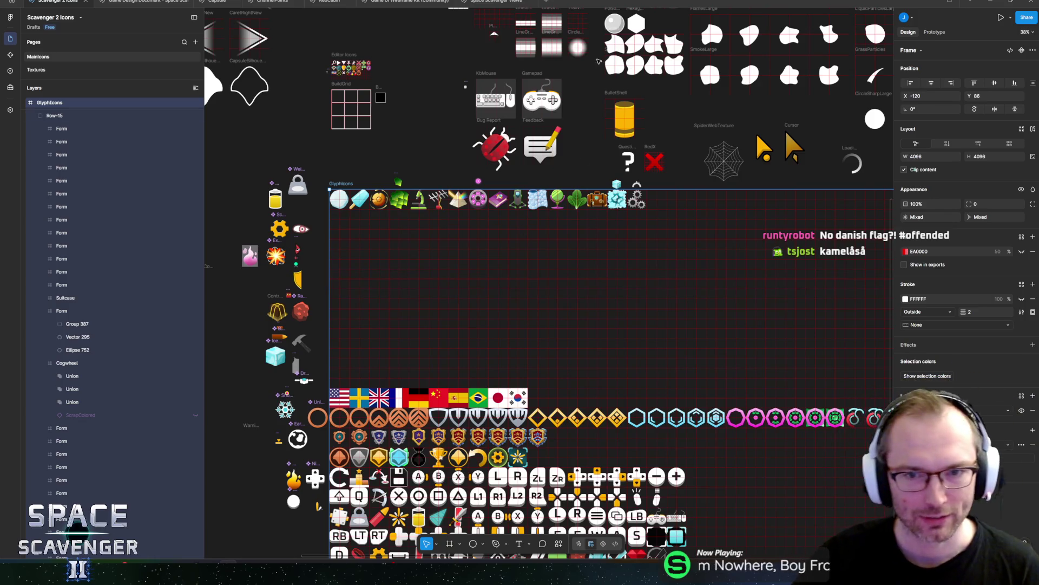
{"action": "scroll", "coordinate": [590, 124], "scroll_direction": "up", "scroll_amount": 2}
{"action": "scroll", "coordinate": [566, 189], "scroll_direction": "down", "scroll_amount": 2}
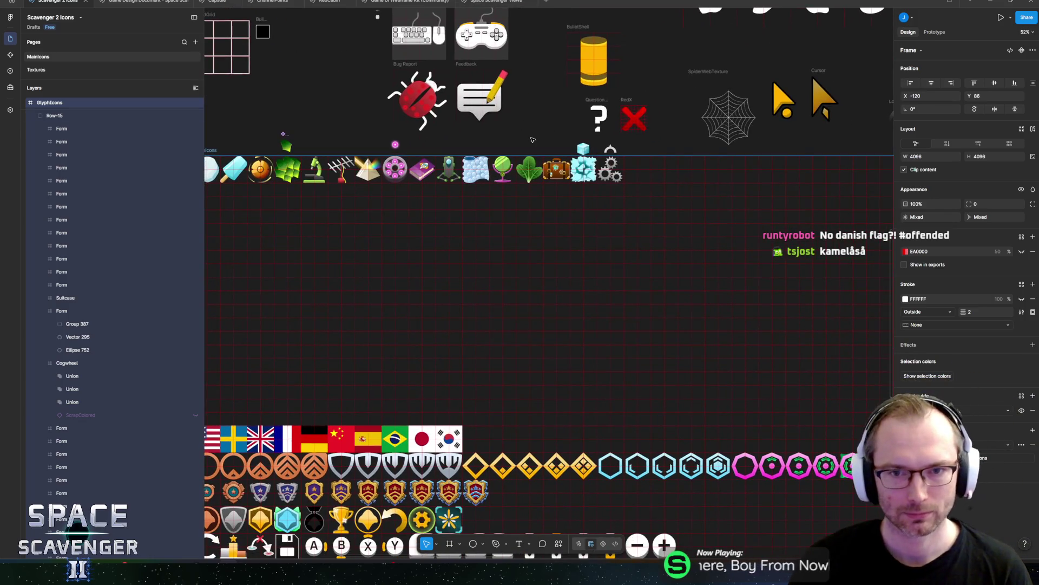
{"action": "key", "text": "alt+Tab"}
{"action": "key", "text": "alt+Tab"}
{"action": "key", "text": "alt+Tab"}
{"action": "key", "text": "alt+Tab"}
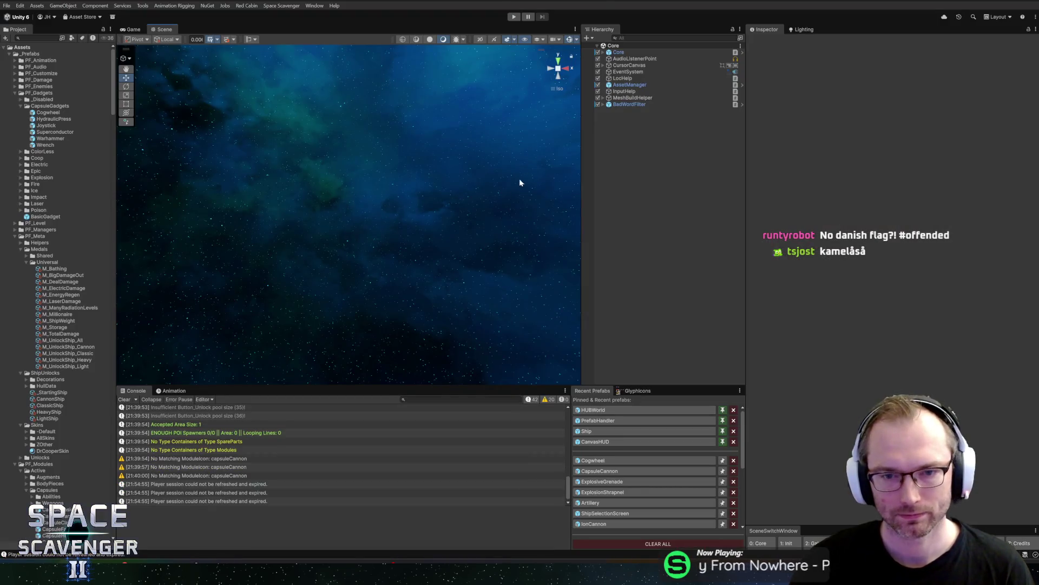
Step: Open the Cogwheel prefab, show the GlyphIcons import settings, and bring up the Figma folder
{"action": "left_click", "coordinate": [606, 461]}
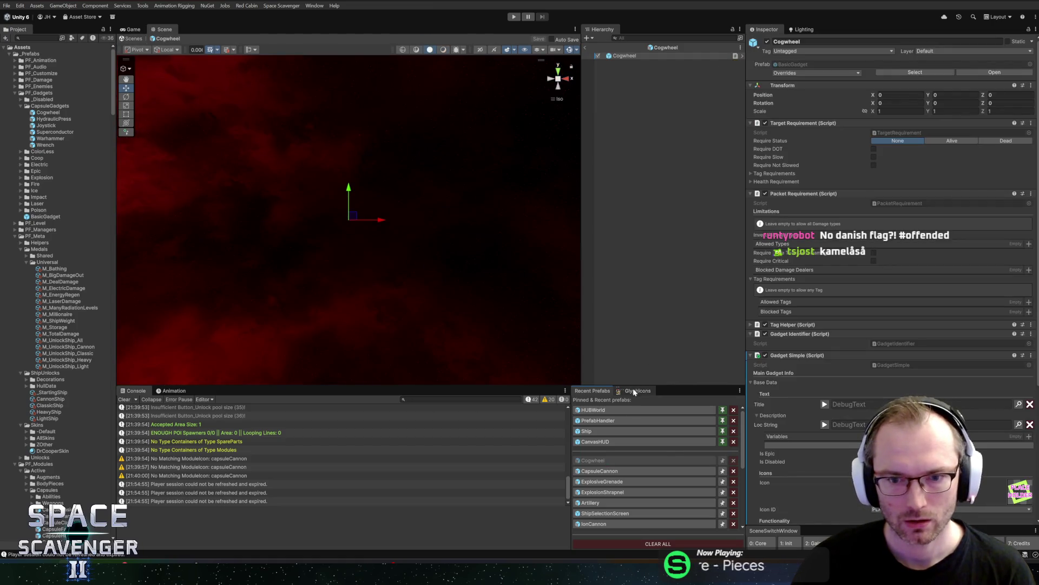
{"action": "left_click", "coordinate": [635, 391]}
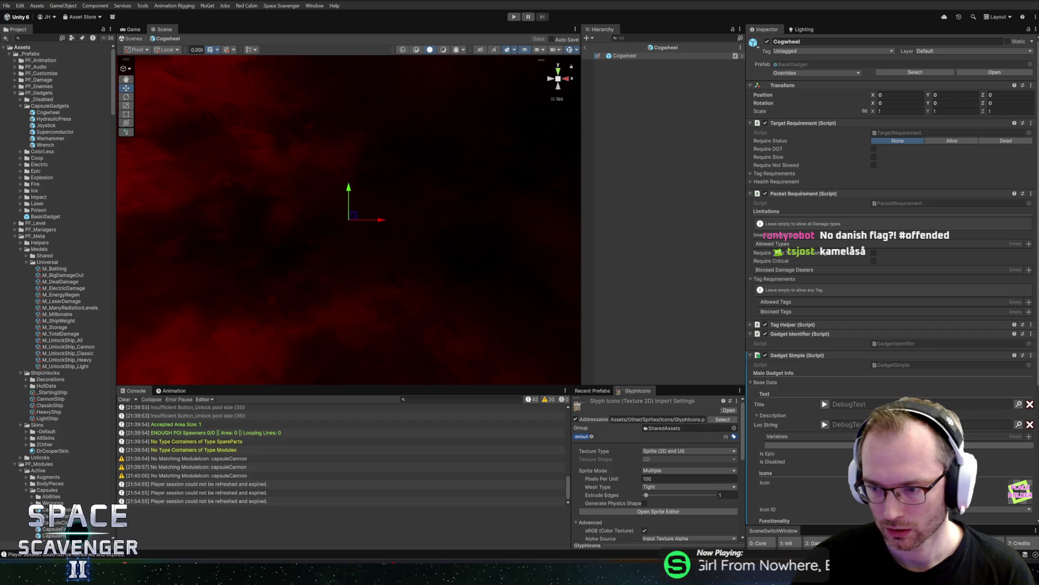
{"action": "key", "text": "alt+Tab"}
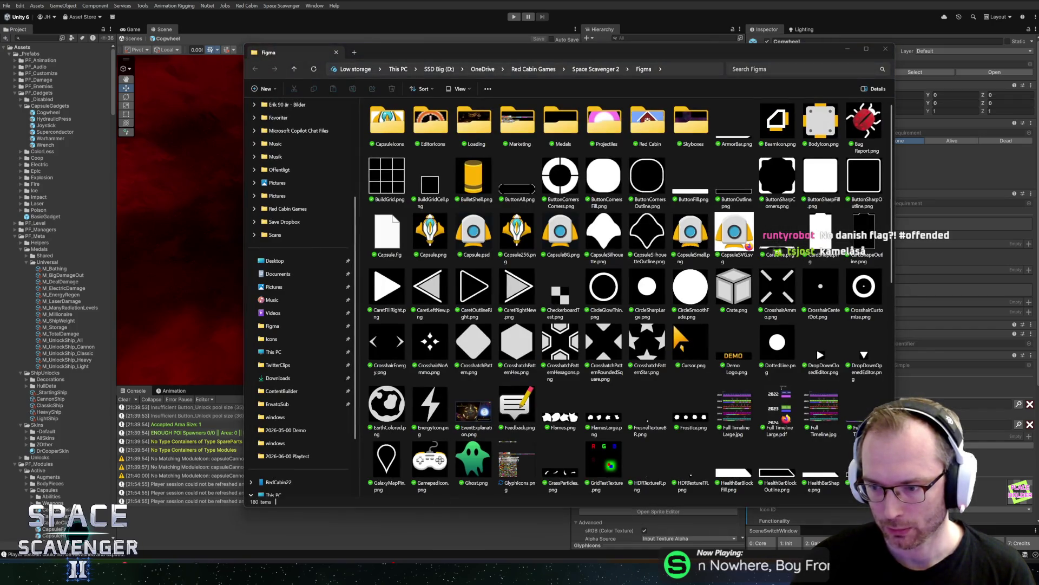
Step: Copy GlyphIcons.png from the Figma folder into the game's Icons folder, replacing the old copy
{"action": "middle_click", "coordinate": [271, 339]}
{"action": "mouse_move", "coordinate": [360, 52]}
{"action": "left_mouse_down"}
{"action": "mouse_move", "coordinate": [372, 53]}
{"action": "mouse_move", "coordinate": [313, 54]}
{"action": "left_mouse_up"}
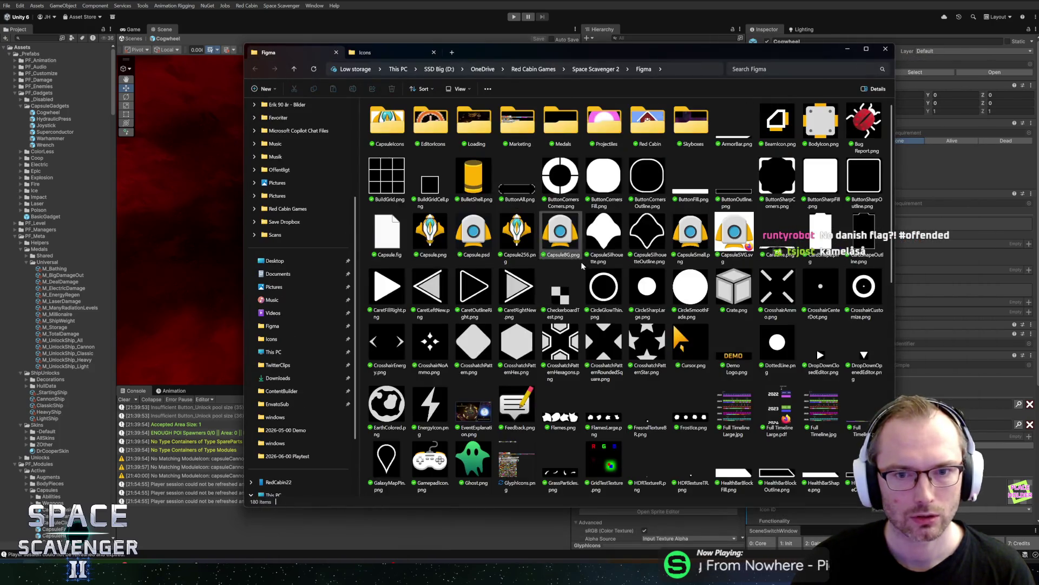
{"action": "left_click", "coordinate": [387, 466]}
{"action": "mouse_move", "coordinate": [524, 447]}
{"action": "left_mouse_down"}
{"action": "mouse_move", "coordinate": [379, 52]}
{"action": "mouse_move", "coordinate": [614, 390]}
{"action": "mouse_move", "coordinate": [608, 347]}
{"action": "left_mouse_up"}
{"action": "left_click", "coordinate": [599, 261]}
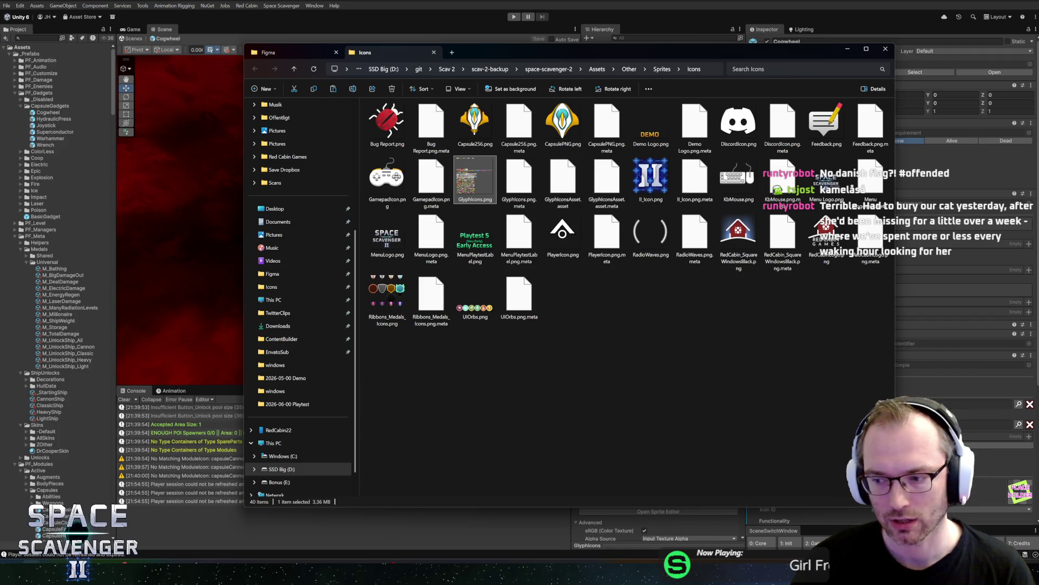
{"action": "key", "text": "alt+Tab"}
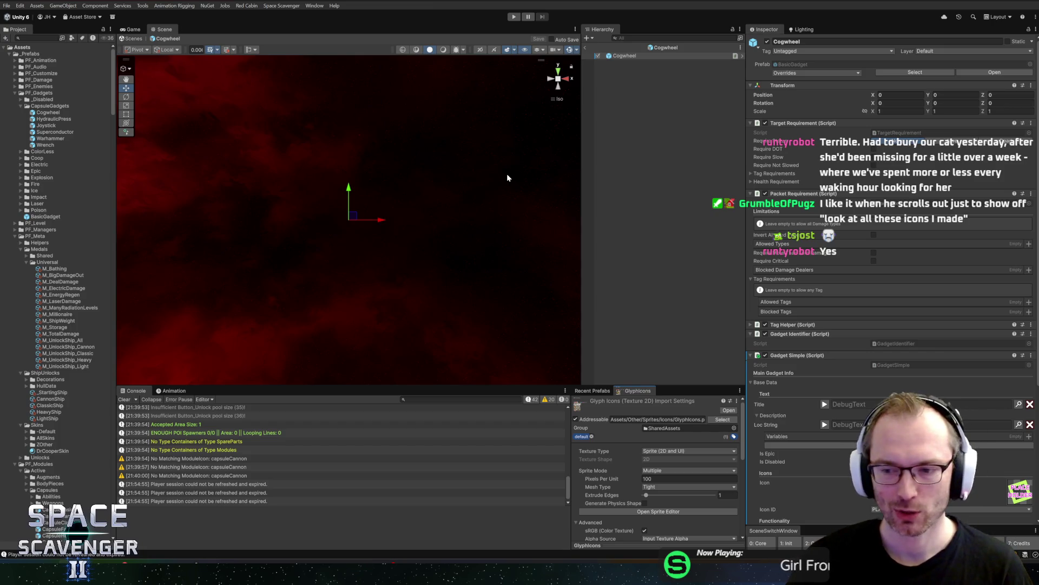
Step: Check the icon sheet in Figma, then open GlyphIcons in Unity's Sprite Editor
{"action": "key", "text": "alt+Tab"}
{"action": "key", "text": "alt+Tab"}
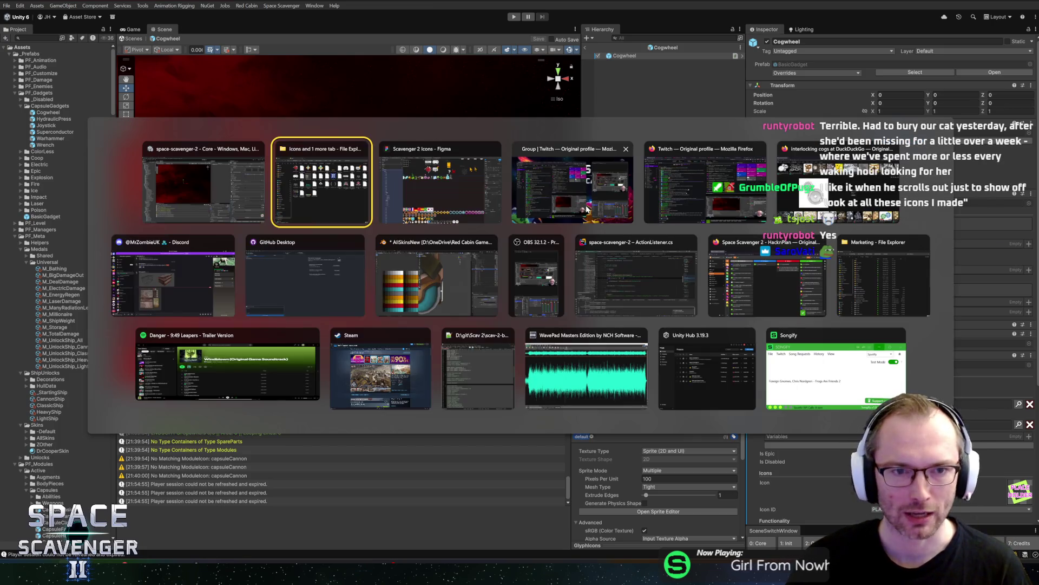
{"action": "scroll", "coordinate": [469, 210], "scroll_direction": "up", "scroll_amount": 5}
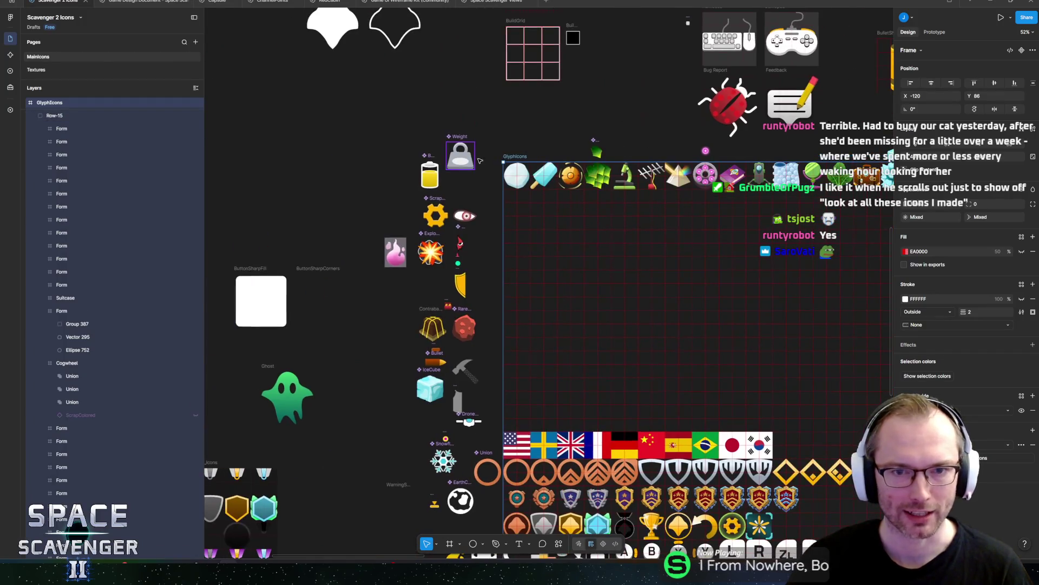
{"action": "scroll", "coordinate": [529, 167], "scroll_direction": "down", "scroll_amount": 5}
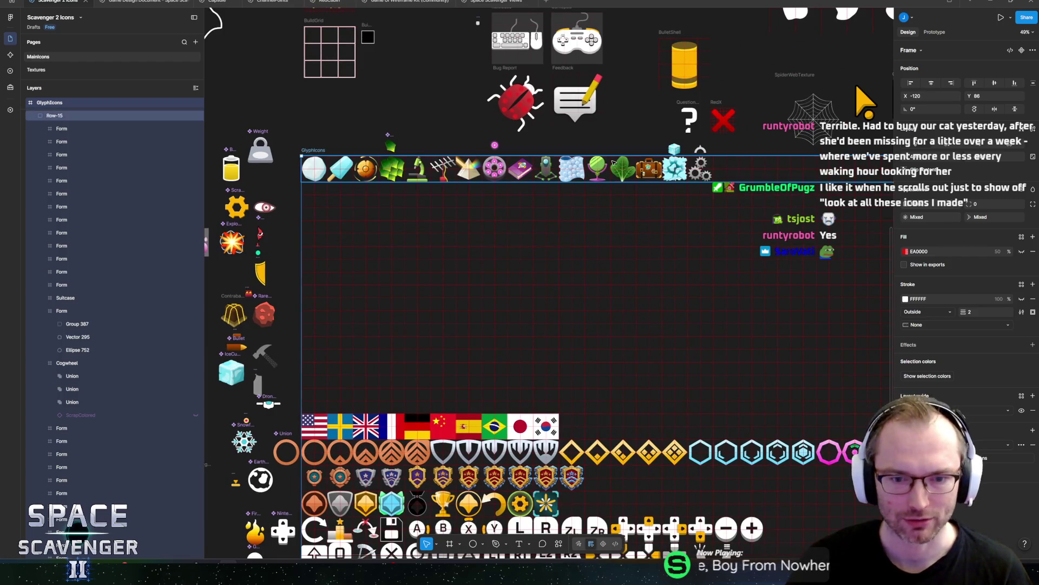
{"action": "key", "text": "alt+Tab"}
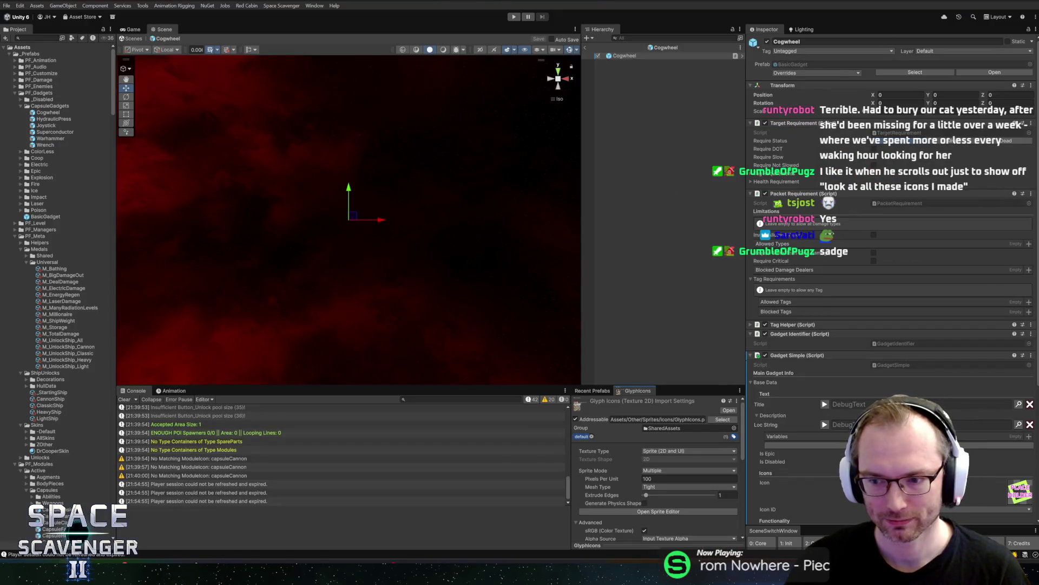
{"action": "scroll", "coordinate": [712, 485], "scroll_direction": "down", "scroll_amount": 5}
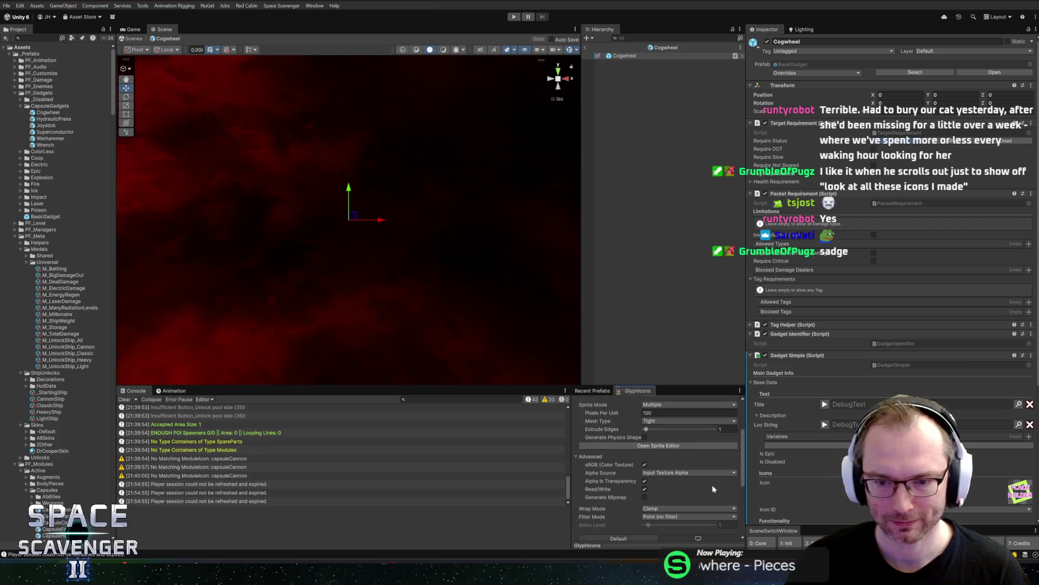
{"action": "scroll", "coordinate": [711, 485], "scroll_direction": "up", "scroll_amount": 2}
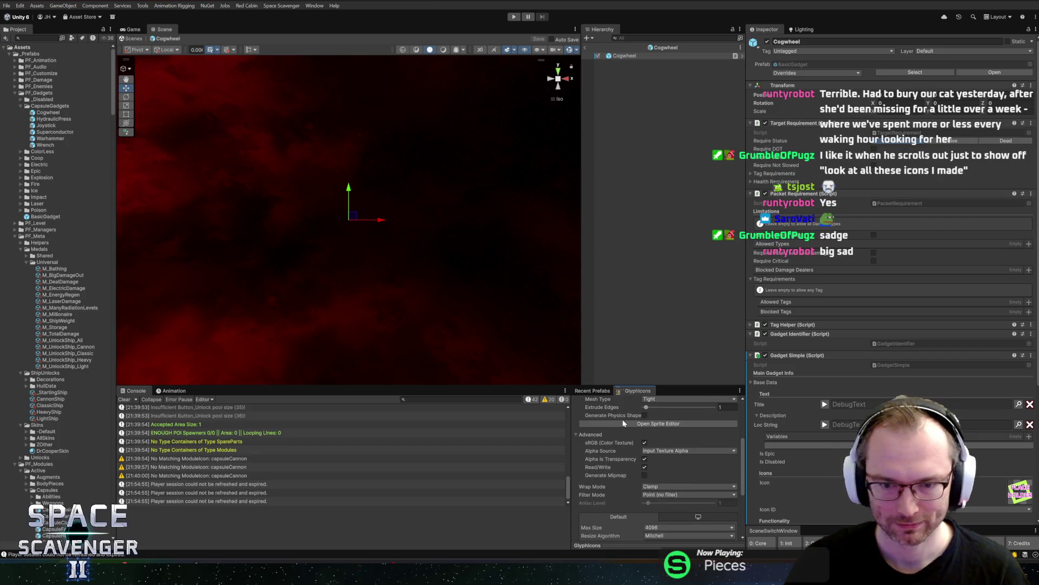
{"action": "left_click", "coordinate": [624, 421]}
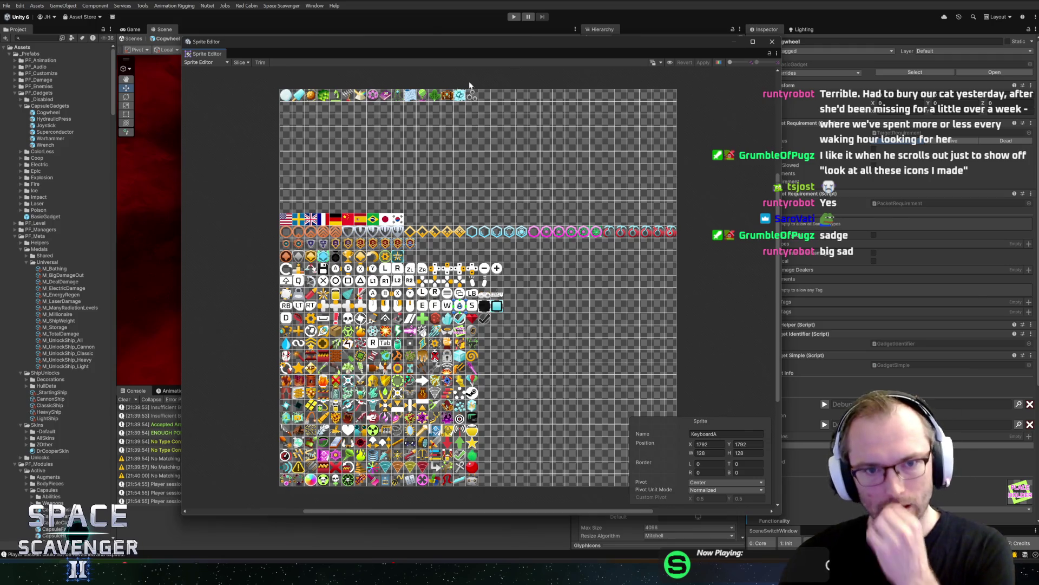
Step: Rename the gear sprite on the GlyphIcons sheet to GadgetCogwheel and close the Sprite Editor
{"action": "scroll", "coordinate": [479, 104], "scroll_direction": "up", "scroll_amount": 5}
{"action": "left_click", "coordinate": [478, 106]}
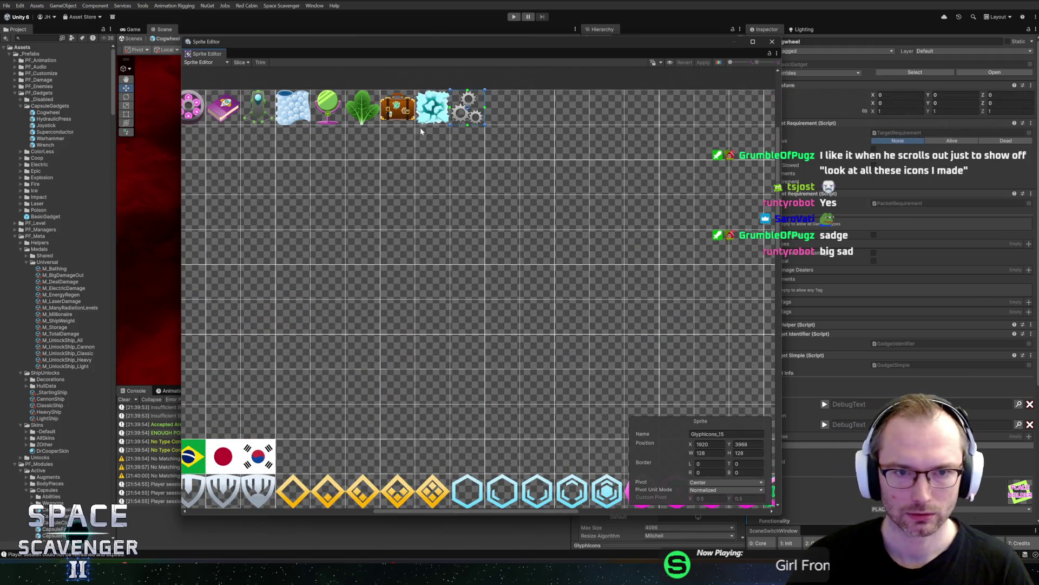
{"action": "left_click", "coordinate": [407, 112]}
{"action": "left_click", "coordinate": [462, 104]}
{"action": "left_click", "coordinate": [725, 434]}
{"action": "type", "text": "GadgetCogw"}
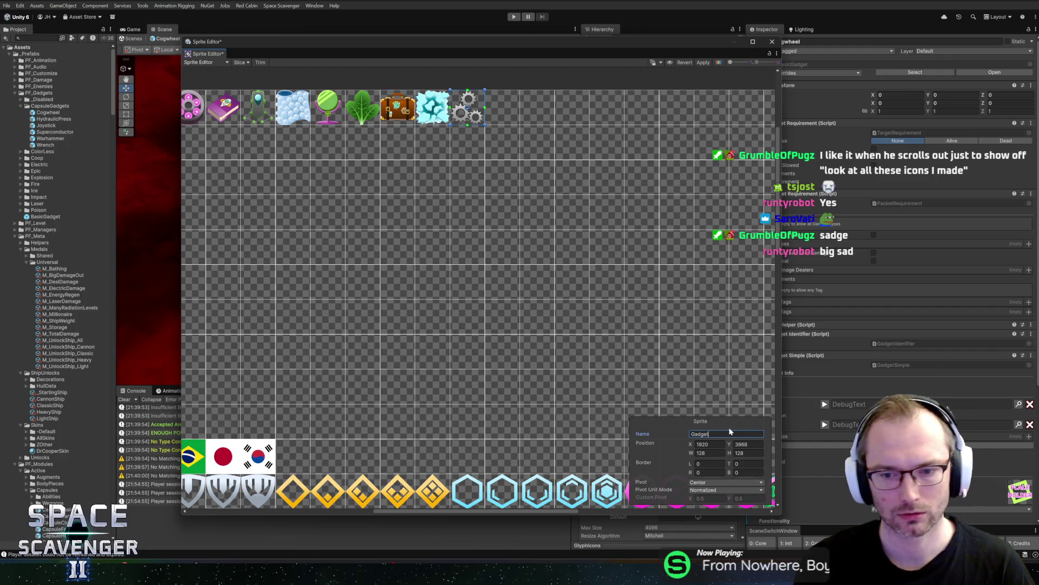
{"action": "type", "text": "heel"}
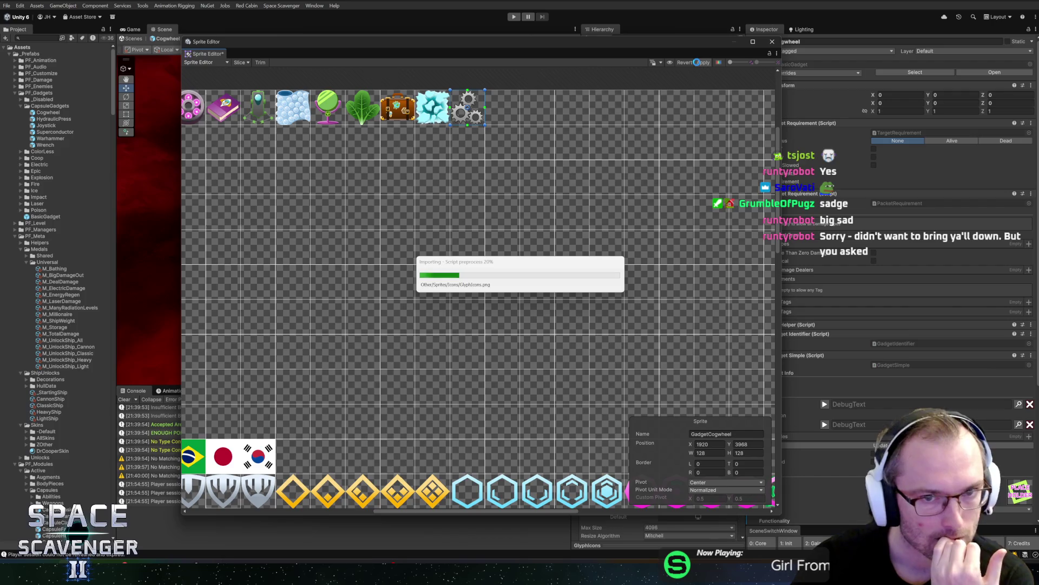
{"action": "left_click", "coordinate": [773, 42]}
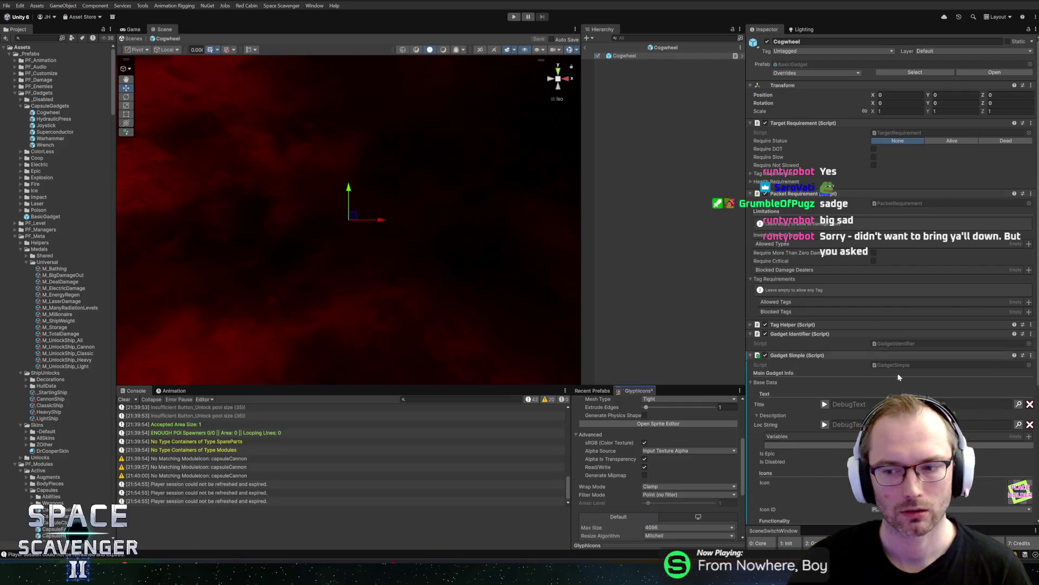
Step: Regenerate the glyph enum and set the cogwheel sprite as the gadget's icon
{"action": "left_click", "coordinate": [247, 5]}
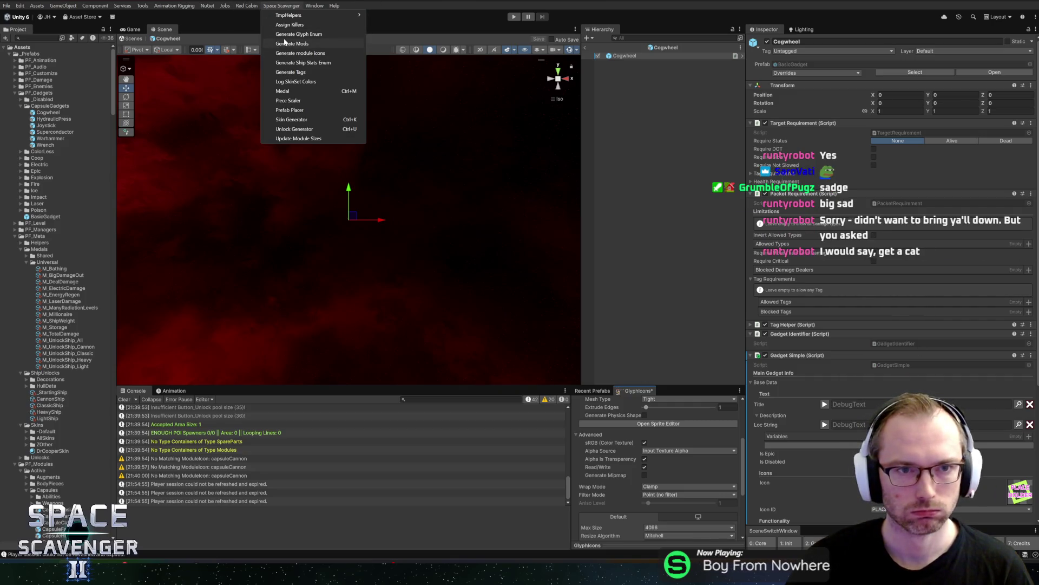
{"action": "left_click", "coordinate": [285, 35]}
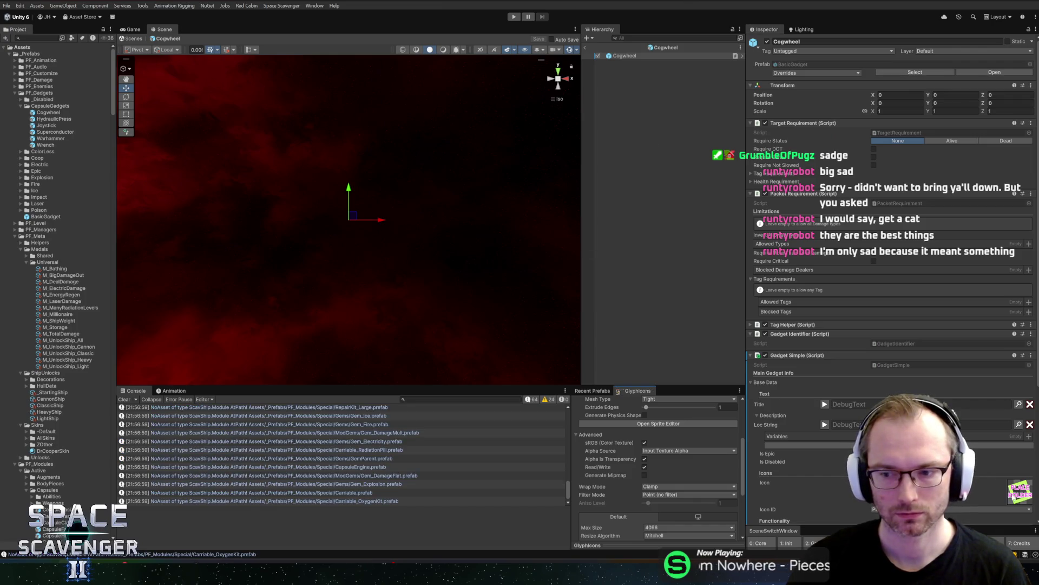
{"action": "left_click", "coordinate": [1021, 508]}
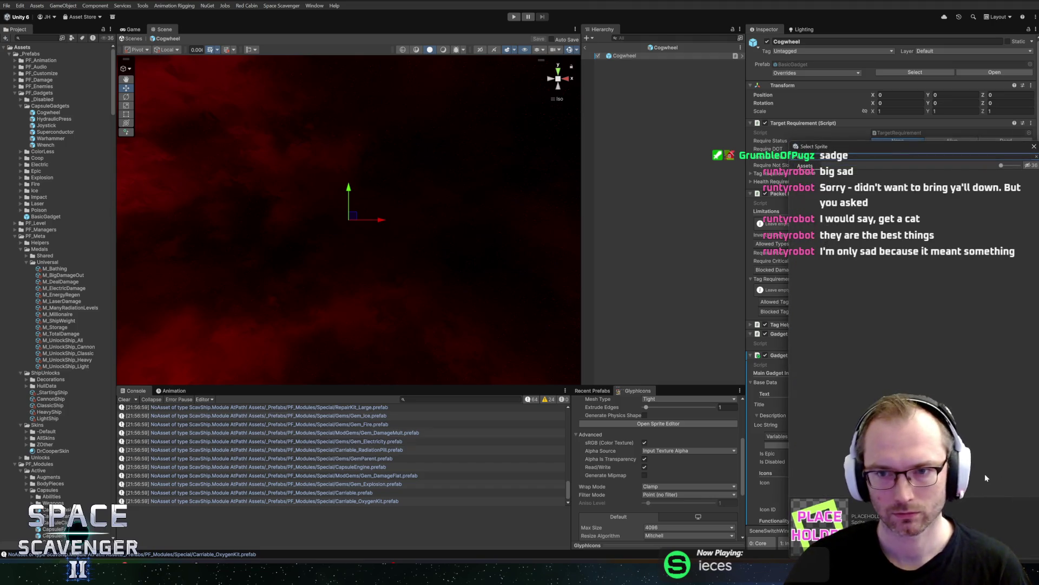
{"action": "type", "text": "cog"}
{"action": "double_click", "coordinate": [829, 181]}
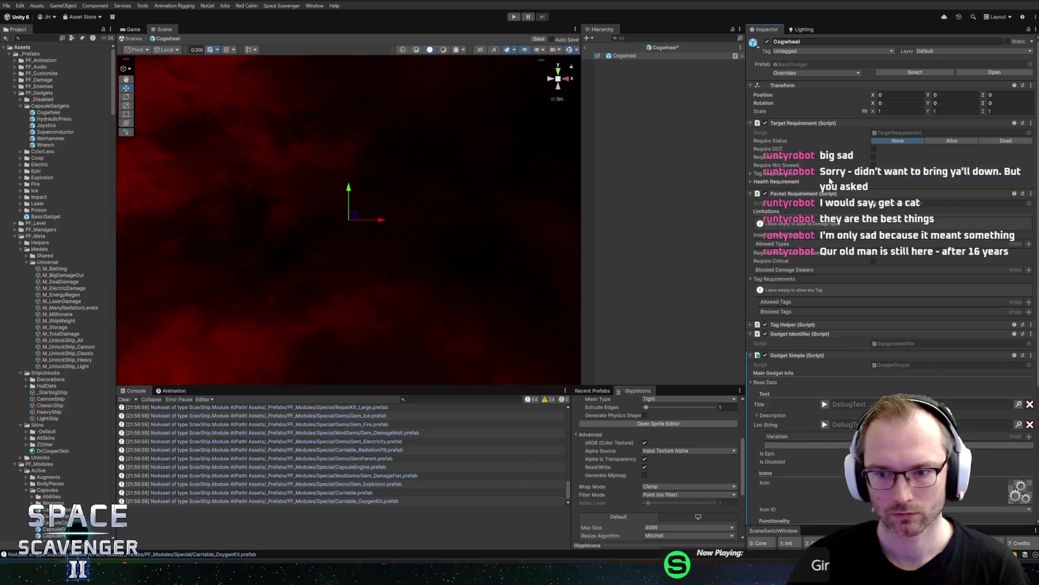
Step: Set the Icon ID to Gadget Cogwheel and save the Cogwheel prefab
{"action": "left_click", "coordinate": [953, 509]}
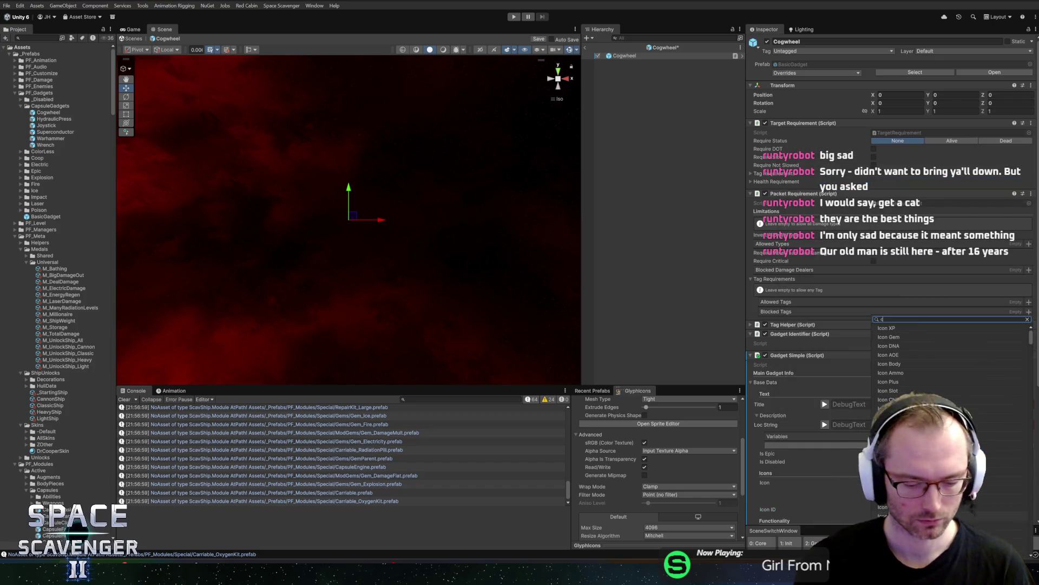
{"action": "type", "text": "cogwh"}
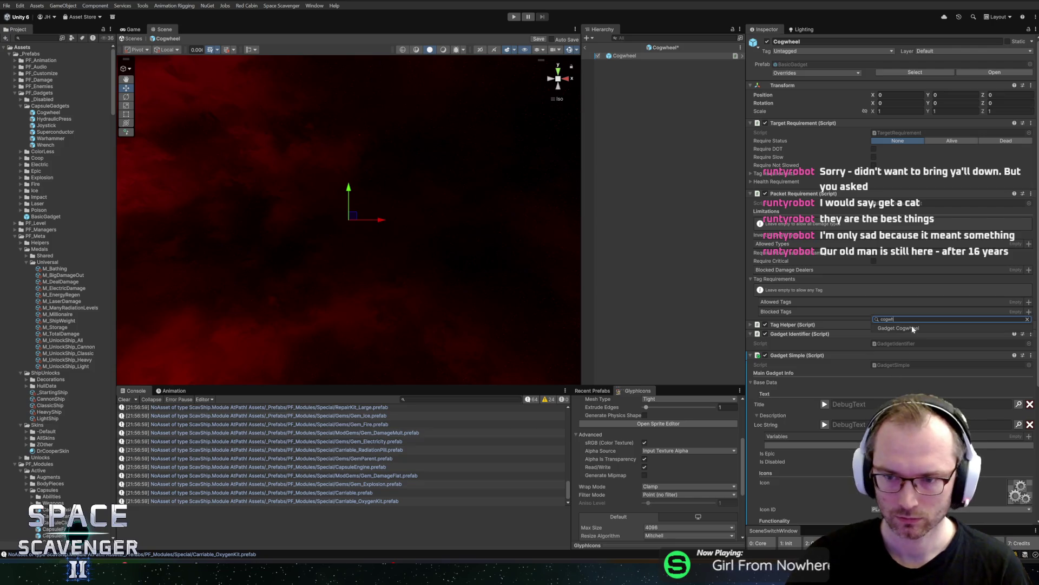
{"action": "left_click", "coordinate": [898, 328]}
{"action": "key", "text": "ctrl+s"}
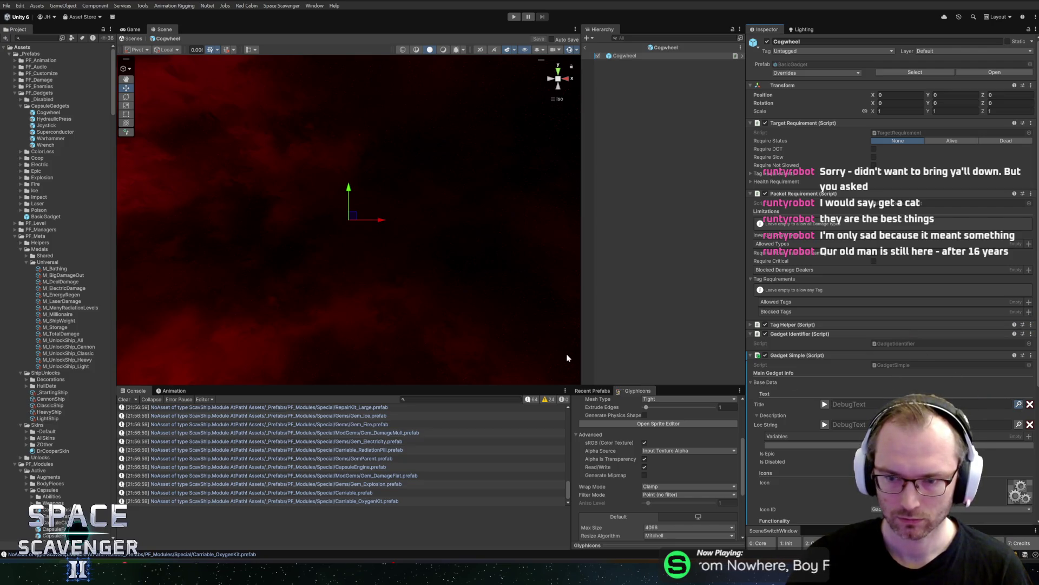
{"action": "key", "text": "ctrl+l"}
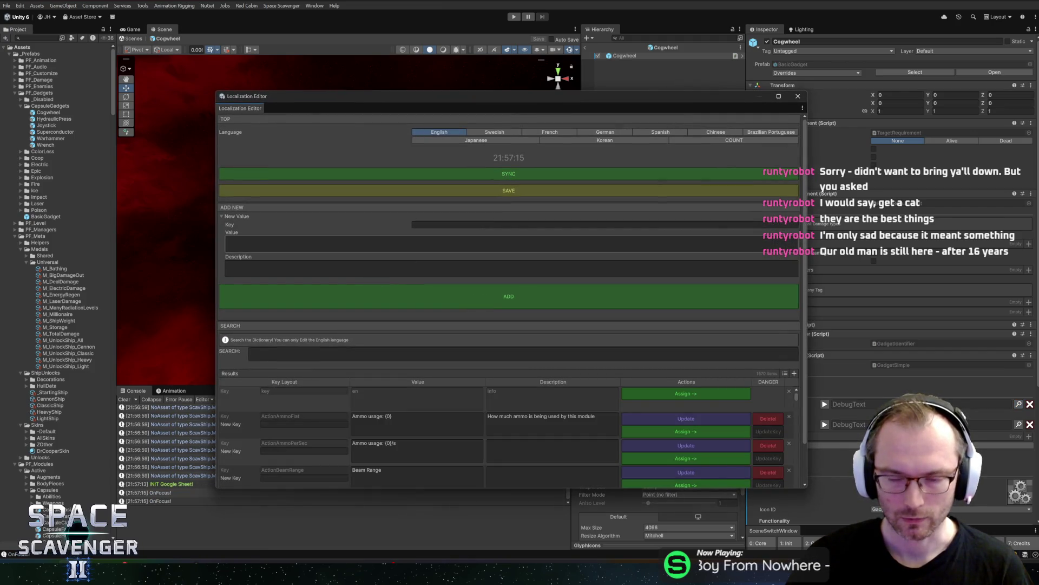
Step: Add localization entry Gadget_Cogwheels_Title with value 'Cogwheels' and description 'Interlocking cohwheels'
{"action": "left_click", "coordinate": [475, 223]}
{"action": "type", "text": "Gadget_"}
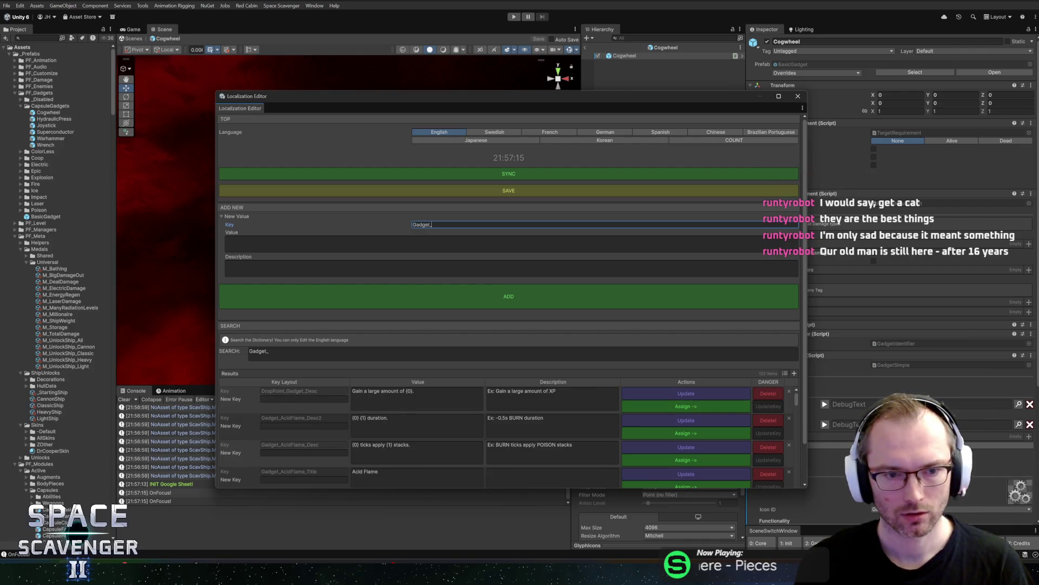
{"action": "type", "text": "Co"}
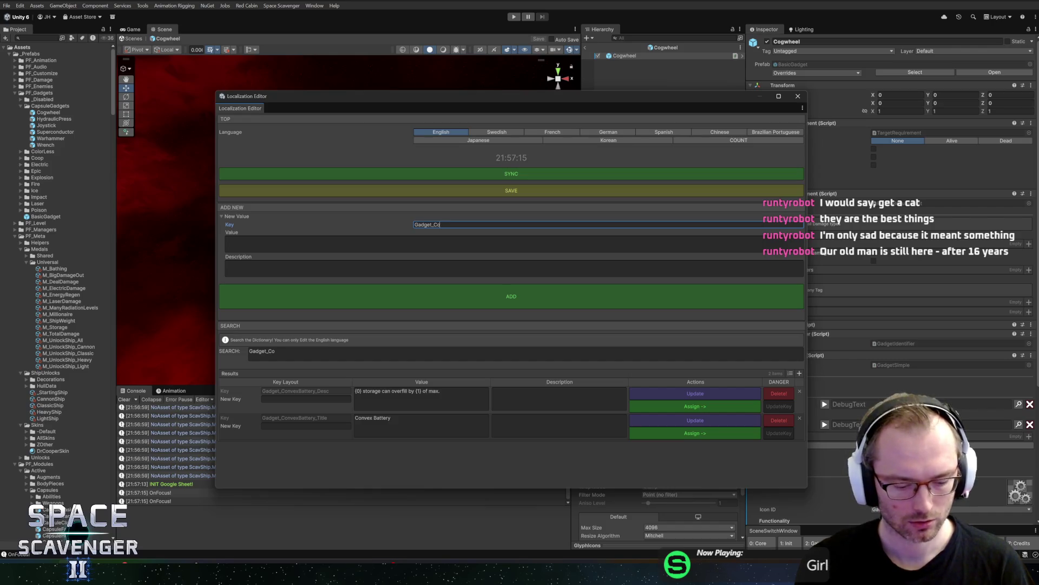
{"action": "type", "text": "gwheel_Title"}
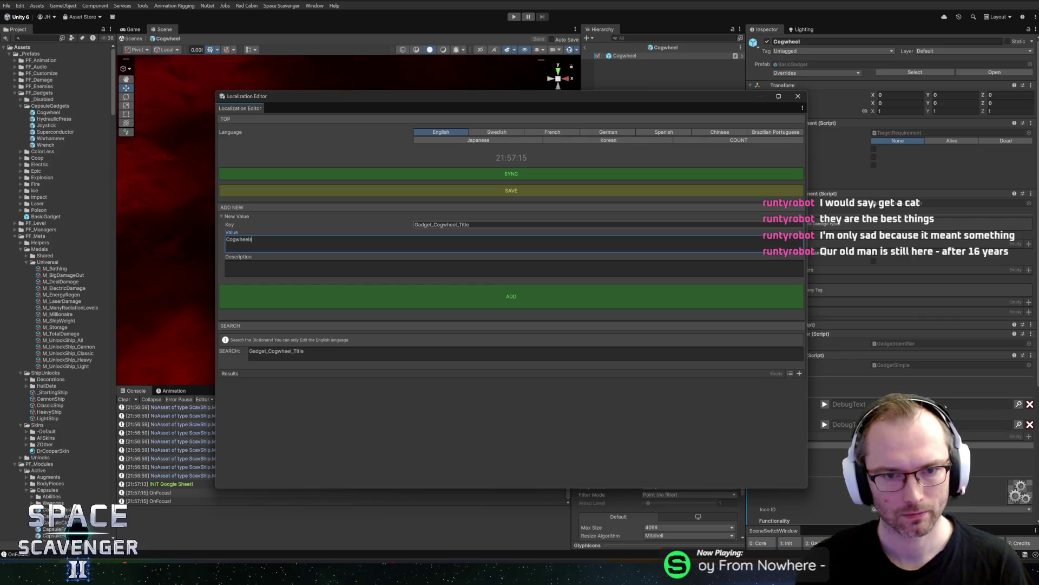
{"action": "type", "text": "s"}
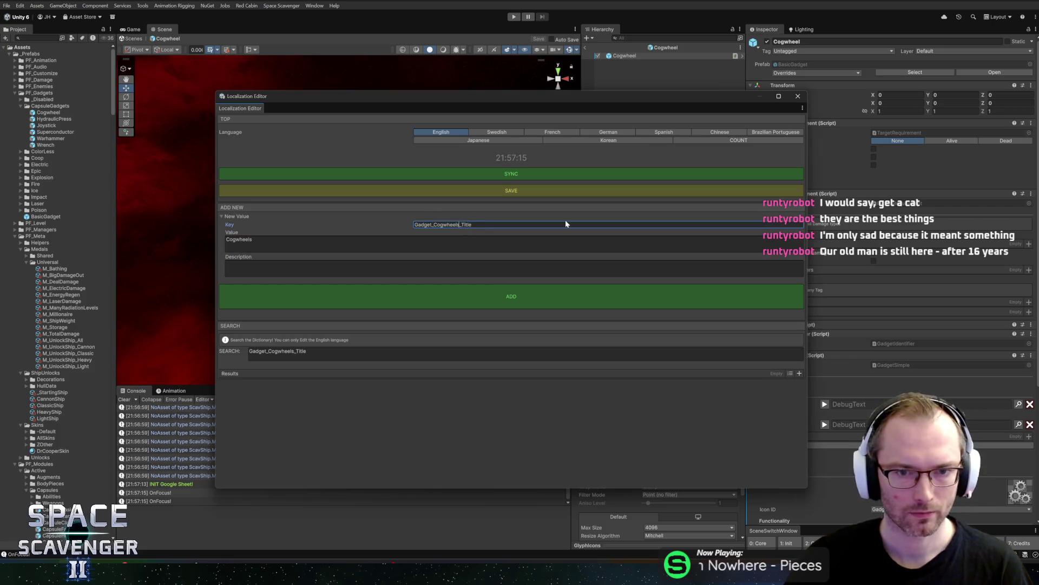
{"action": "key", "text": "Tab"}
{"action": "key", "text": "Tab"}
{"action": "type", "text": "Interlocking cohwhee"}
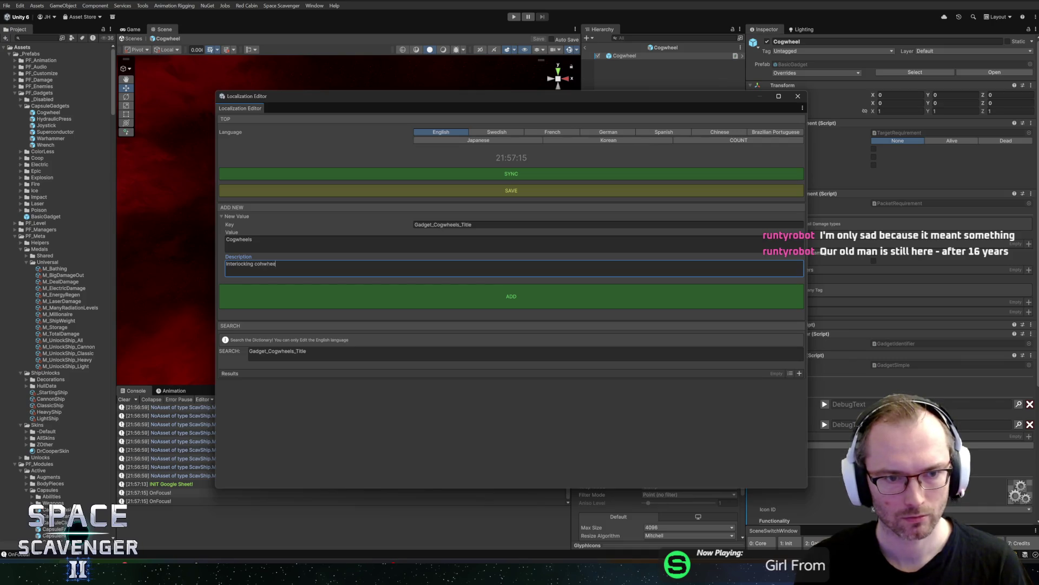
{"action": "type", "text": "ls"}
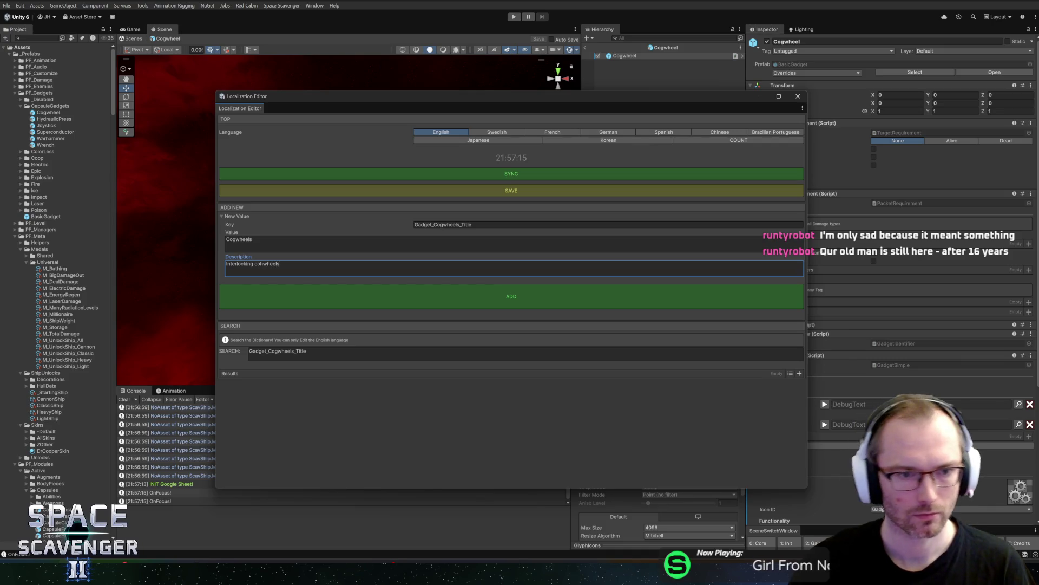
{"action": "left_click", "coordinate": [454, 297]}
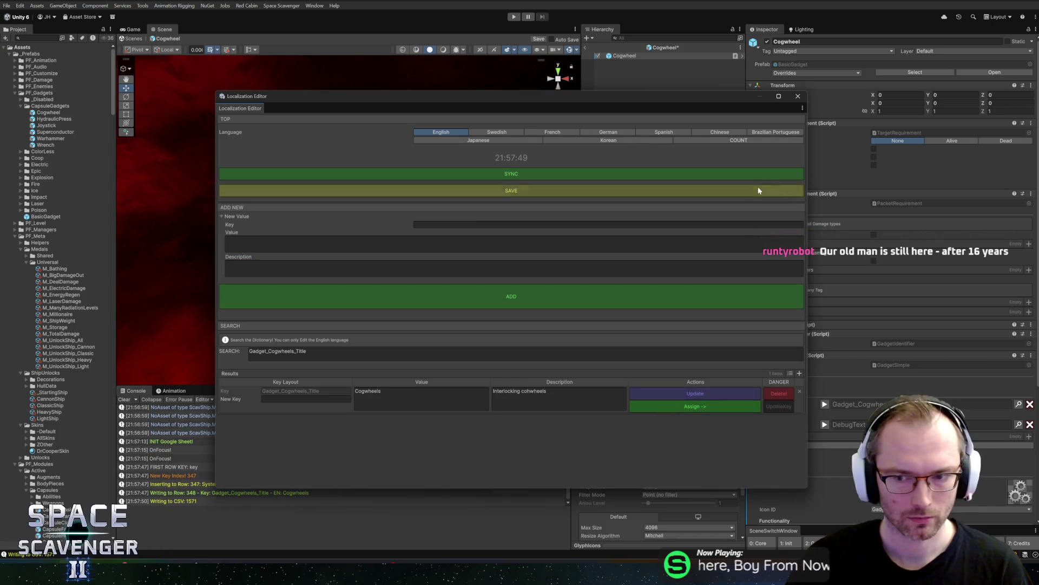
{"action": "left_click", "coordinate": [798, 95]}
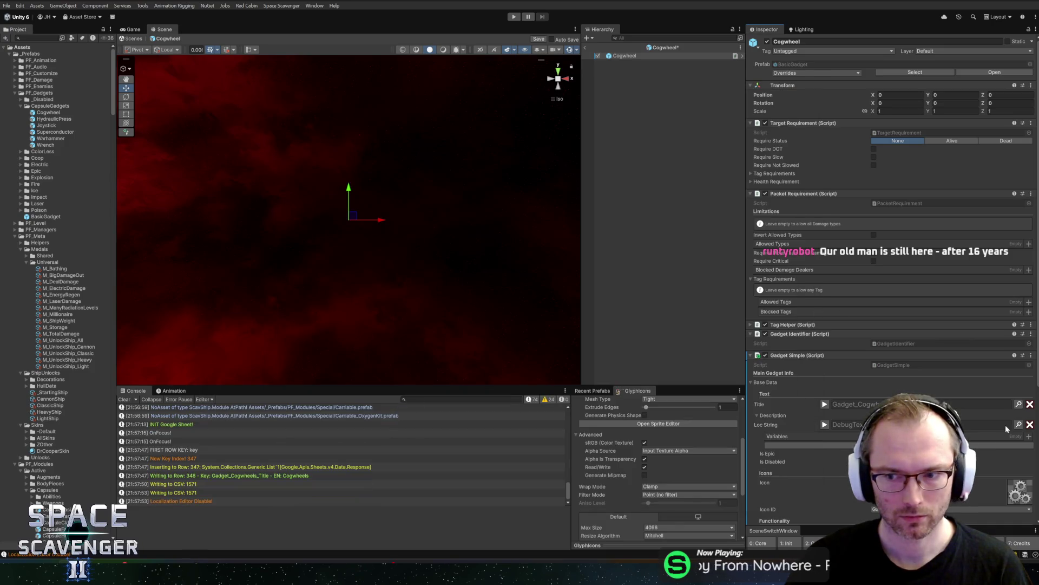
Step: Reopen the Localization Editor and enter the new key Gadget_Cogwheels_Desc
{"action": "key", "text": "ctrl+l"}
{"action": "left_click", "coordinate": [457, 224]}
{"action": "type", "text": "Gadget_Coh"}
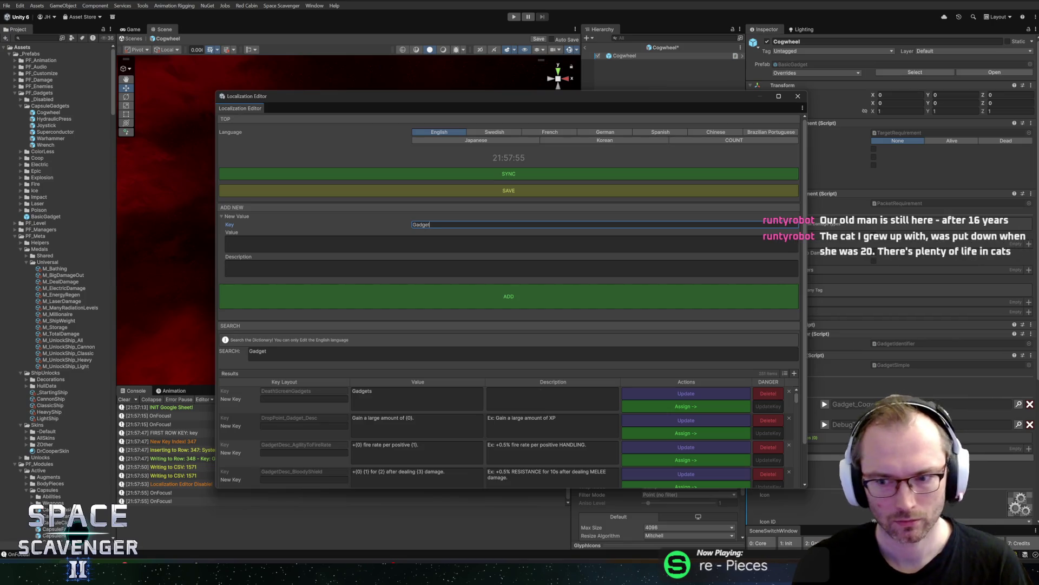
{"action": "key", "text": "BackSpace"}
{"action": "type", "text": "gwh"}
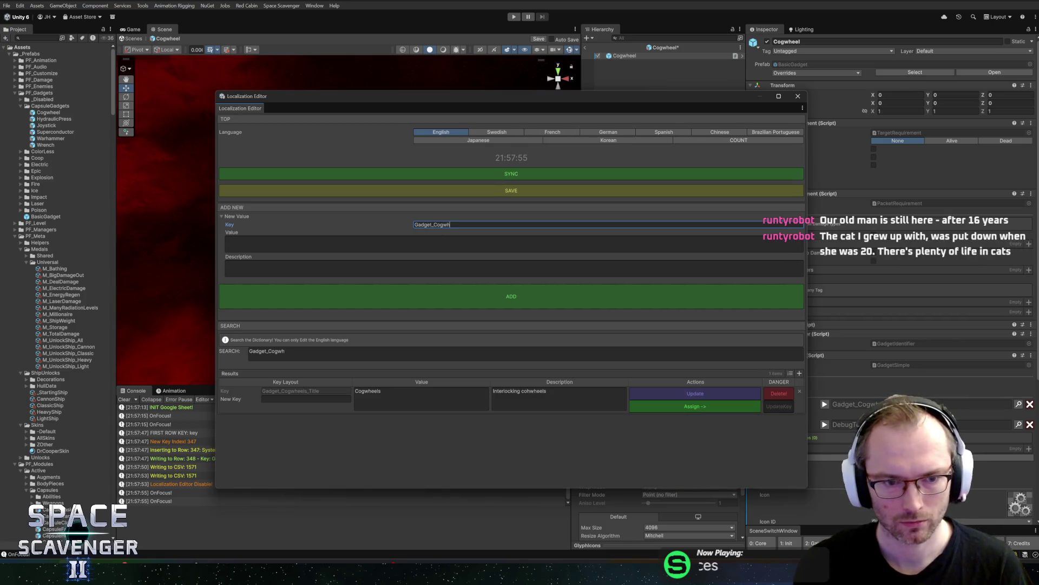
{"action": "type", "text": "eels_Desc"}
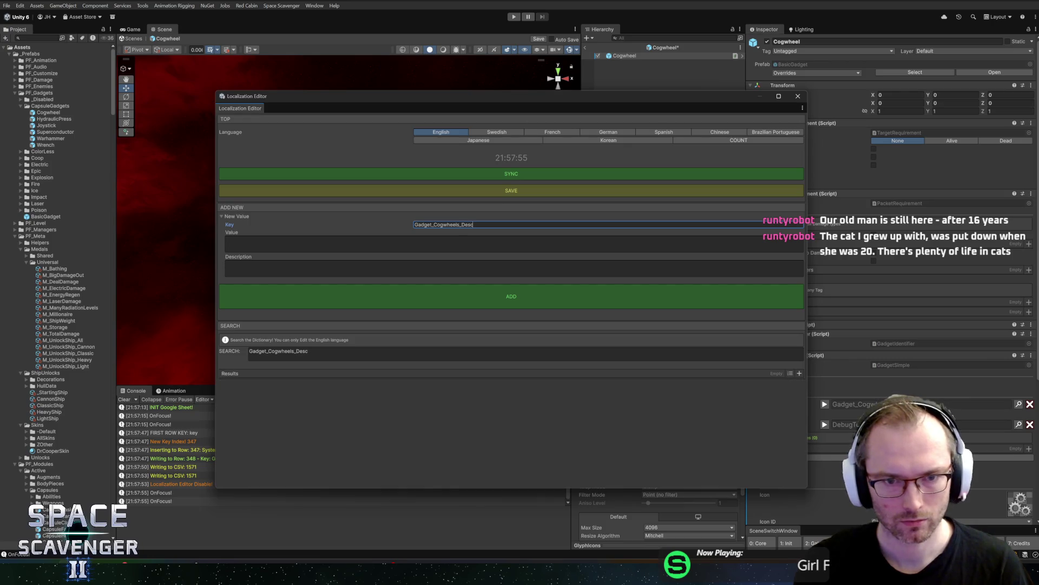
{"action": "left_click", "coordinate": [514, 245]}
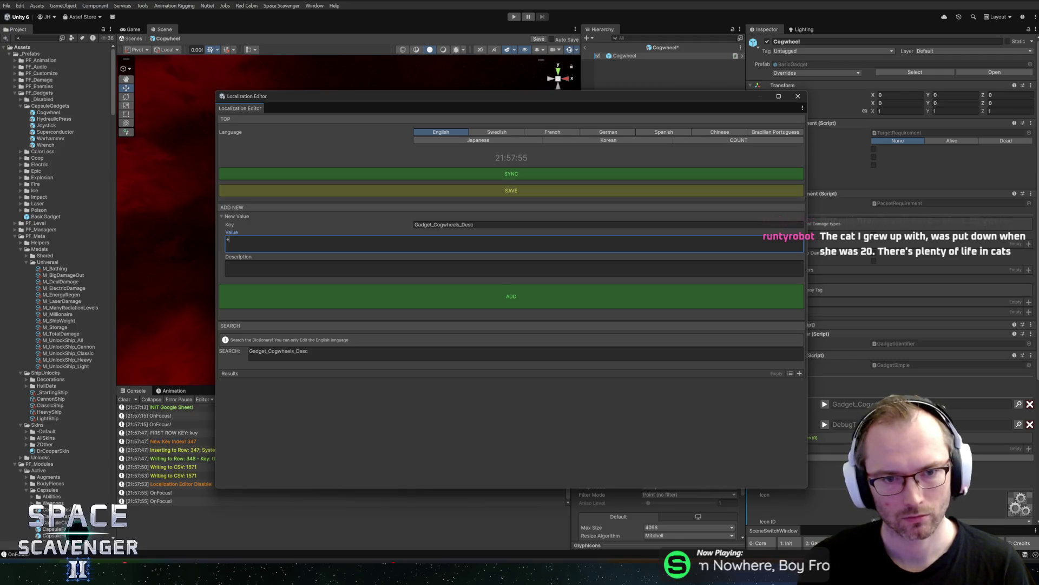
Step: Search for stat_add and assign ShipStat_Add as the gadget's description
{"action": "left_click", "coordinate": [379, 352]}
{"action": "type", "text": "stats"}
{"action": "key", "text": "BackSpace"}
{"action": "type", "text": "a"}
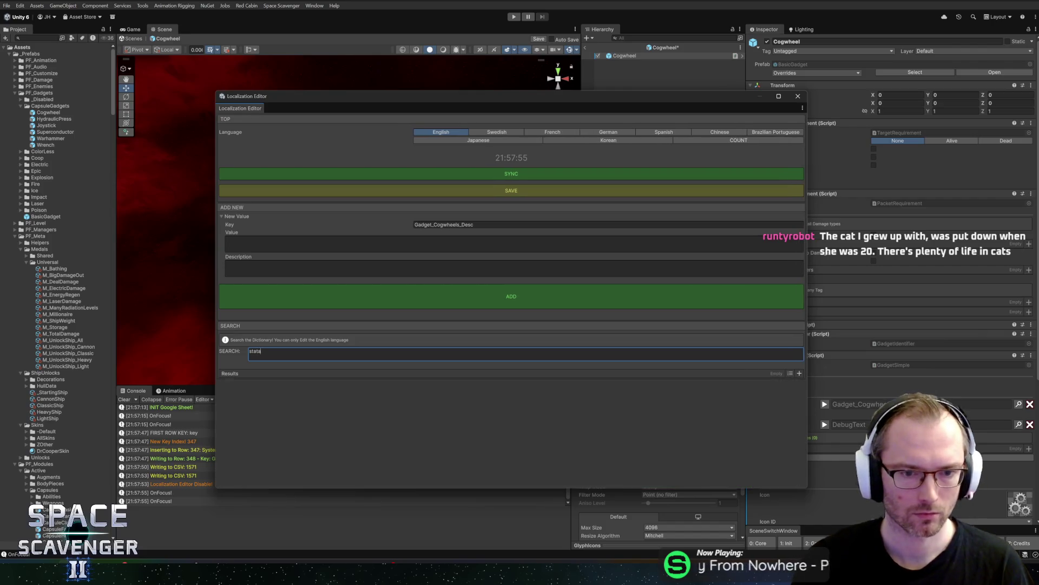
{"action": "key", "text": "BackSpace"}
{"action": "type", "text": "_add"}
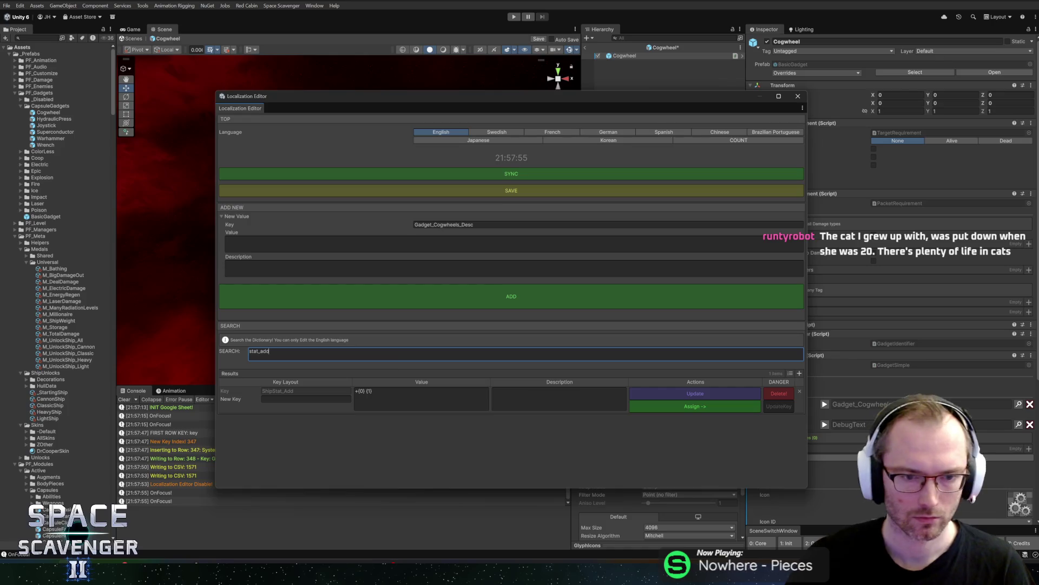
{"action": "left_click", "coordinate": [673, 405]}
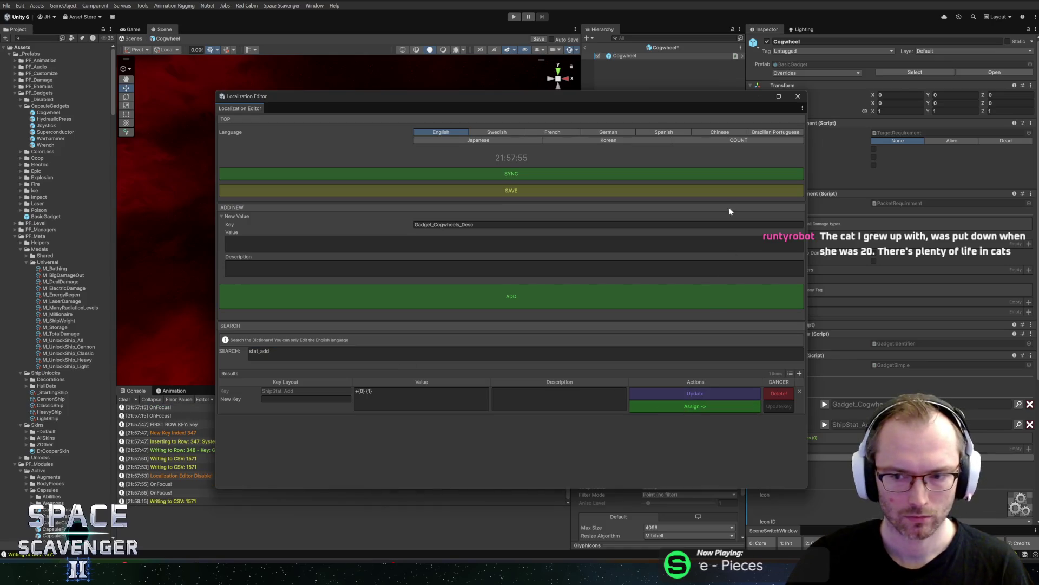
{"action": "left_click", "coordinate": [796, 95]}
Step: Add two description variables and make the second one the ReloadSpeed keyword
{"action": "scroll", "coordinate": [839, 339], "scroll_direction": "down", "scroll_amount": 3}
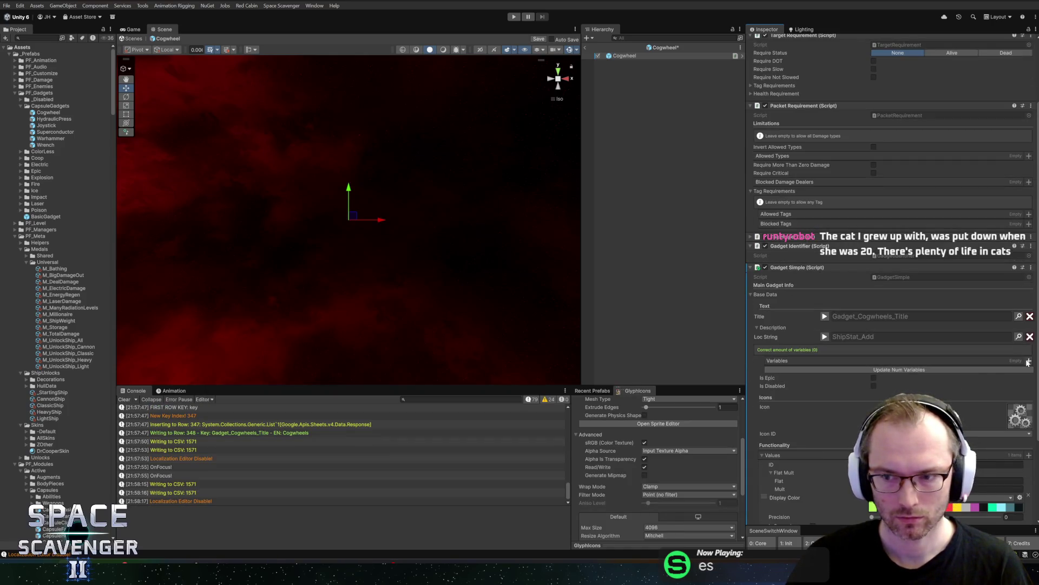
{"action": "left_click", "coordinate": [1029, 363]}
{"action": "left_click", "coordinate": [1030, 363]}
{"action": "scroll", "coordinate": [1029, 364], "scroll_direction": "down", "scroll_amount": 3}
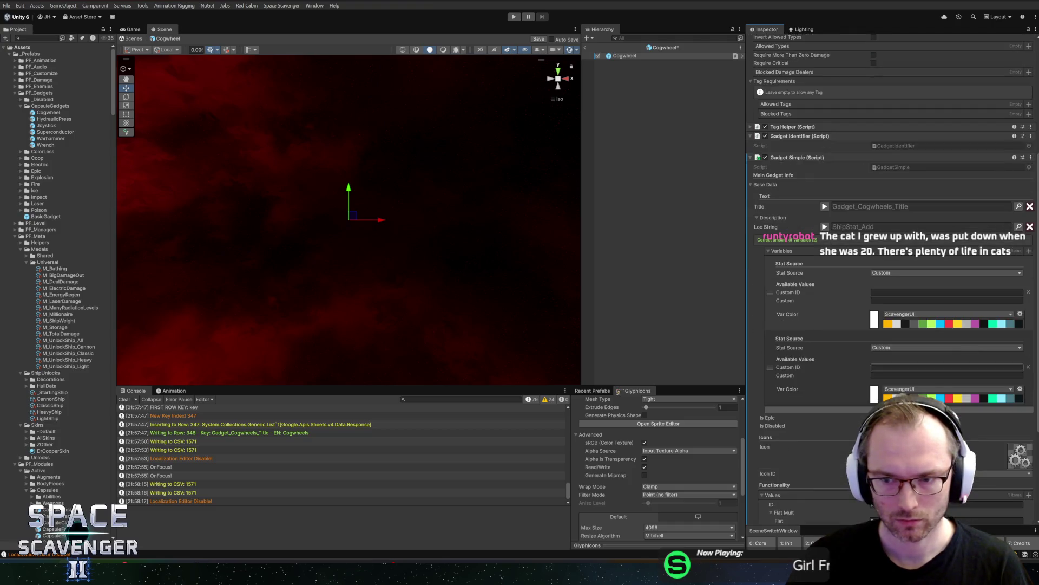
{"action": "left_click", "coordinate": [910, 350]}
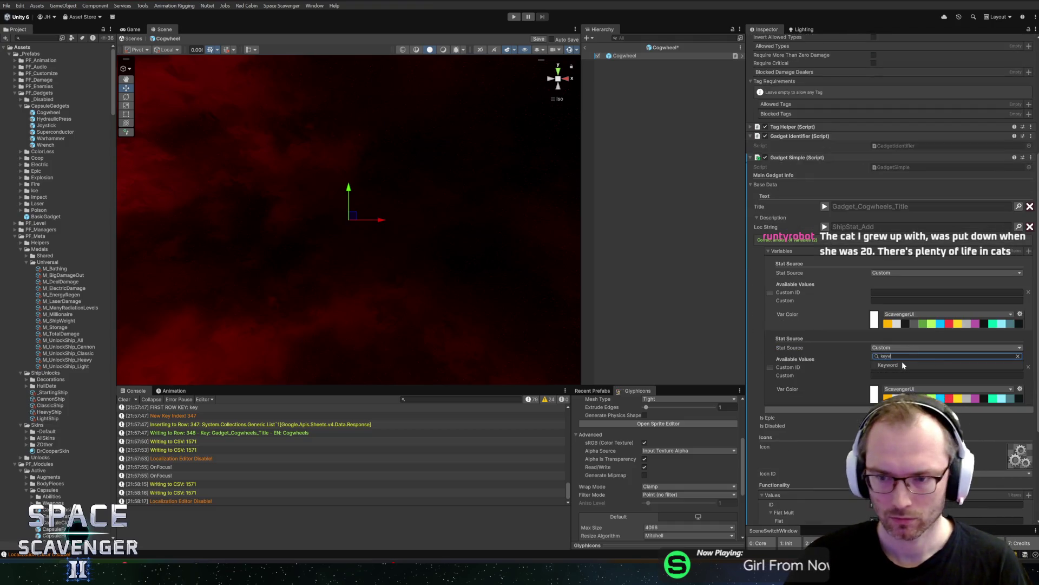
{"action": "left_click", "coordinate": [901, 362]}
{"action": "left_click", "coordinate": [1020, 356]}
{"action": "type", "text": "reload"}
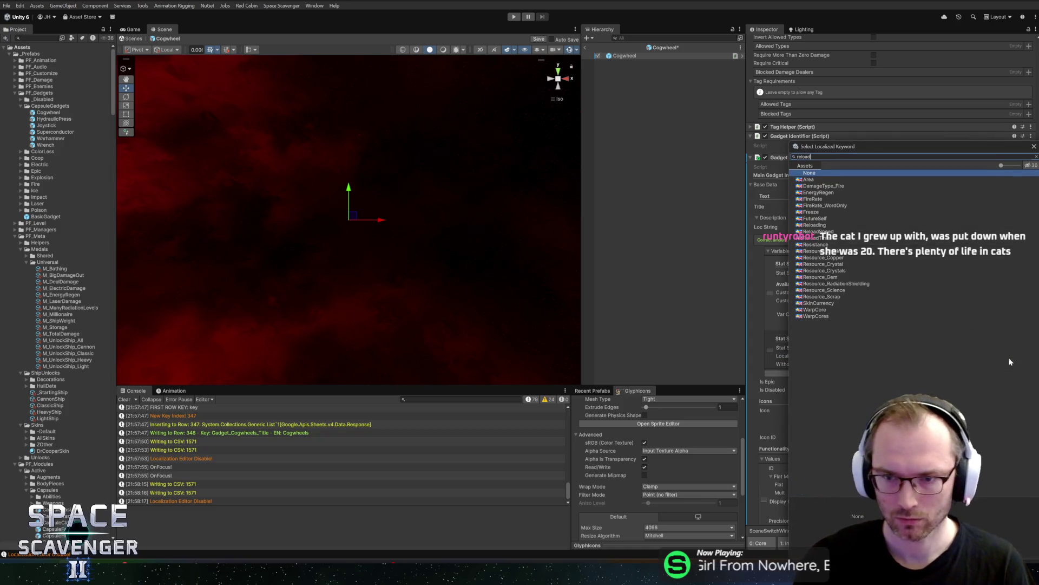
{"action": "key", "text": "Down"}
{"action": "key", "text": "Down"}
{"action": "key", "text": "Return"}
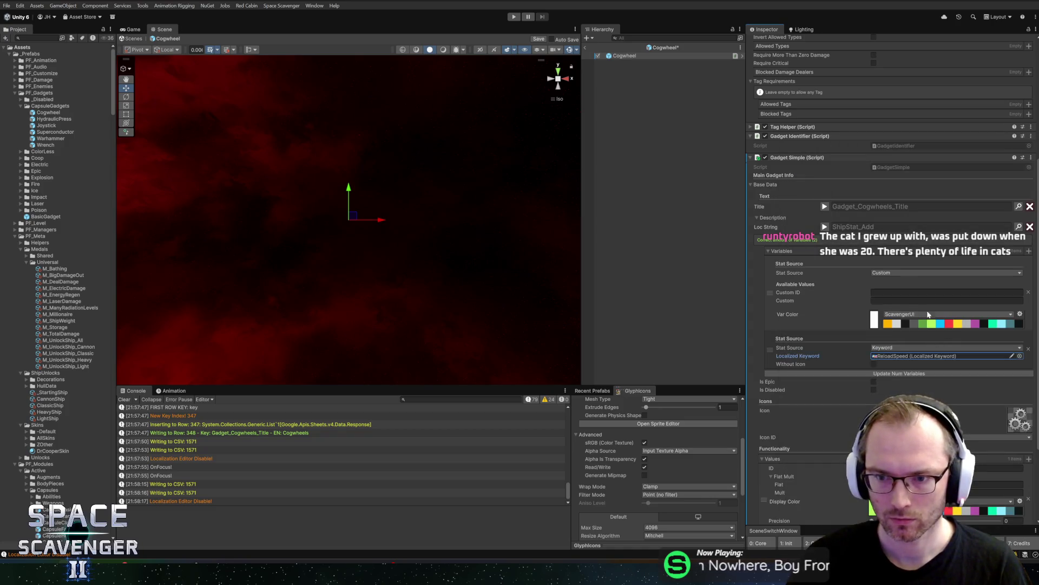
Step: Set the first variable to the Cogwheel gadget's reloadSpeed as Percent, then exit the prefab and press Play
{"action": "left_click", "coordinate": [900, 272]}
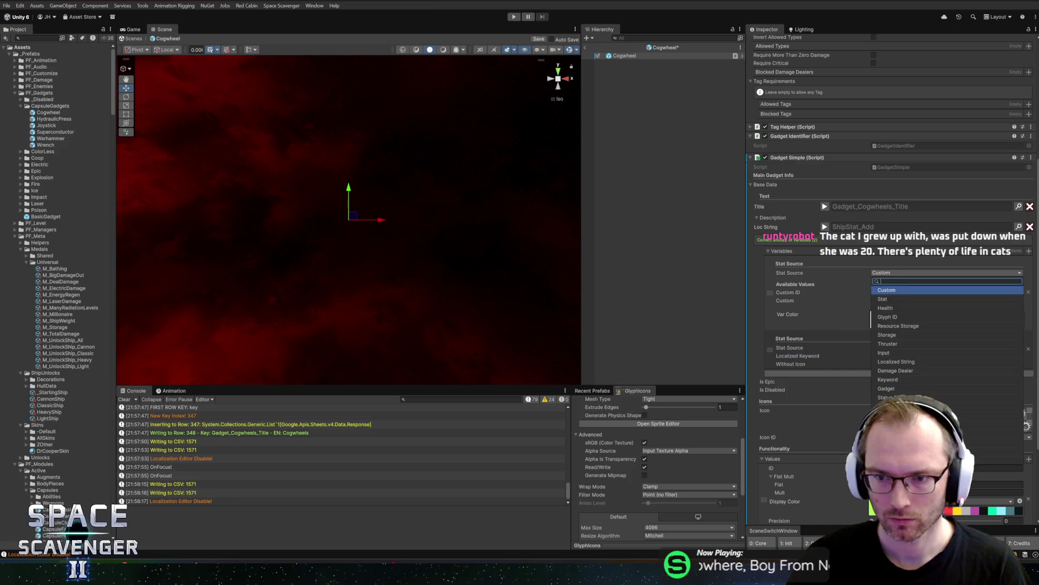
{"action": "left_click", "coordinate": [899, 388]}
{"action": "left_click_drag", "start_coordinate": [866, 261], "coordinate": [894, 283]}
{"action": "left_click", "coordinate": [983, 289]}
{"action": "type", "text": "reloadSpeed"}
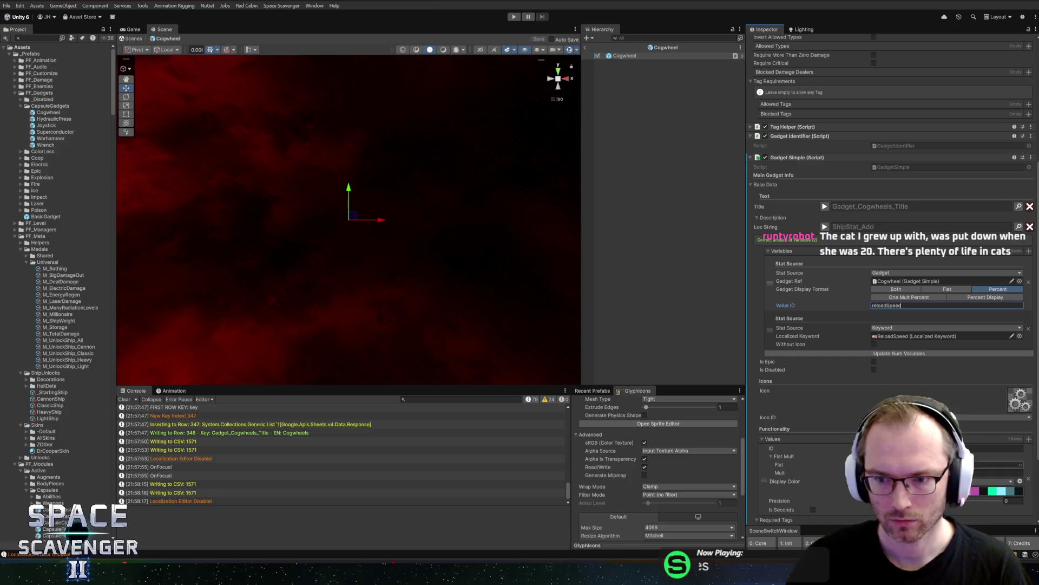
{"action": "scroll", "coordinate": [787, 241], "scroll_direction": "down", "scroll_amount": 3}
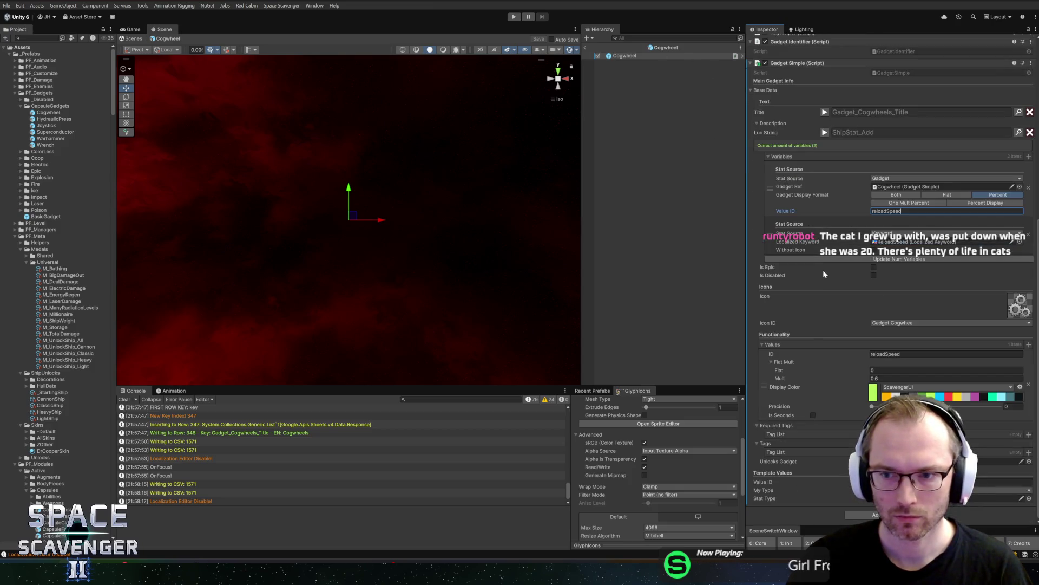
{"action": "left_click", "coordinate": [585, 48]}
{"action": "left_click", "coordinate": [513, 16]}
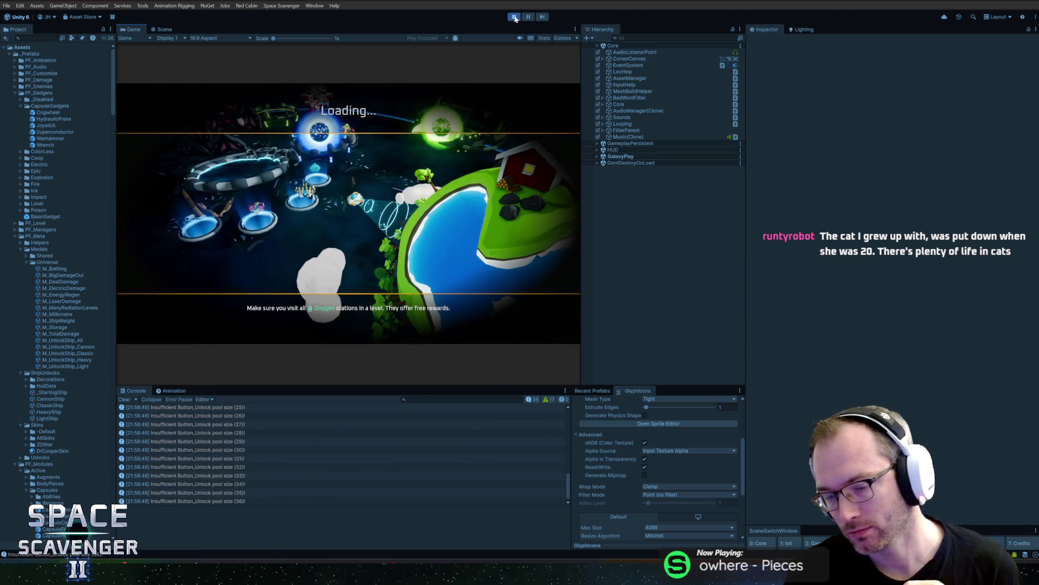
{"action": "double_click", "coordinate": [133, 30]}
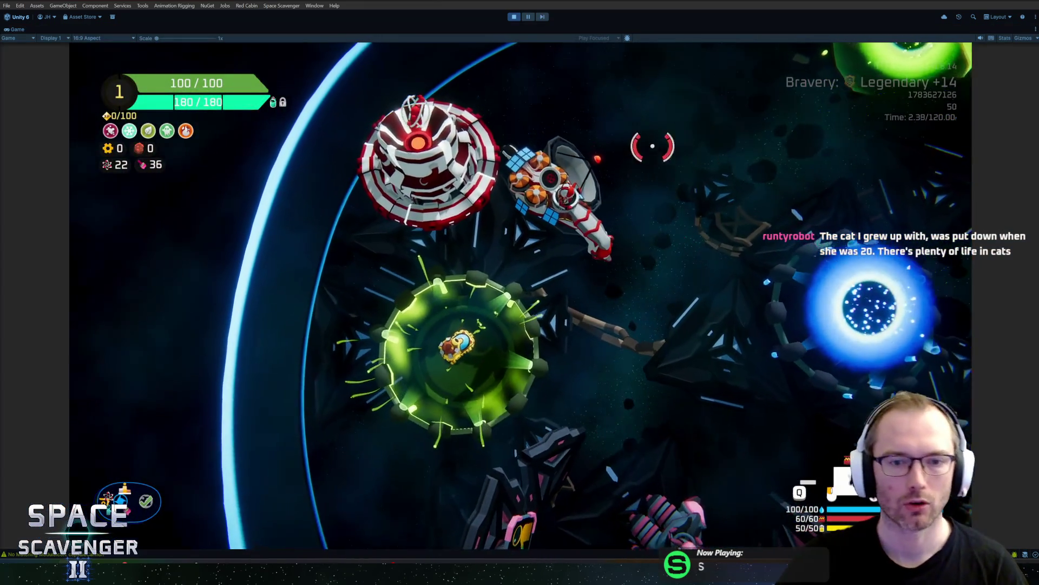
{"action": "key", "text": "w"}
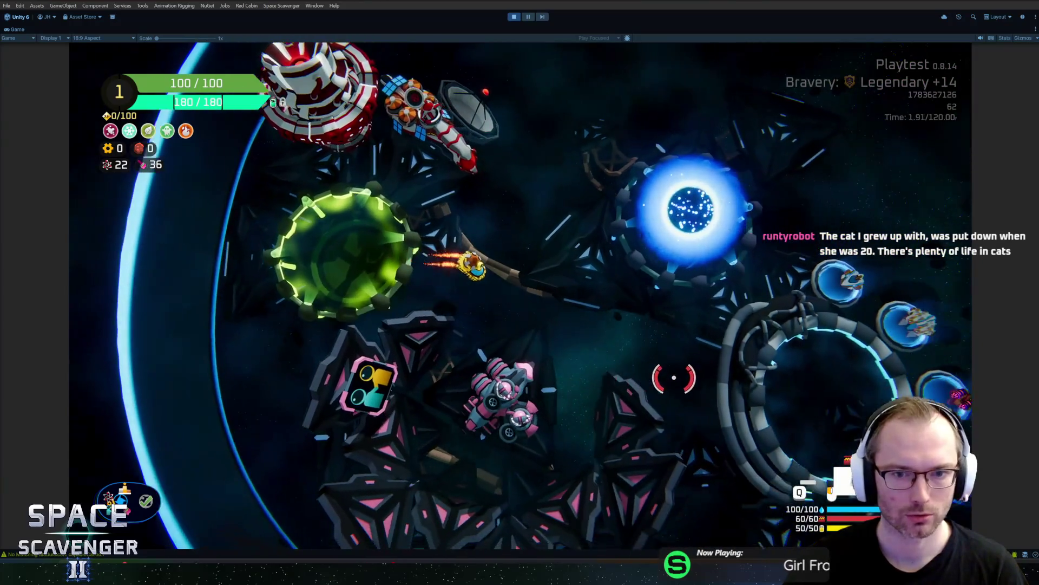
{"action": "key", "text": "w"}
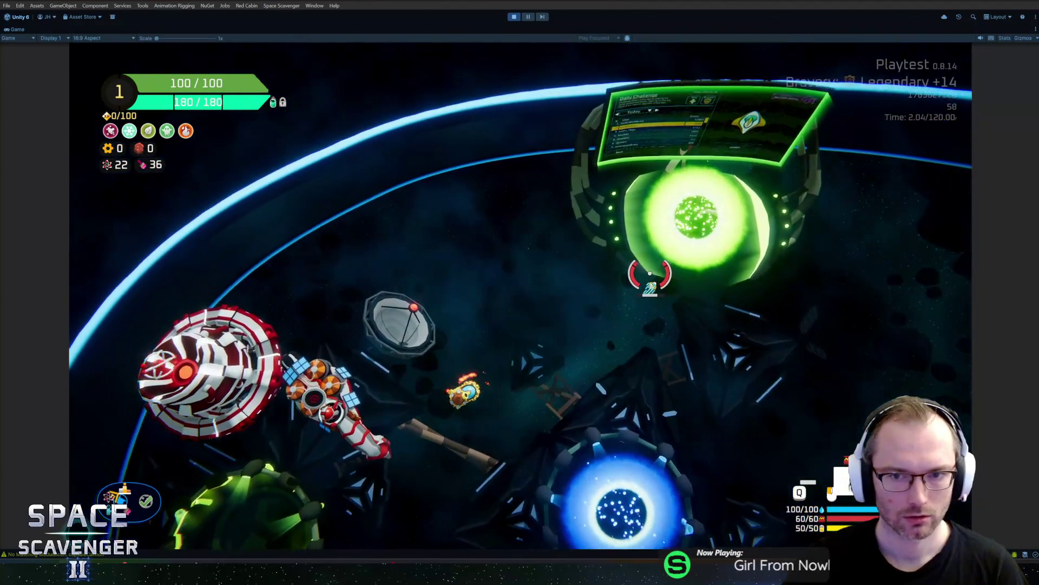
{"action": "key", "text": "s"}
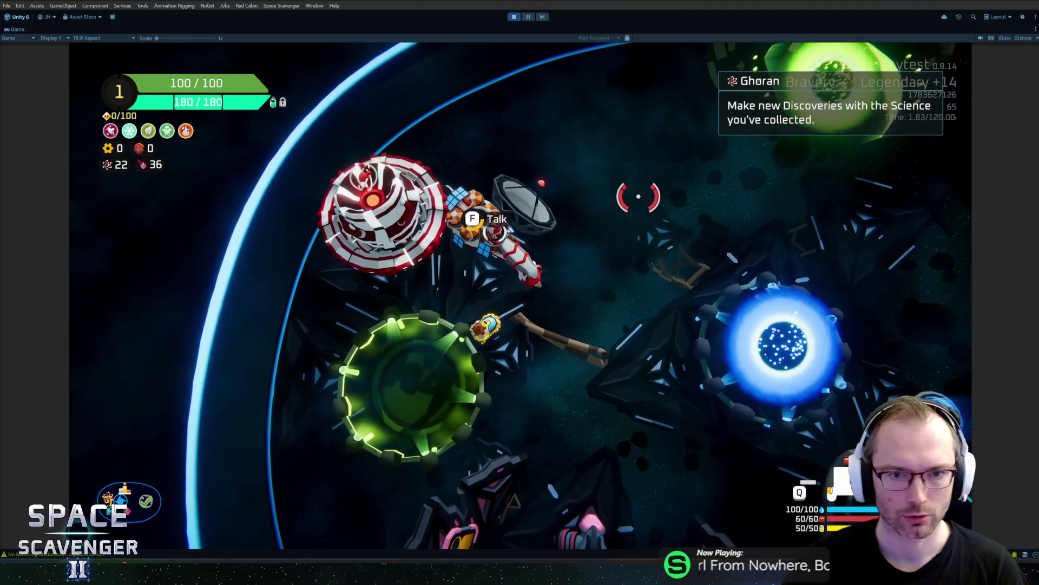
{"action": "key", "text": "f"}
{"action": "key", "text": "Escape"}
{"action": "key", "text": "d"}
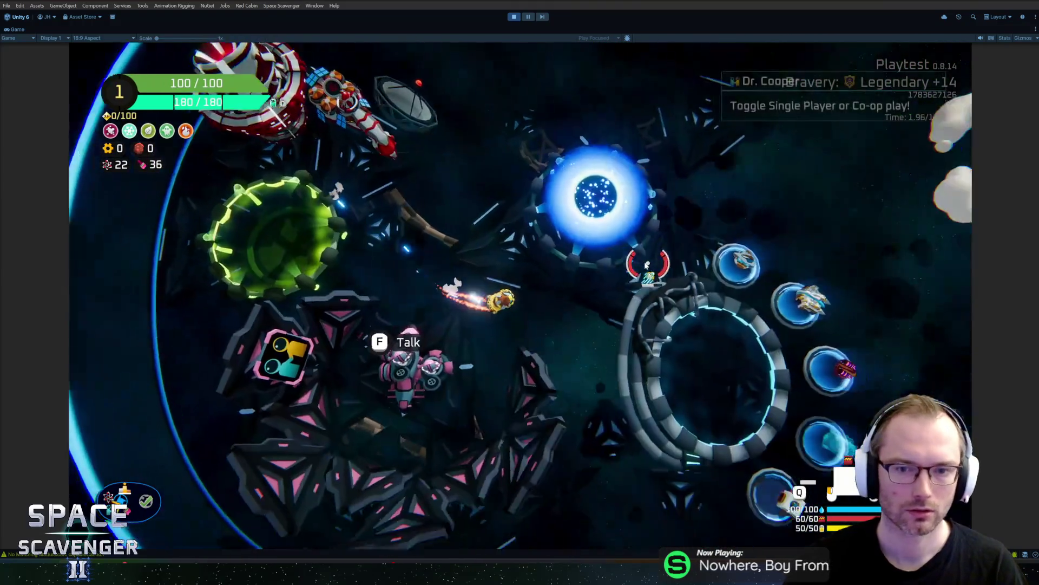
{"action": "key", "text": "d"}
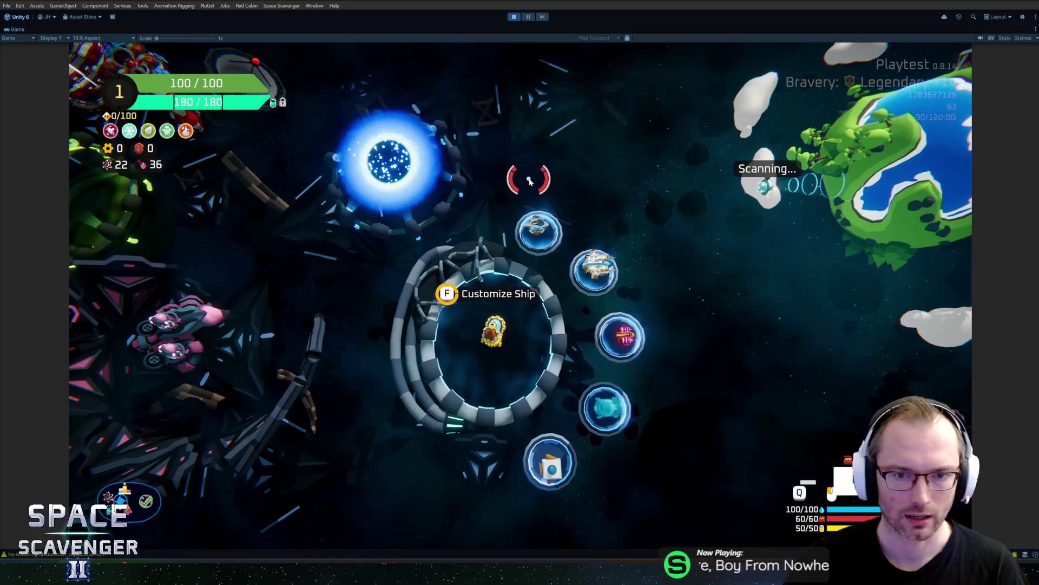
{"action": "key", "text": "f"}
{"action": "key", "text": "Escape"}
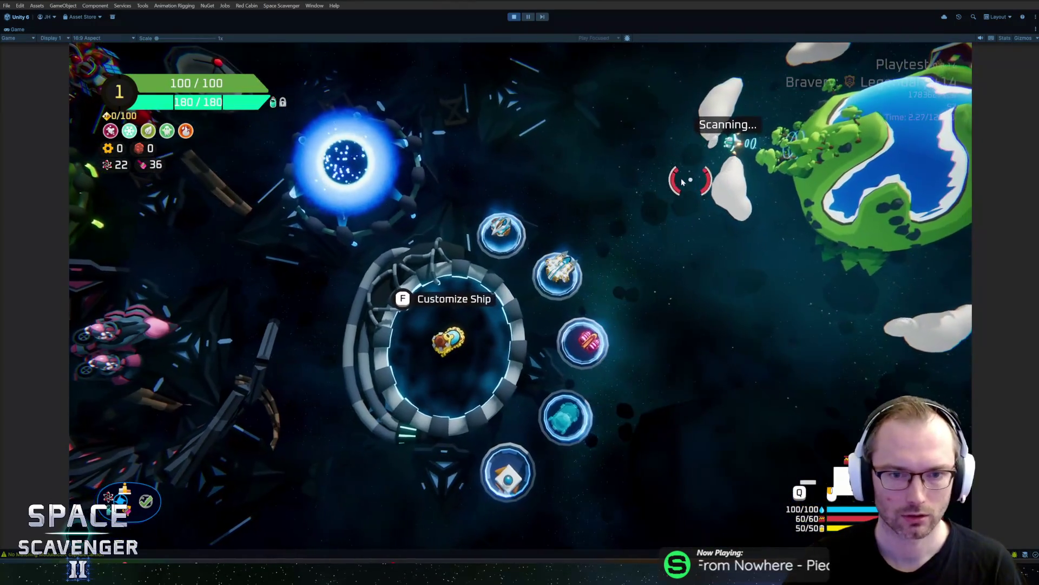
{"action": "key", "text": "f"}
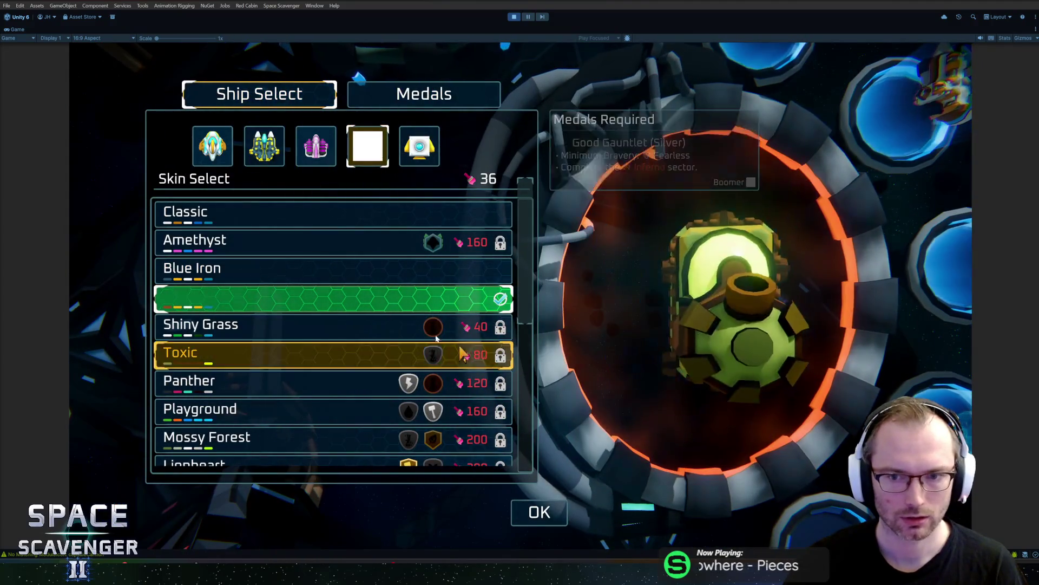
{"action": "key", "text": "Escape"}
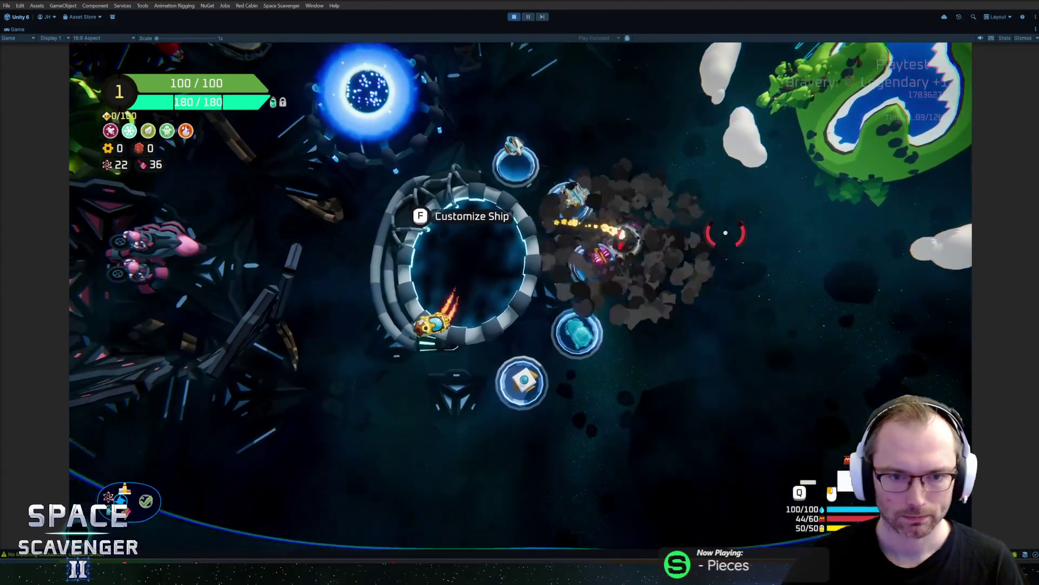
{"action": "key", "text": "d"}
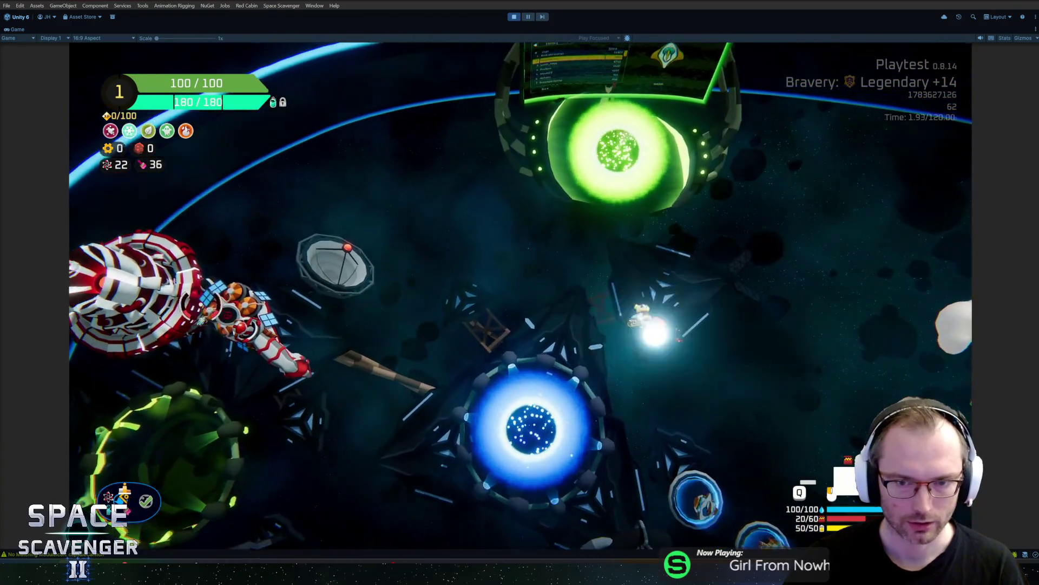
{"action": "key", "text": "a"}
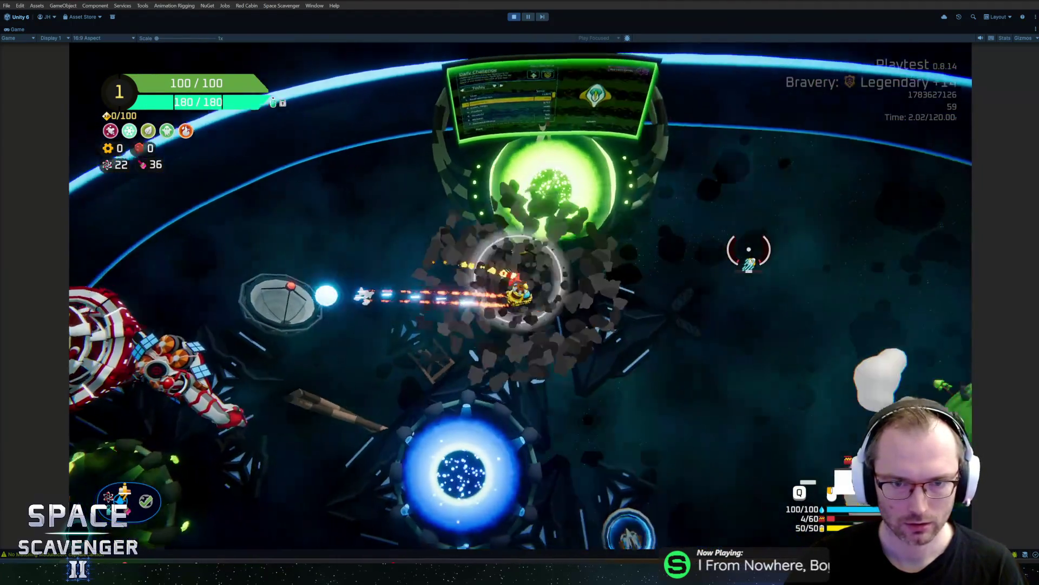
{"action": "key", "text": "d"}
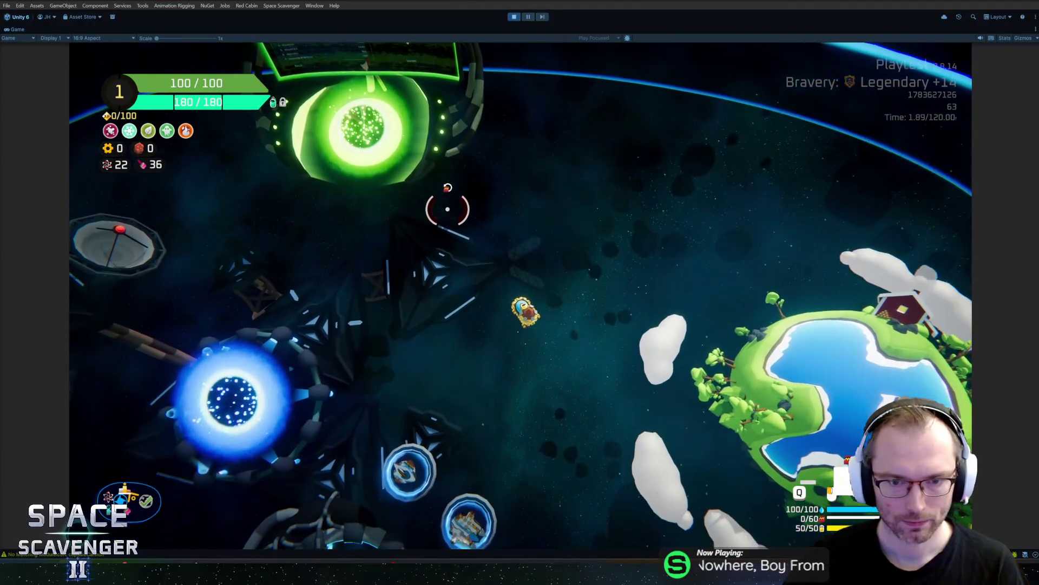
{"action": "key", "text": "Tab"}
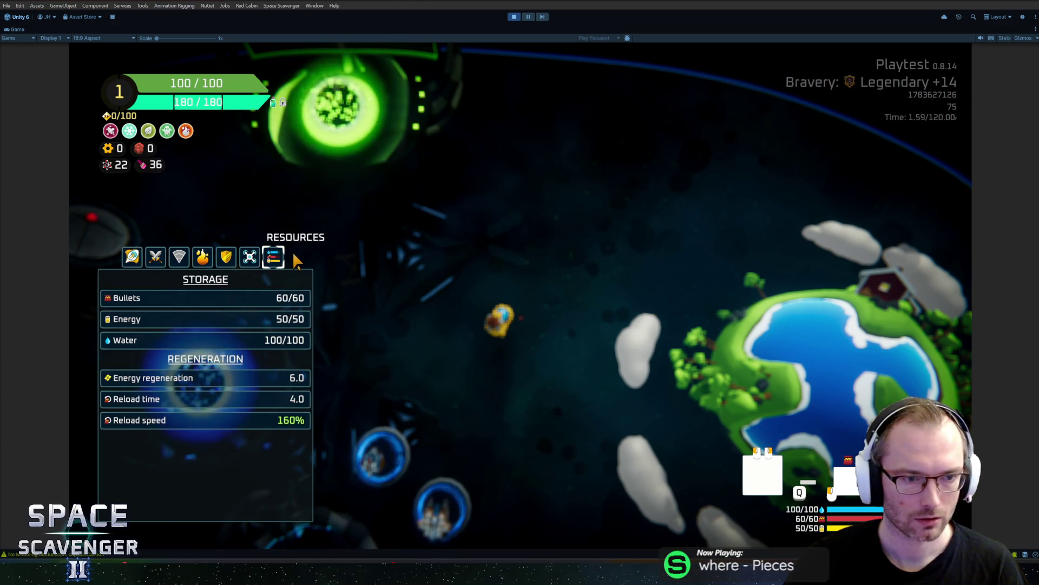
{"action": "key", "text": "Tab"}
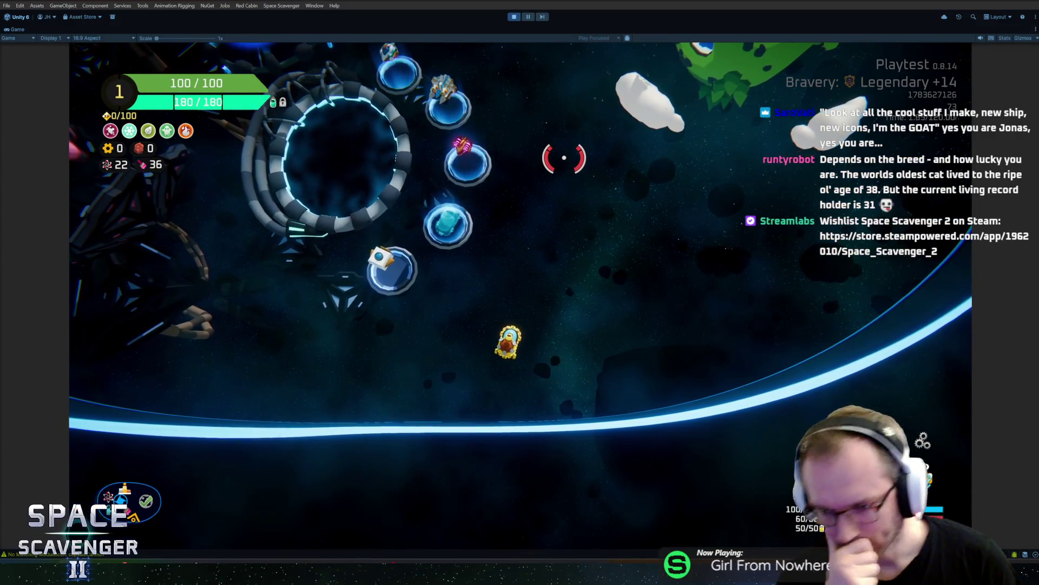
Step: Verify the Resources panel shows Cogwheels +60% Reload speed, then stop Play mode
{"action": "key", "text": "Tab"}
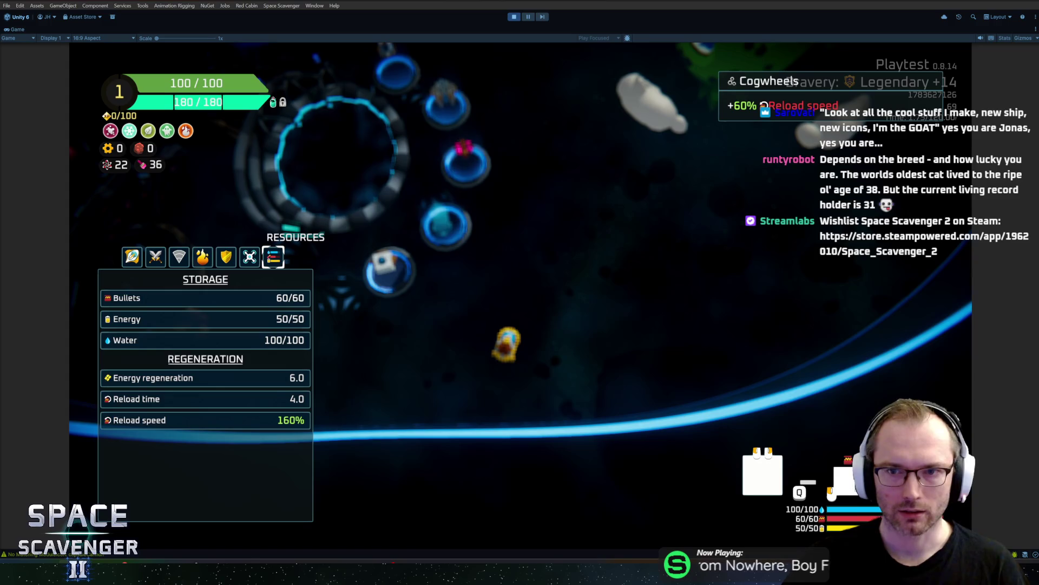
{"action": "key", "text": "Tab"}
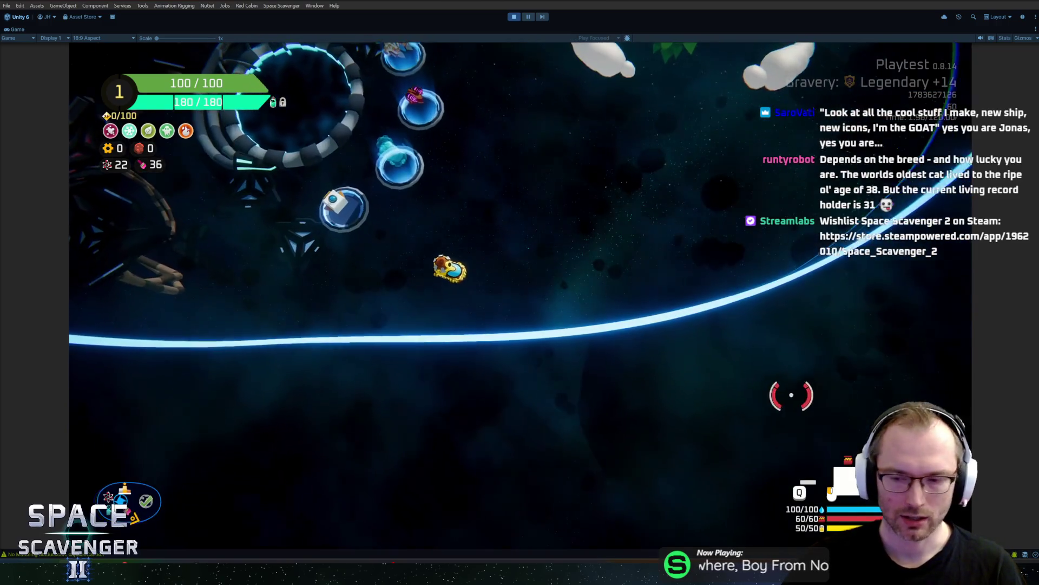
{"action": "key", "text": "Tab"}
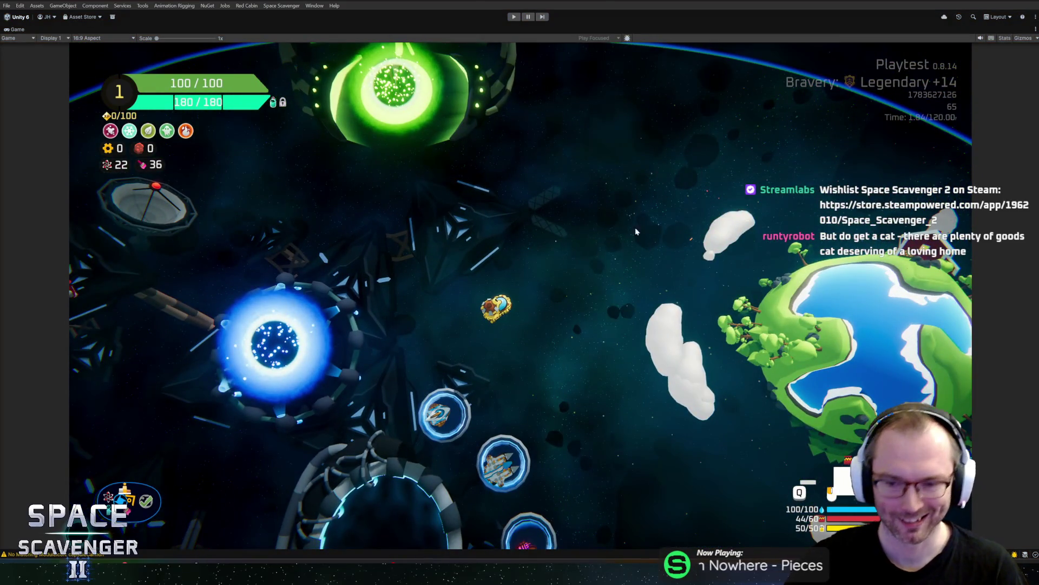
{"action": "key", "text": "ctrl+p"}
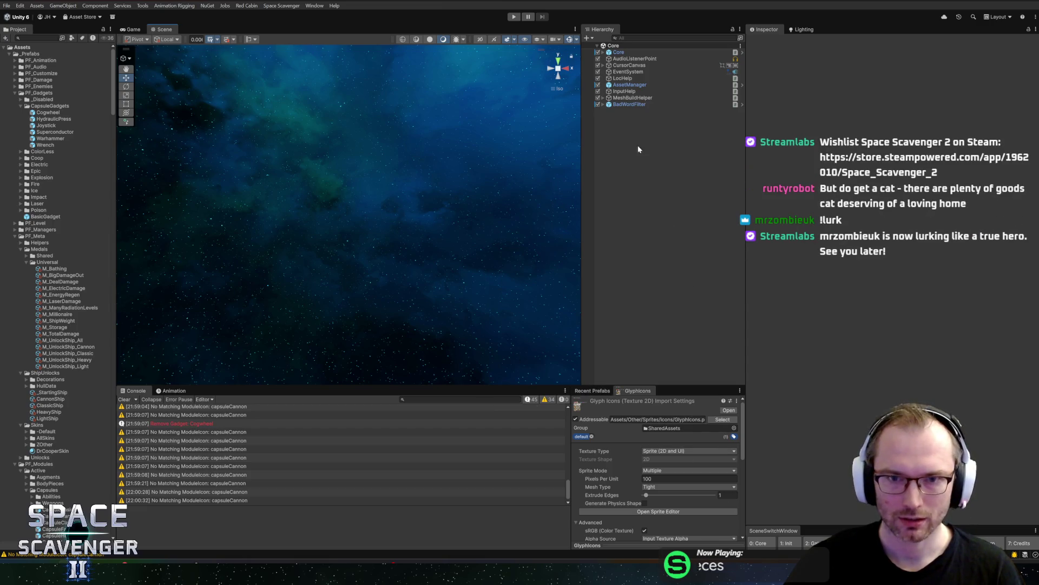
Step: Open the Cogwheel prefab from Recent Prefabs and set its reloadSpeed Mult to 0.4
{"action": "left_click", "coordinate": [592, 390]}
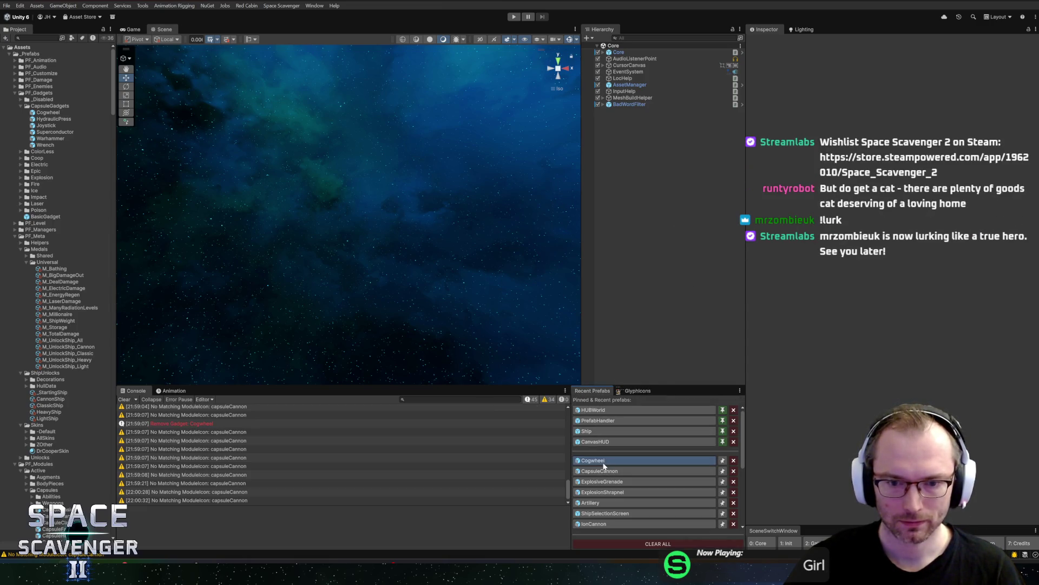
{"action": "left_click", "coordinate": [595, 460]}
{"action": "scroll", "coordinate": [893, 271], "scroll_direction": "down", "scroll_amount": 10}
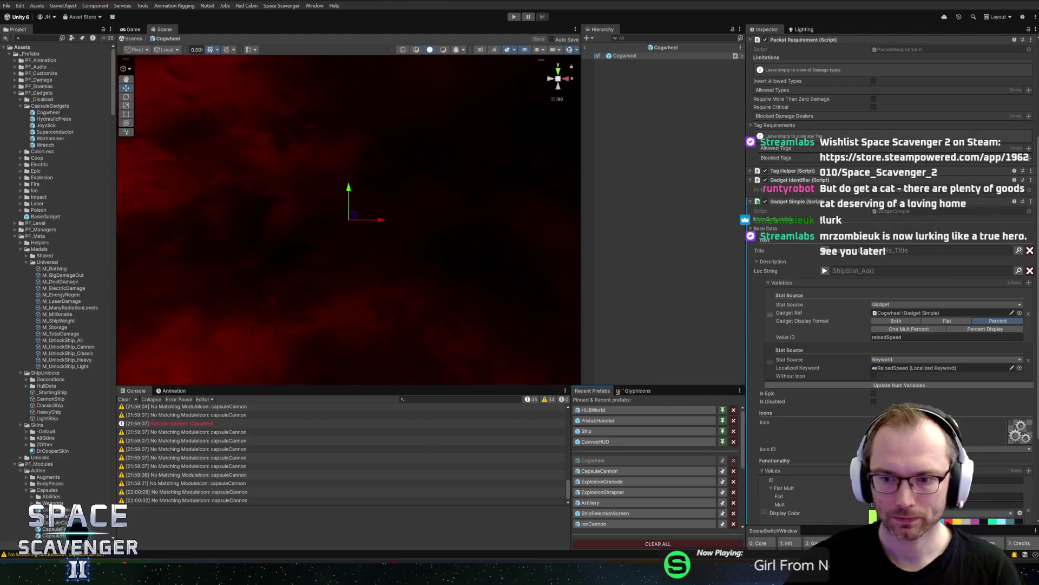
{"action": "left_click", "coordinate": [944, 378]}
{"action": "type", "text": "0.4"}
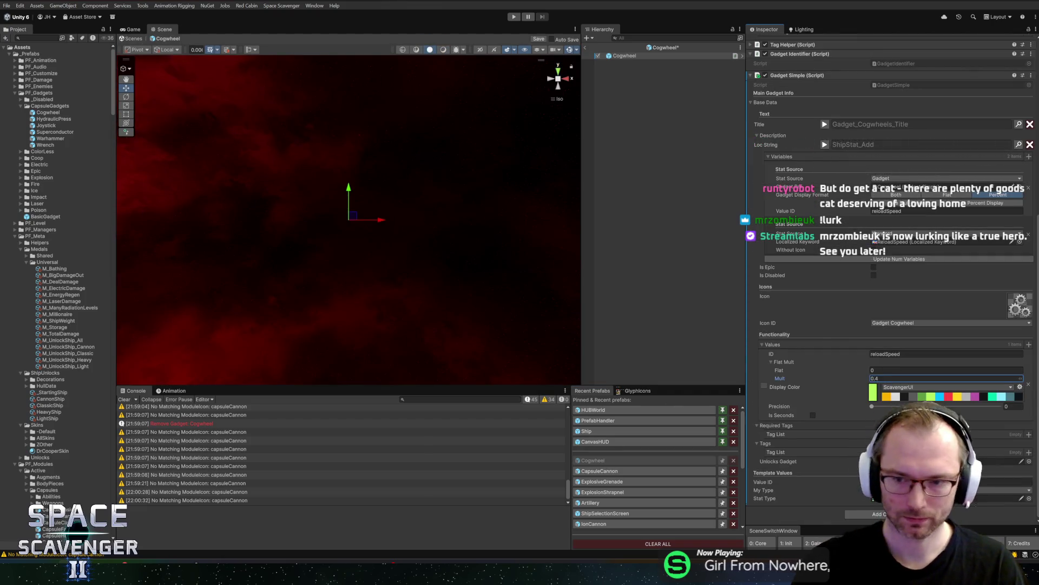
Step: Exit prefab mode to return to the Core scene
{"action": "left_click", "coordinate": [586, 47]}
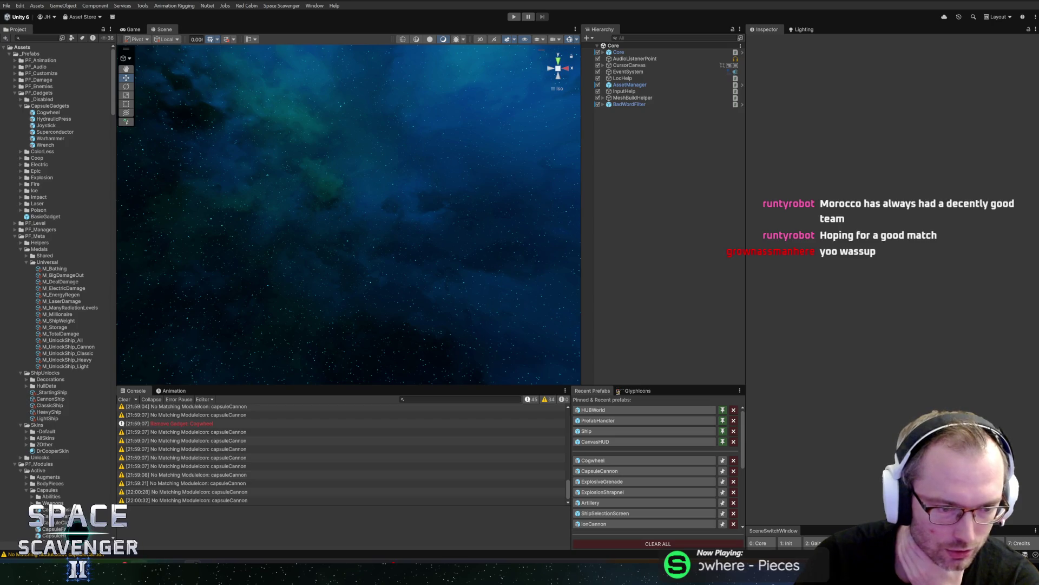
{"action": "key", "text": "alt+Tab"}
{"action": "key", "text": "alt+Tab"}
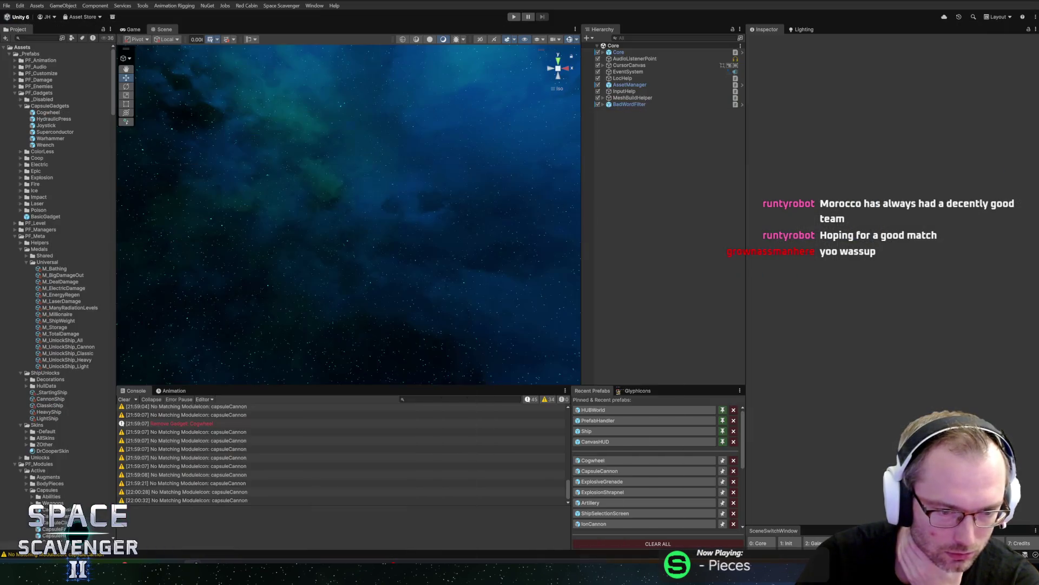
{"action": "key", "text": "alt+Tab"}
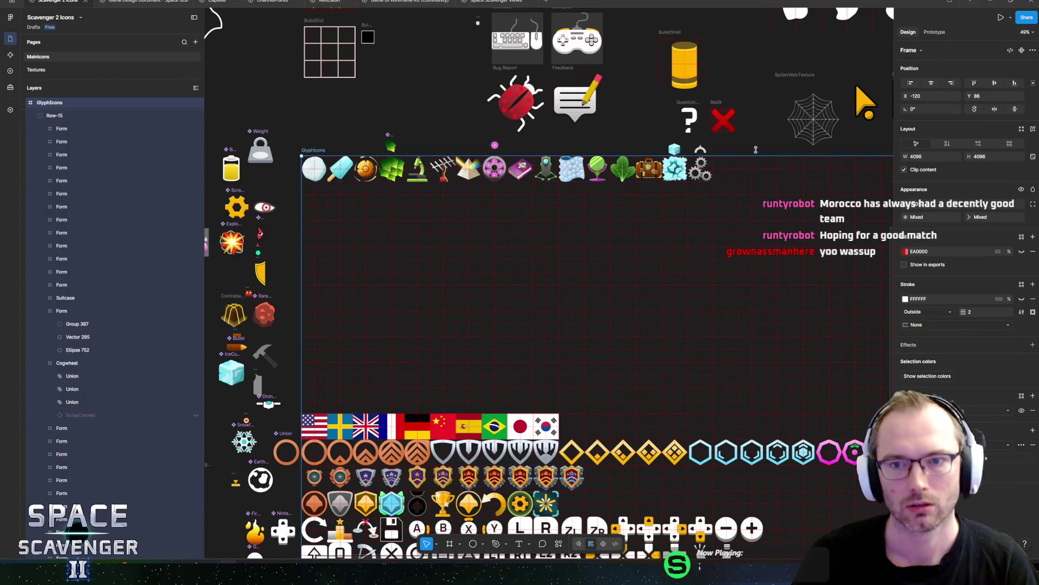
Step: Give the big lower-left cog's Union a red library gradient fill style, after briefly trying Void
{"action": "scroll", "coordinate": [666, 193], "scroll_direction": "up", "scroll_amount": 5}
{"action": "scroll", "coordinate": [565, 172], "scroll_direction": "up", "scroll_amount": 5}
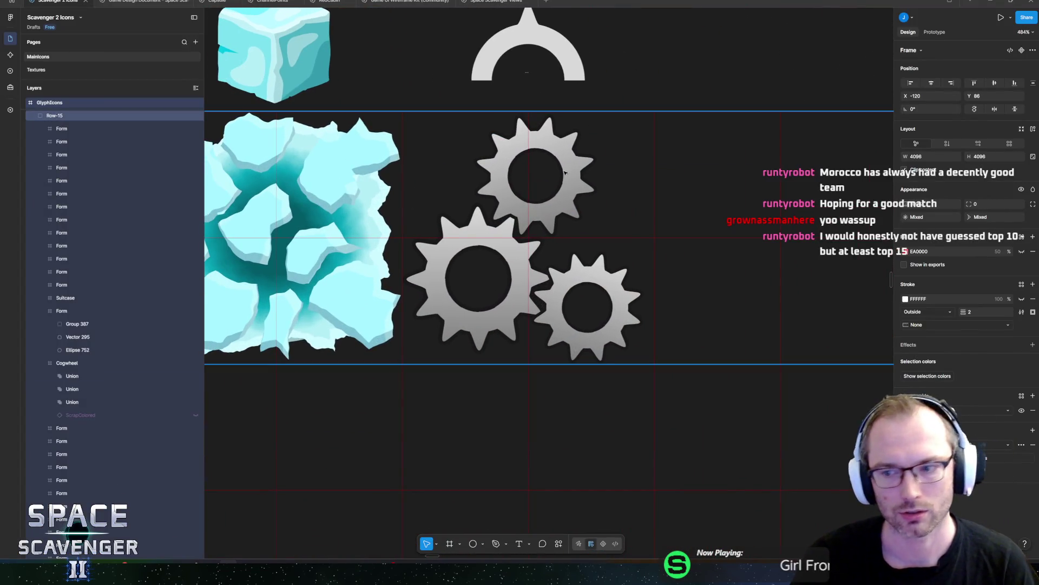
{"action": "double_click", "coordinate": [486, 237]}
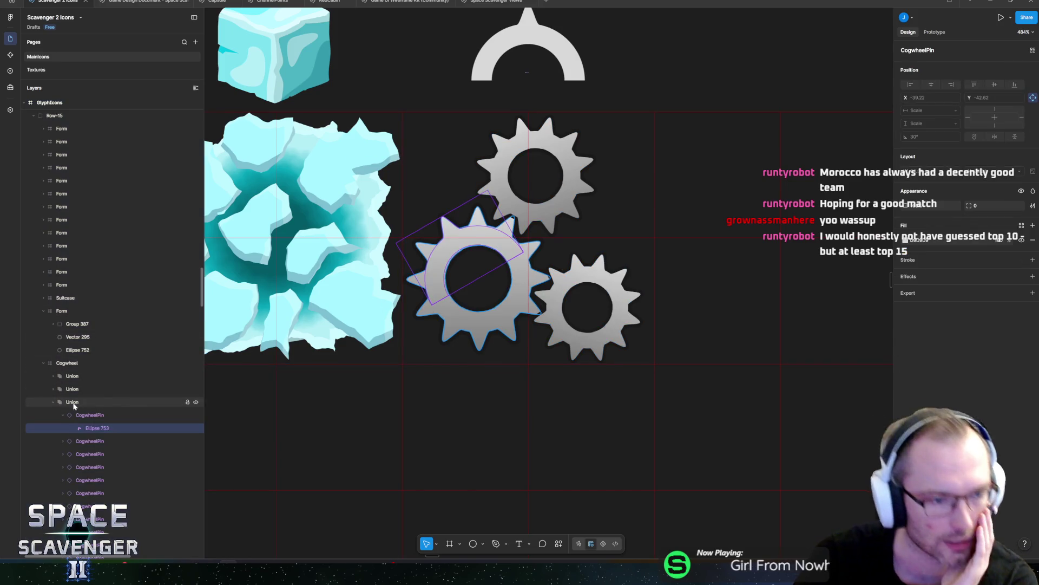
{"action": "left_click", "coordinate": [920, 239]}
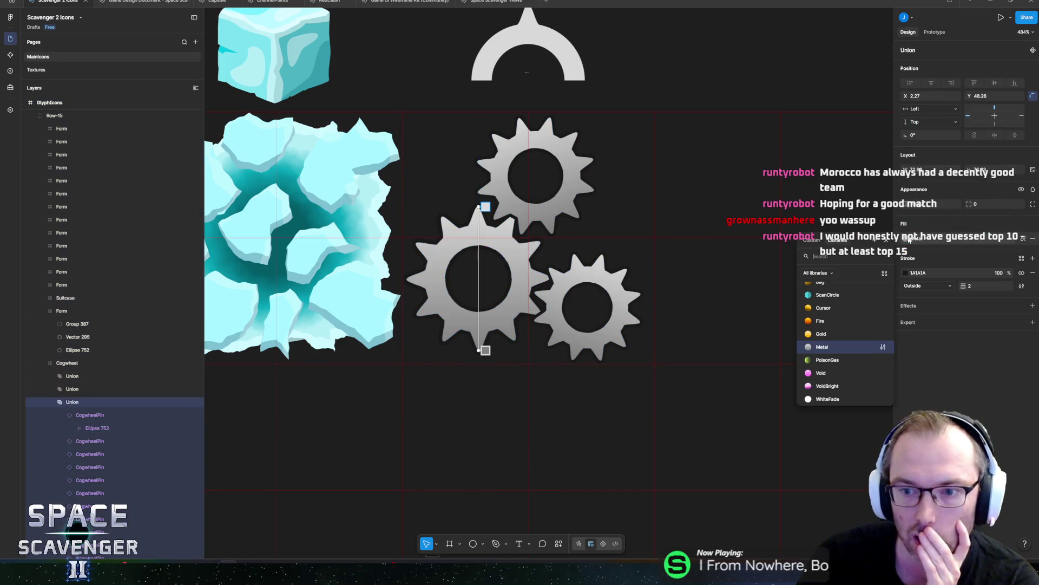
{"action": "left_click", "coordinate": [822, 379]}
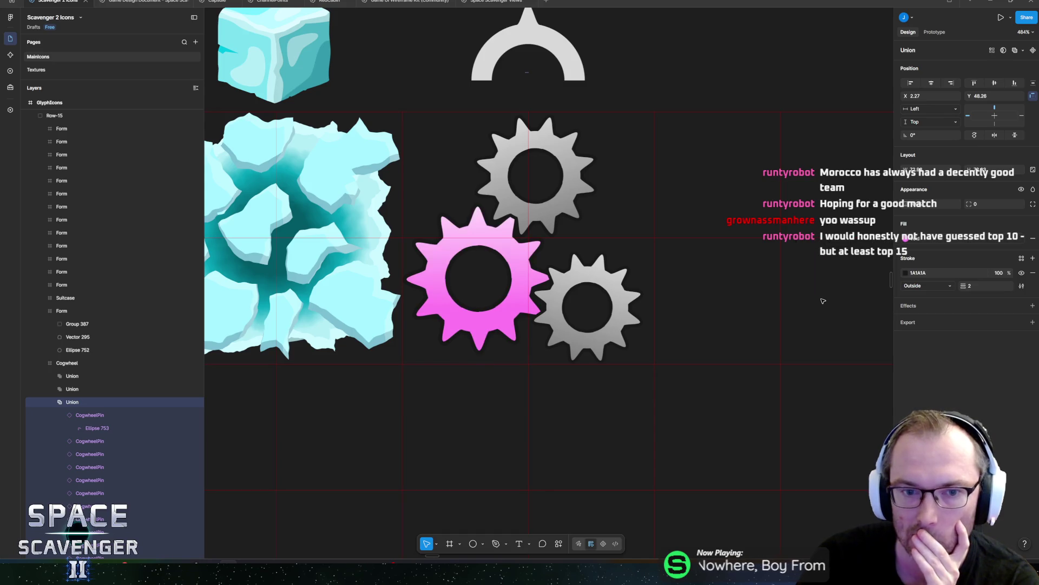
{"action": "left_click", "coordinate": [906, 239]}
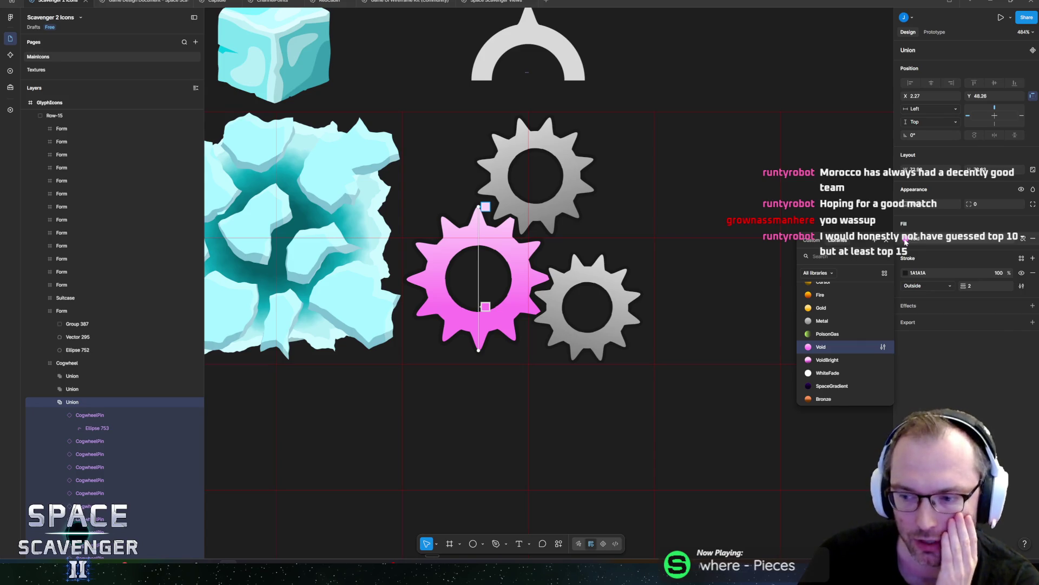
{"action": "scroll", "coordinate": [852, 360], "scroll_direction": "down", "scroll_amount": 2}
{"action": "scroll", "coordinate": [849, 357], "scroll_direction": "down", "scroll_amount": 3}
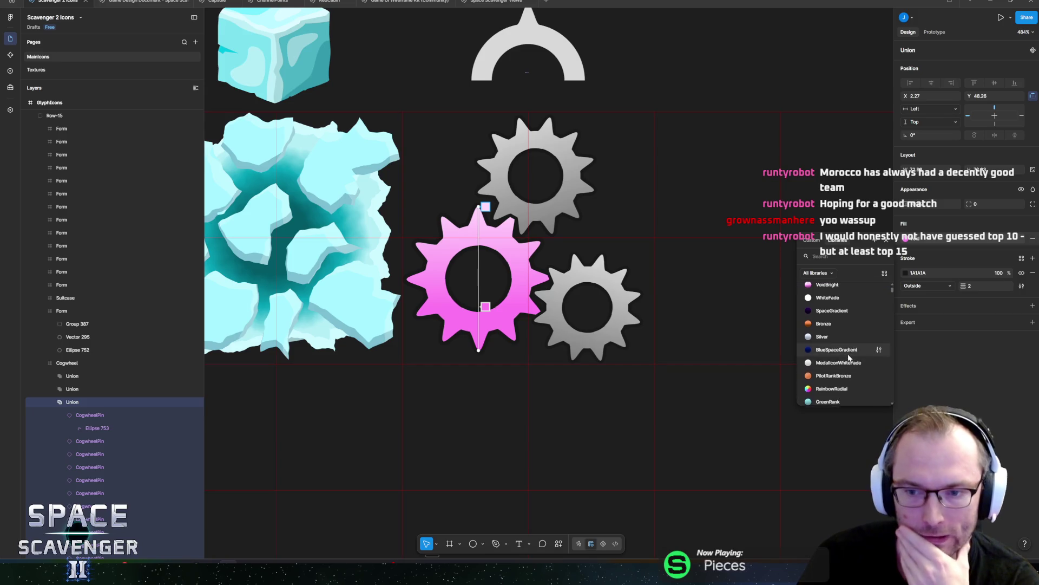
{"action": "left_click", "coordinate": [826, 333]}
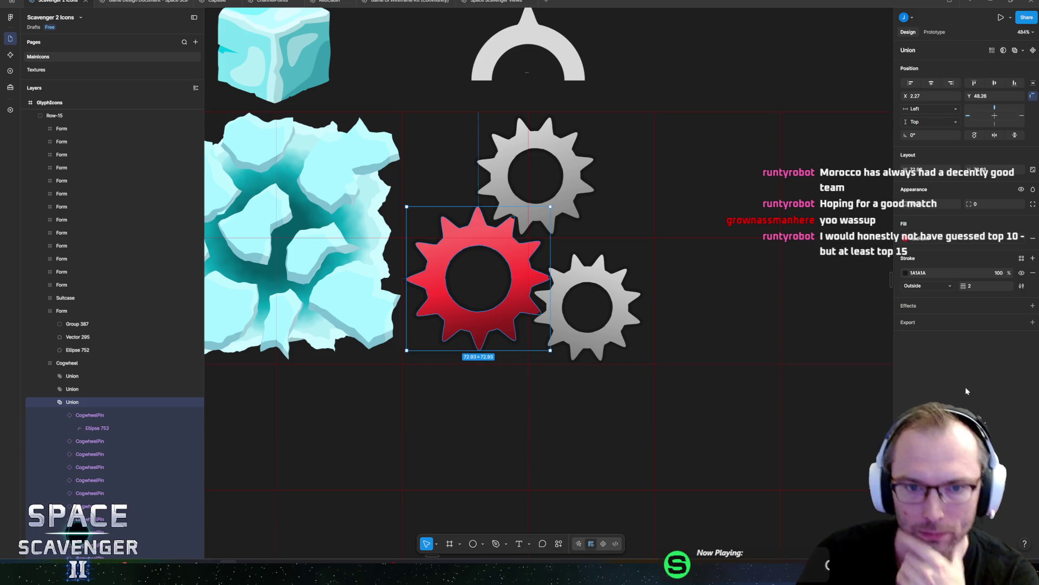
{"action": "left_click", "coordinate": [834, 338]}
{"action": "scroll", "coordinate": [670, 98], "scroll_direction": "down", "scroll_amount": 8}
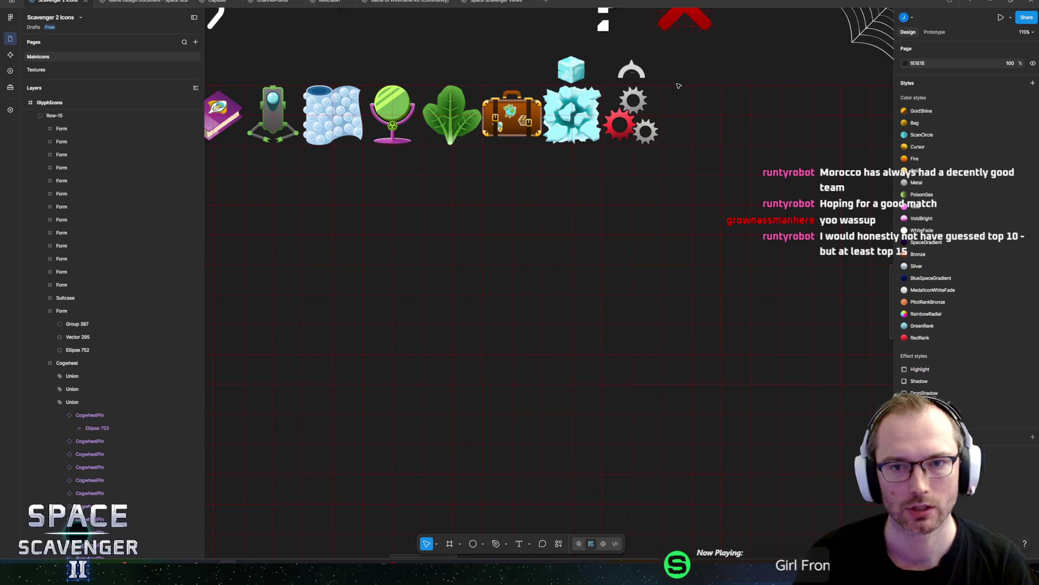
{"action": "scroll", "coordinate": [503, 199], "scroll_direction": "down", "scroll_amount": 6}
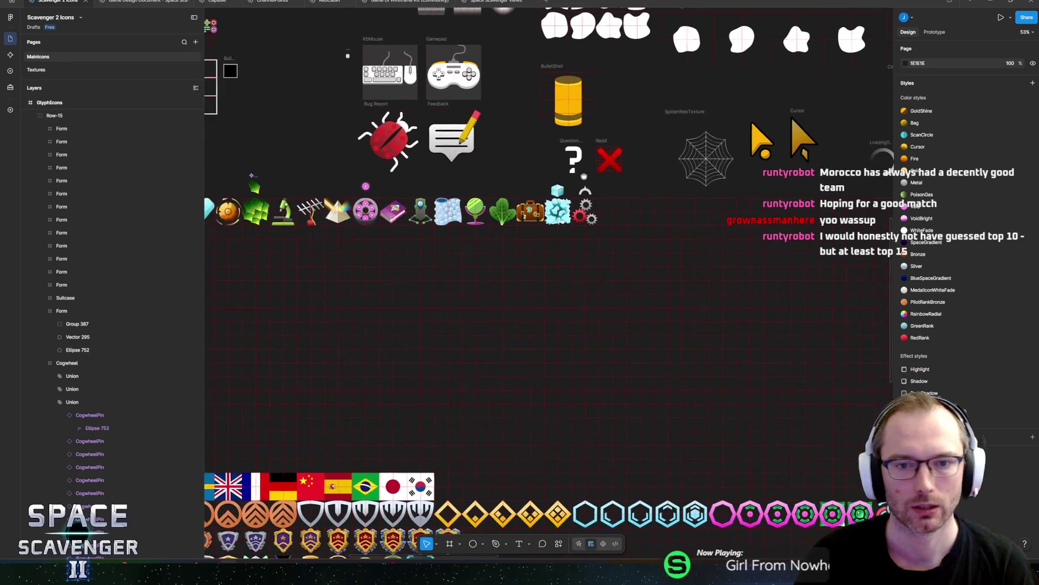
{"action": "scroll", "coordinate": [610, 229], "scroll_direction": "up", "scroll_amount": 5}
{"action": "scroll", "coordinate": [610, 229], "scroll_direction": "up", "scroll_amount": 3}
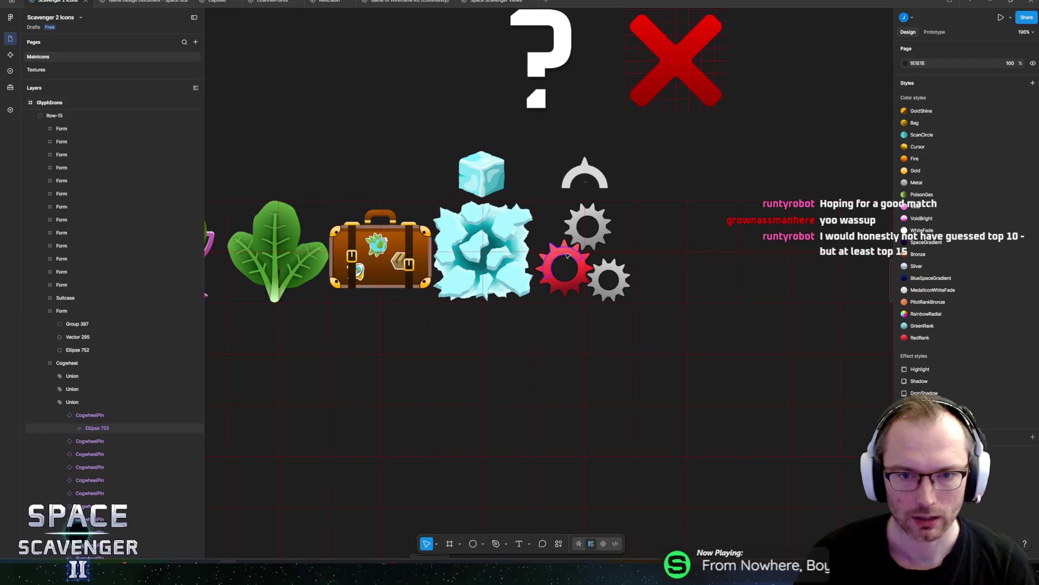
{"action": "scroll", "coordinate": [572, 256], "scroll_direction": "up", "scroll_amount": 5}
{"action": "scroll", "coordinate": [572, 256], "scroll_direction": "down", "scroll_amount": 6}
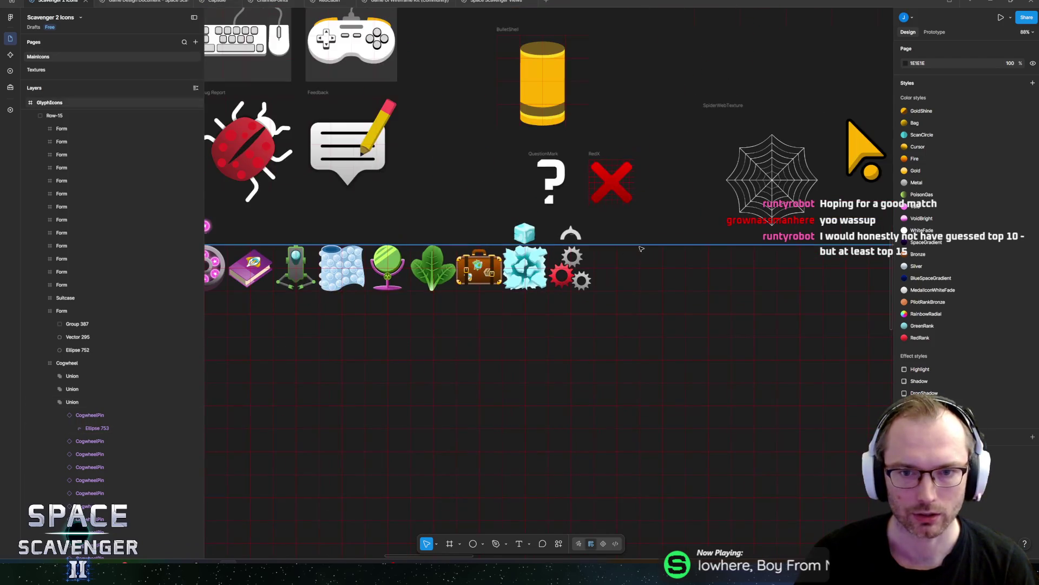
{"action": "scroll", "coordinate": [660, 237], "scroll_direction": "down", "scroll_amount": 5}
{"action": "scroll", "coordinate": [659, 237], "scroll_direction": "up", "scroll_amount": 4}
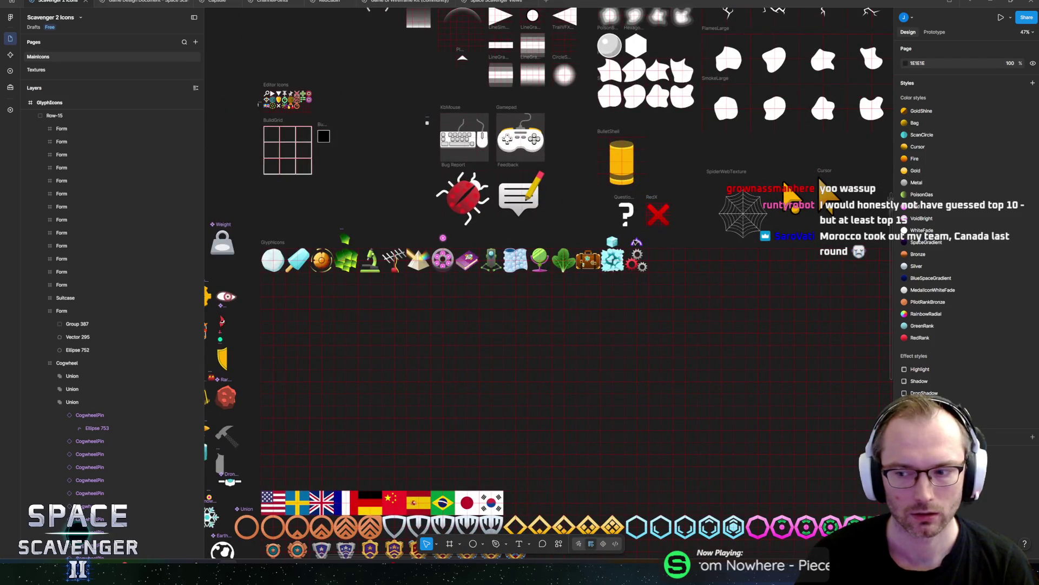
{"action": "scroll", "coordinate": [637, 243], "scroll_direction": "up", "scroll_amount": 5}
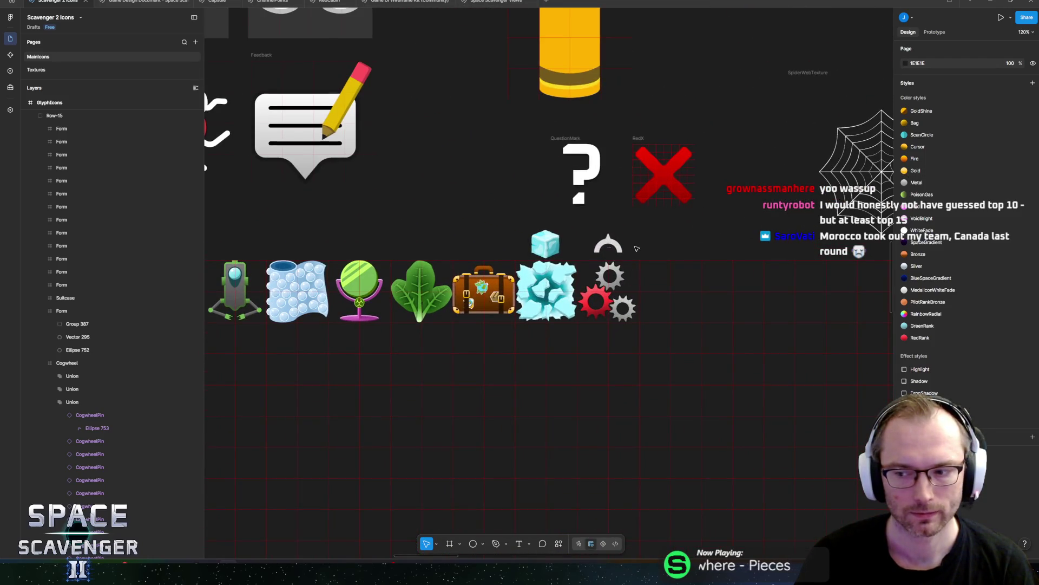
{"action": "scroll", "coordinate": [617, 257], "scroll_direction": "down", "scroll_amount": 2}
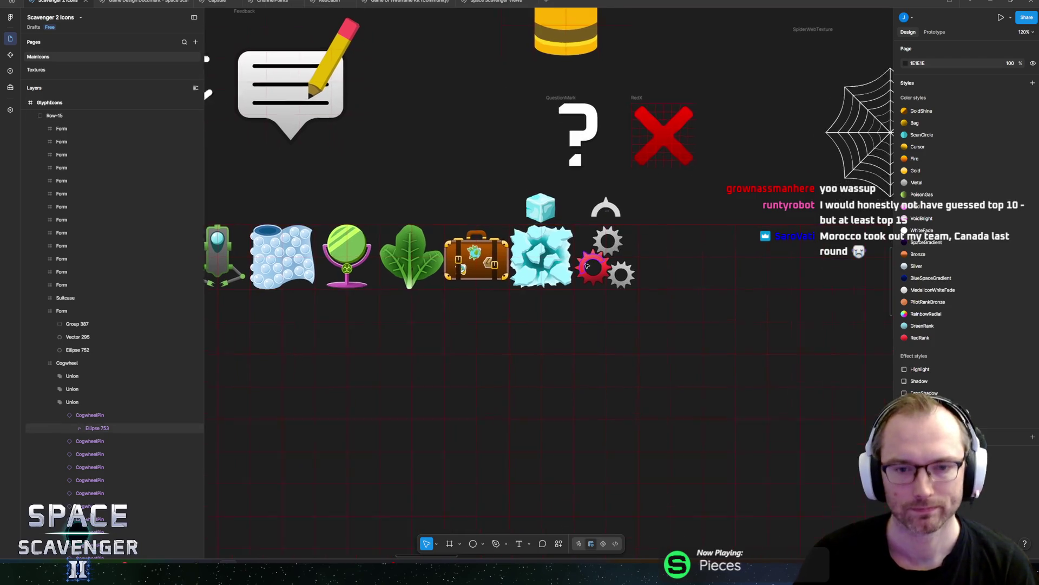
{"action": "scroll", "coordinate": [646, 220], "scroll_direction": "up", "scroll_amount": 4}
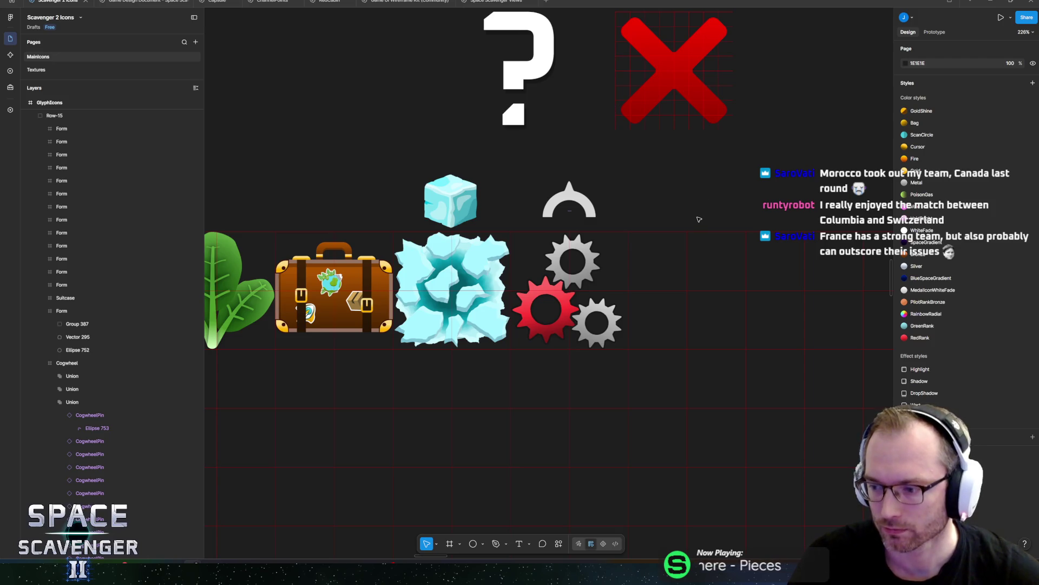
{"action": "scroll", "coordinate": [684, 216], "scroll_direction": "left", "scroll_amount": 3}
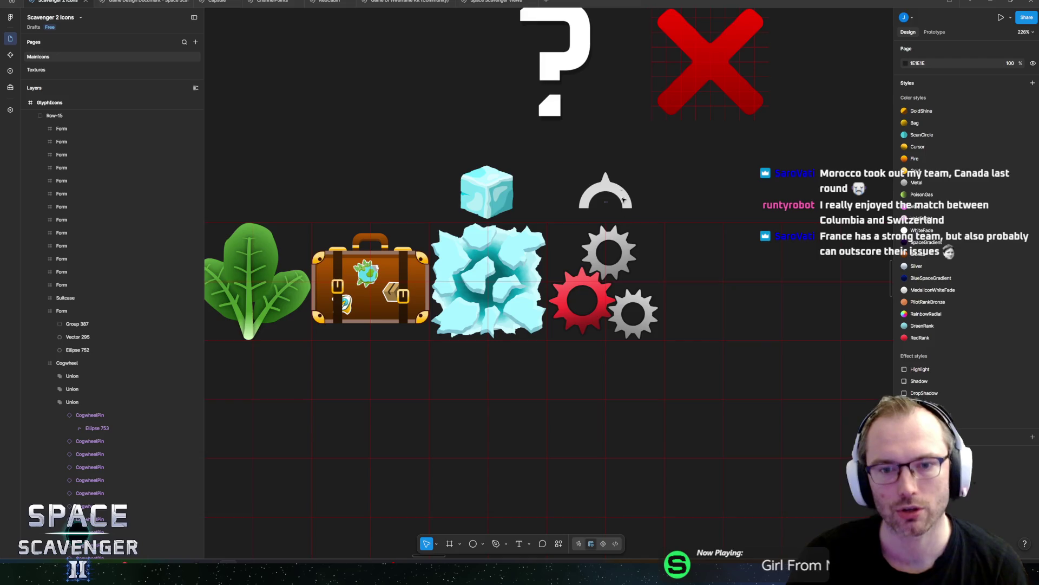
Step: Turn the red cog's Union into a component
{"action": "scroll", "coordinate": [635, 233], "scroll_direction": "up", "scroll_amount": 3}
{"action": "scroll", "coordinate": [584, 309], "scroll_direction": "up", "scroll_amount": 3}
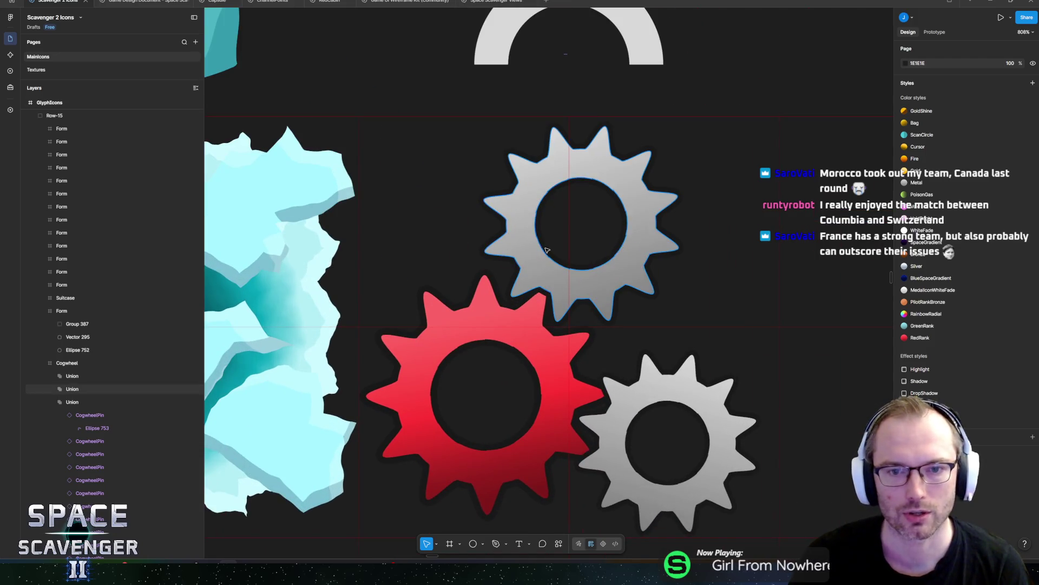
{"action": "left_click", "coordinate": [553, 217], "text": "ctrl"}
{"action": "scroll", "coordinate": [553, 217], "scroll_direction": "up", "scroll_amount": 1}
{"action": "scroll", "coordinate": [554, 217], "scroll_direction": "up", "scroll_amount": 2}
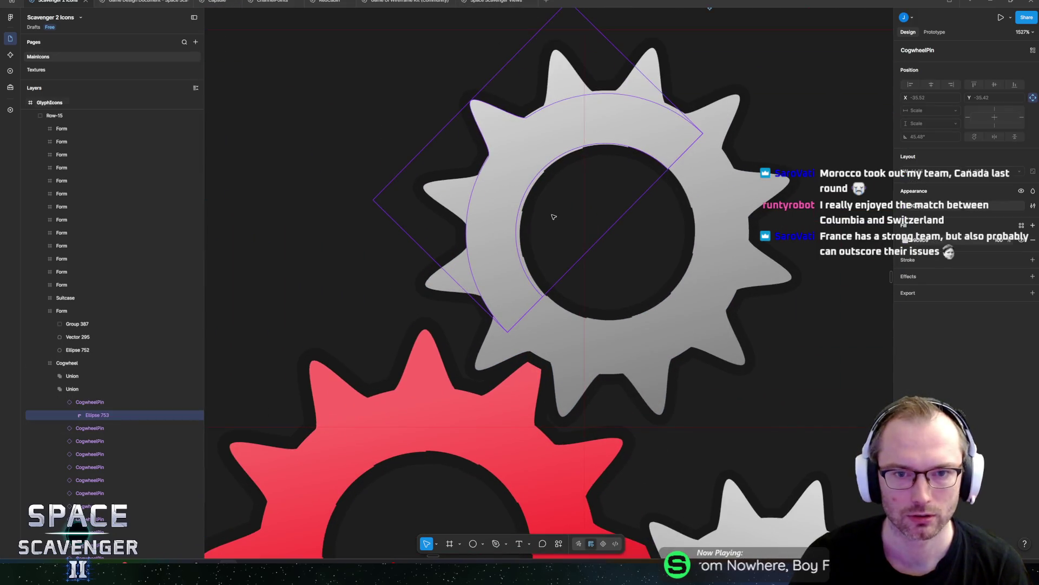
{"action": "scroll", "coordinate": [565, 181], "scroll_direction": "up", "scroll_amount": 3}
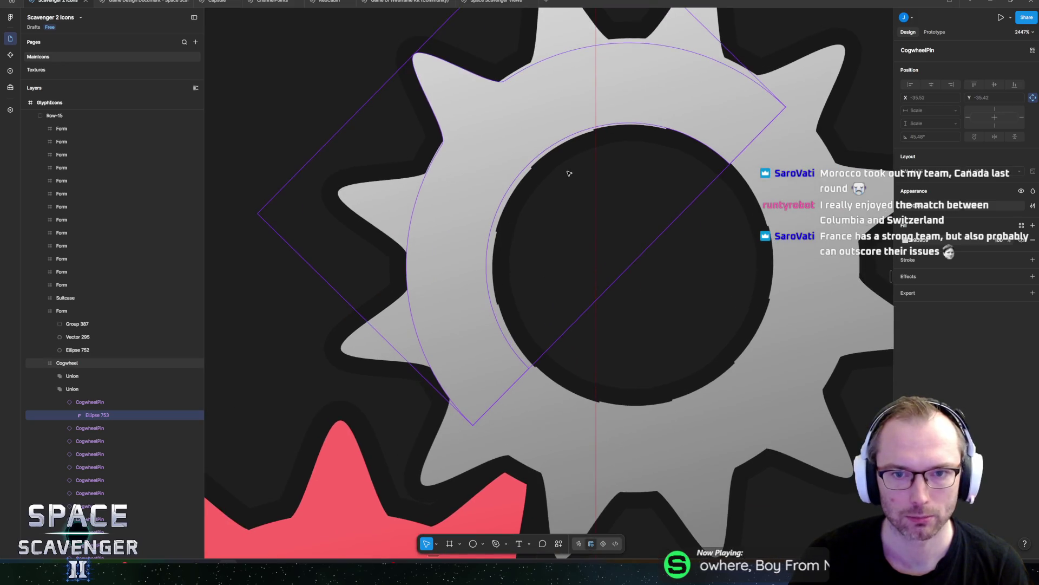
{"action": "left_click", "coordinate": [560, 130]}
{"action": "left_click", "coordinate": [551, 137], "text": "ctrl"}
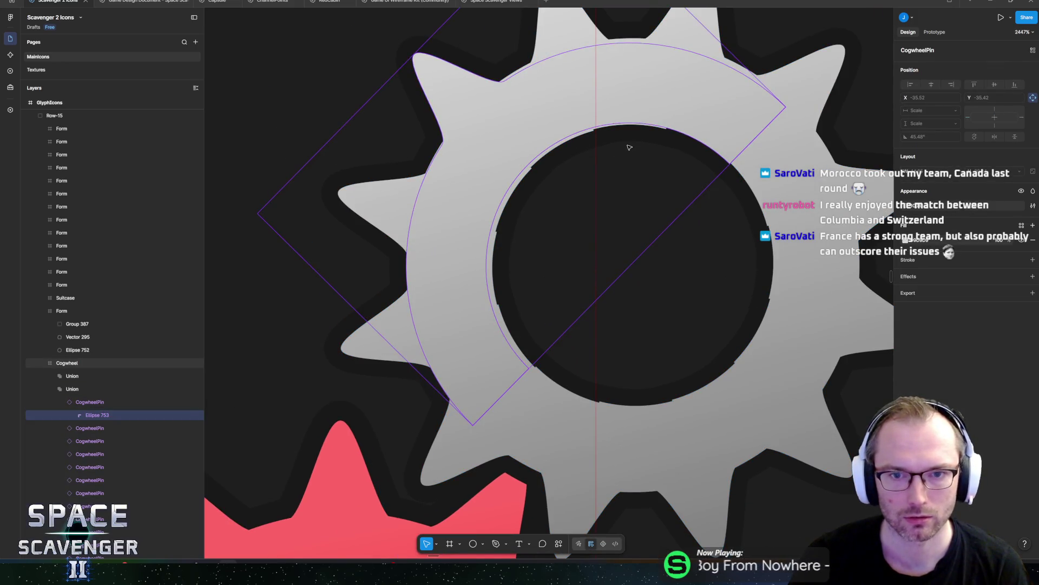
{"action": "scroll", "coordinate": [622, 167], "scroll_direction": "down", "scroll_amount": 3}
{"action": "scroll", "coordinate": [644, 320], "scroll_direction": "down", "scroll_amount": 3}
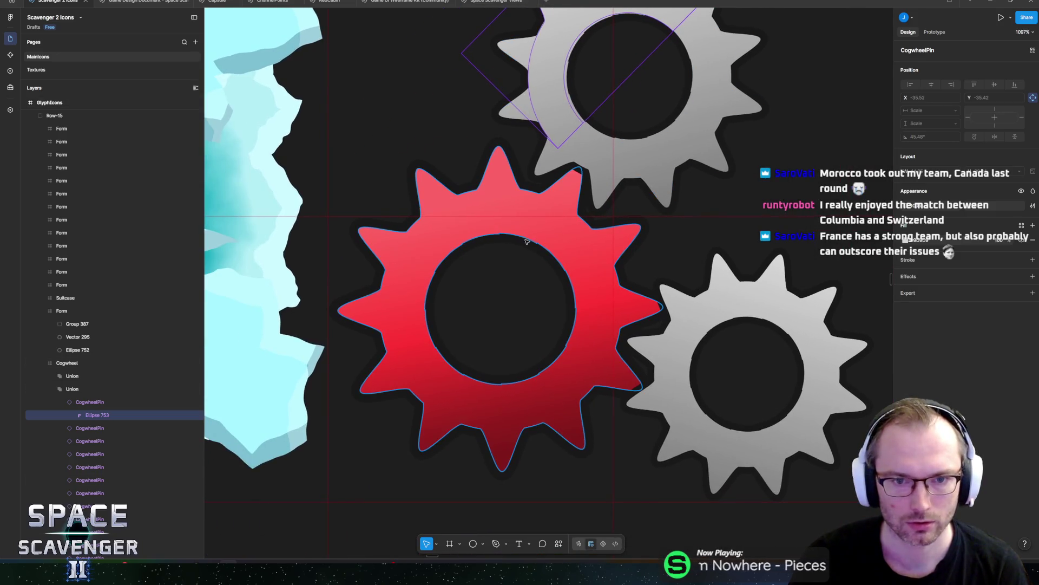
{"action": "left_click", "coordinate": [109, 393]}
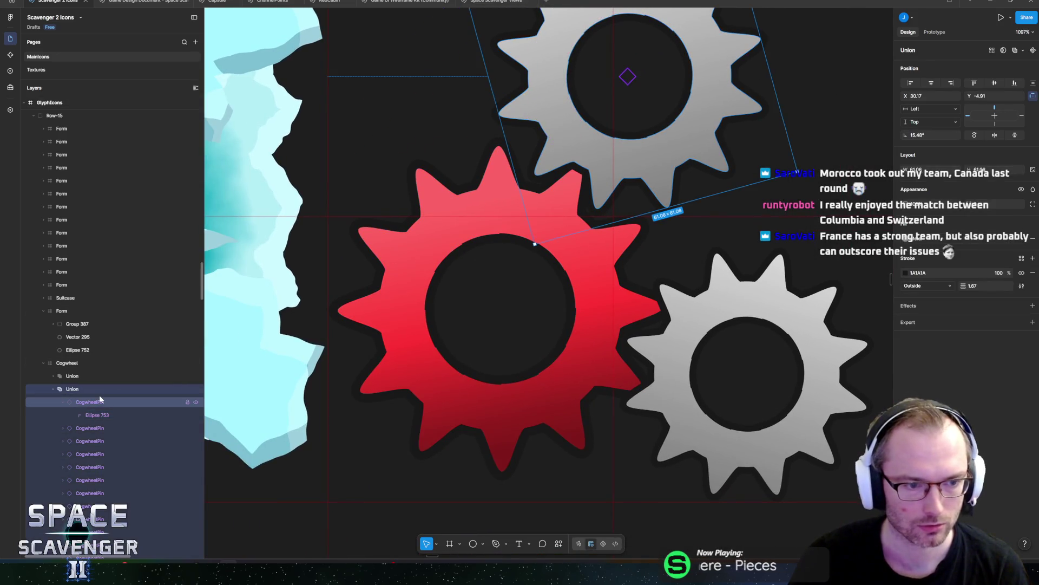
{"action": "scroll", "coordinate": [99, 395], "scroll_direction": "down", "scroll_amount": 4}
{"action": "left_click", "coordinate": [91, 368]}
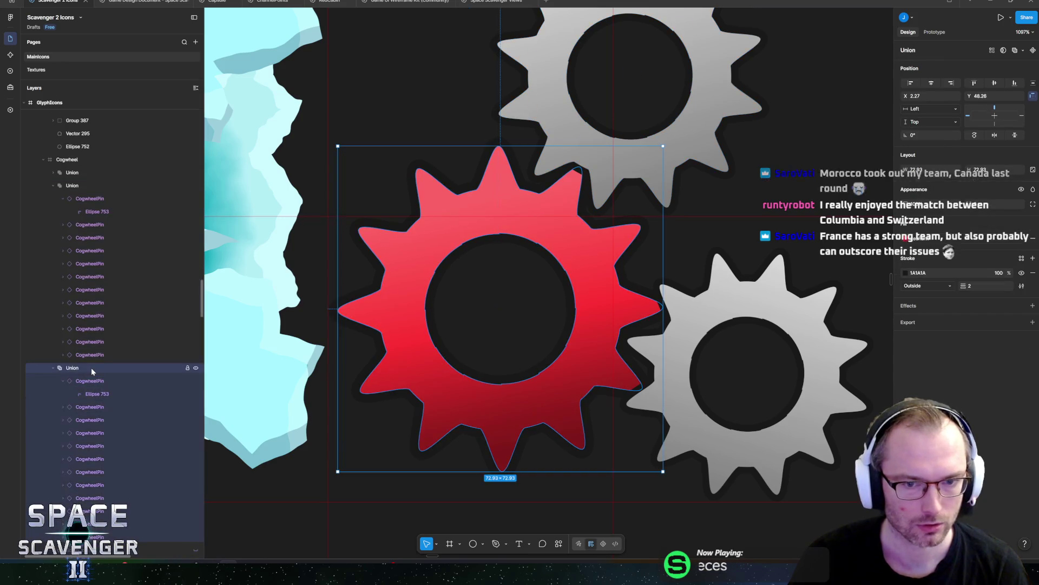
{"action": "right_click", "coordinate": [90, 368]}
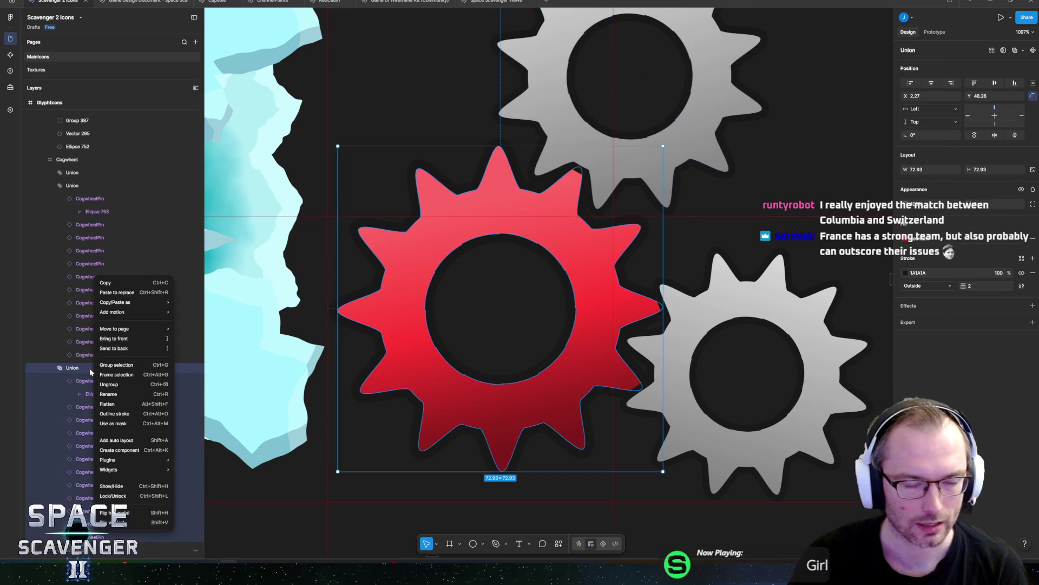
{"action": "left_click", "coordinate": [119, 450]}
Step: Nudge the red cog's 30° and 60° CogwheelPins by a pixel to even the rim
{"action": "left_click", "coordinate": [53, 368]}
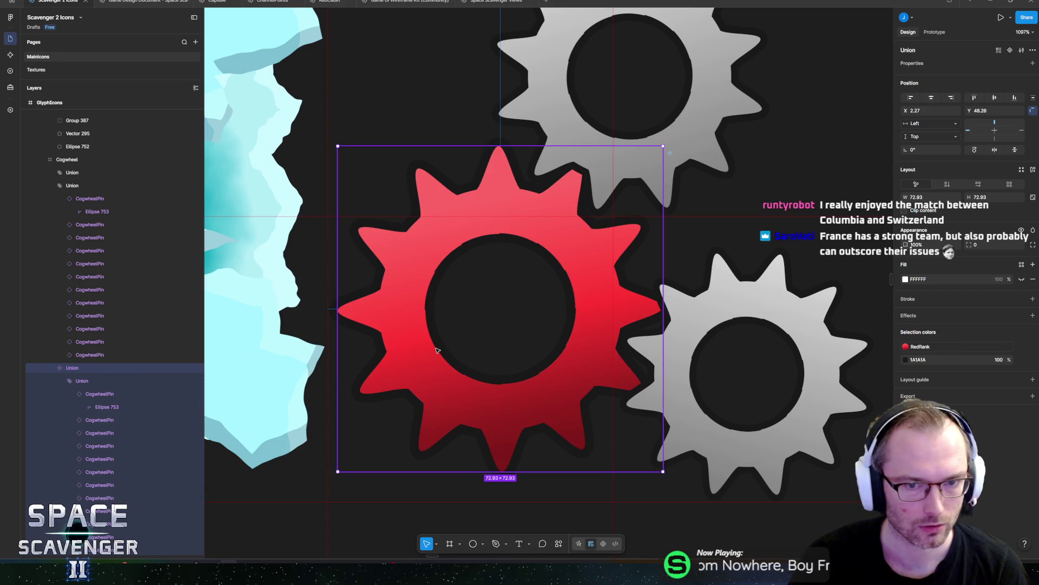
{"action": "double_click", "coordinate": [478, 351]}
{"action": "left_click_drag", "start_coordinate": [479, 352], "coordinate": [479, 352]}
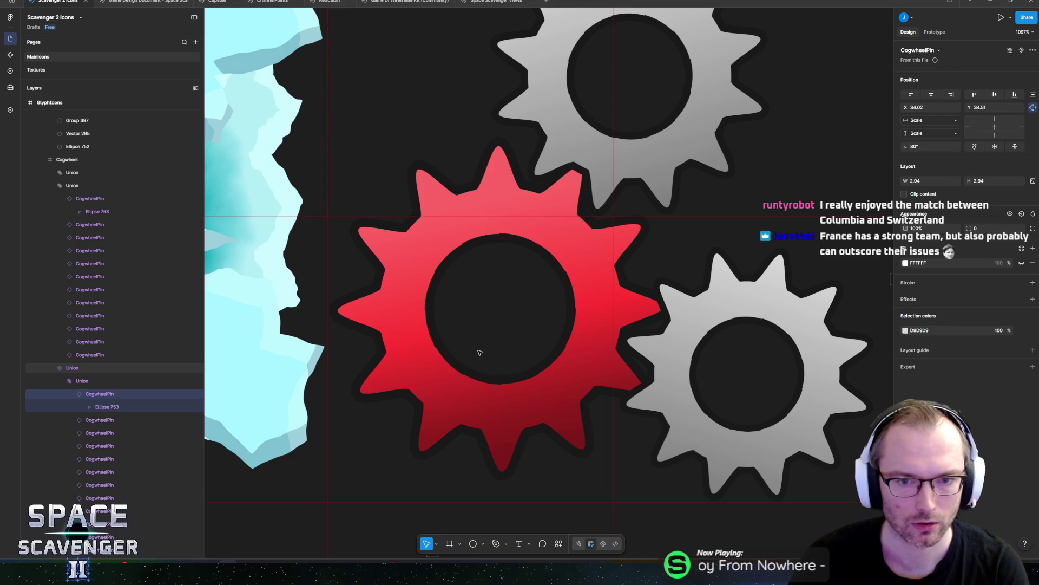
{"action": "left_click", "coordinate": [103, 419]}
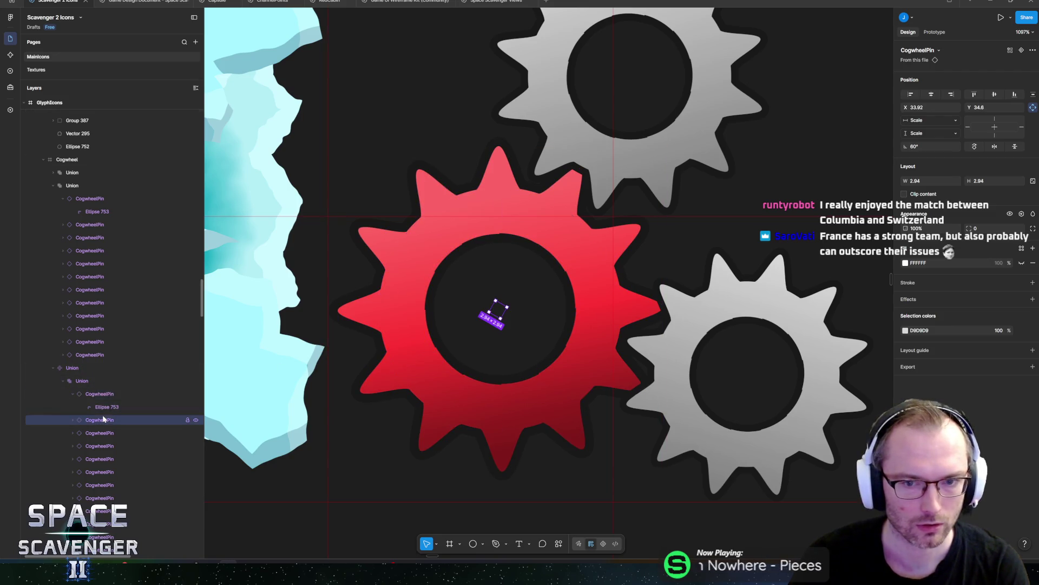
{"action": "key", "text": "Left"}
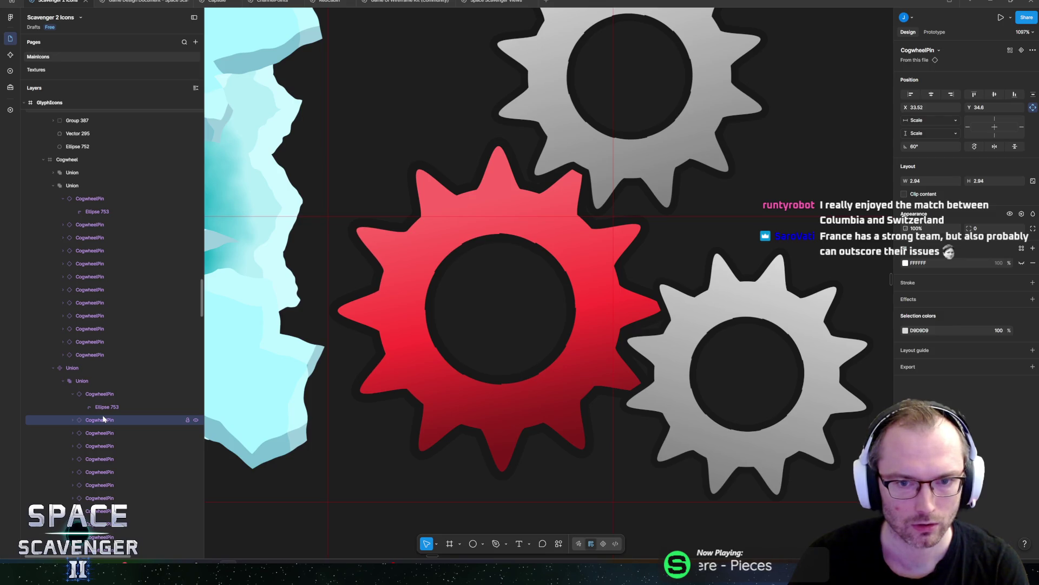
{"action": "key", "text": "Right"}
{"action": "key", "text": "Right"}
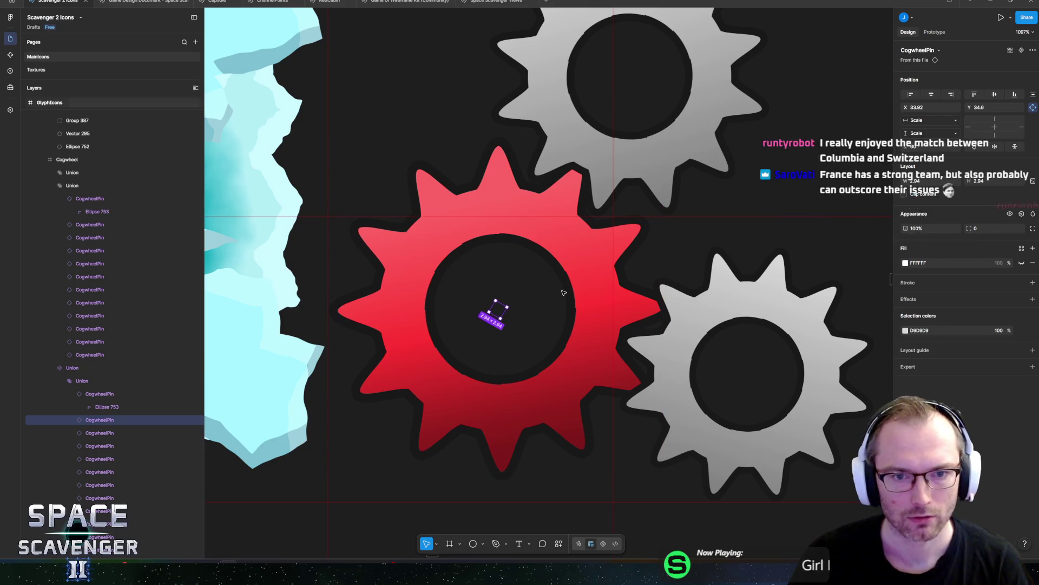
{"action": "key", "text": "shift+Tab"}
{"action": "scroll", "coordinate": [453, 268], "scroll_direction": "up", "scroll_amount": 5}
{"action": "scroll", "coordinate": [542, 216], "scroll_direction": "up", "scroll_amount": 3}
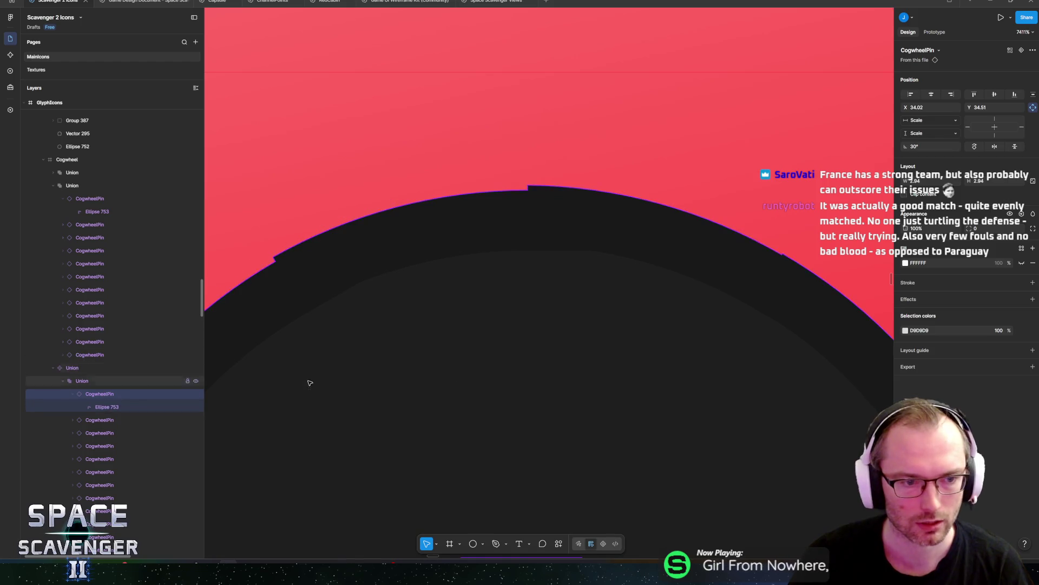
{"action": "scroll", "coordinate": [528, 370], "scroll_direction": "down", "scroll_amount": 4}
{"action": "scroll", "coordinate": [617, 314], "scroll_direction": "down", "scroll_amount": 2}
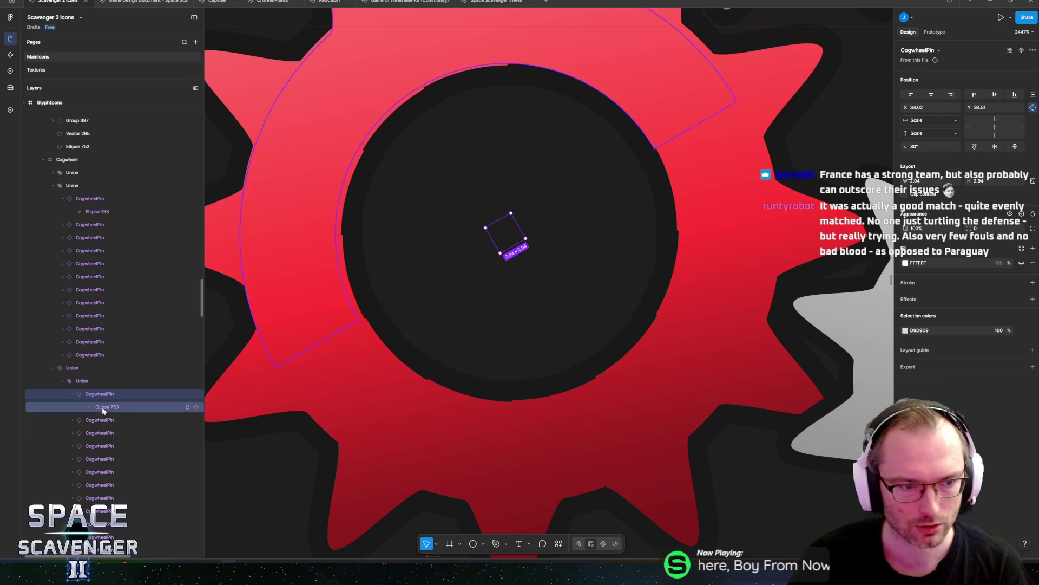
{"action": "key", "text": "Left"}
{"action": "left_click", "coordinate": [73, 394]}
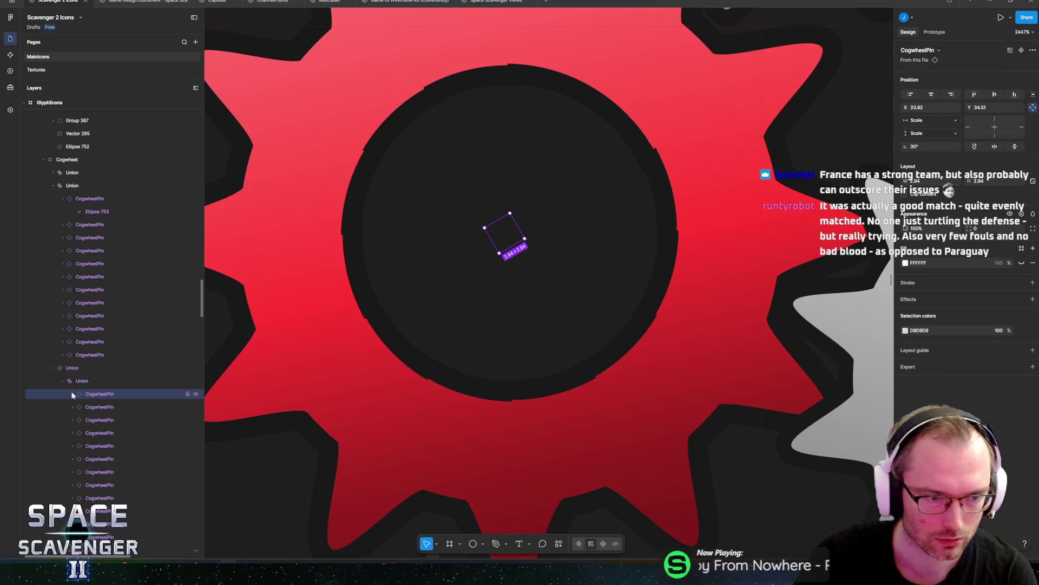
{"action": "key", "text": "ctrl+z"}
{"action": "key", "text": "Right"}
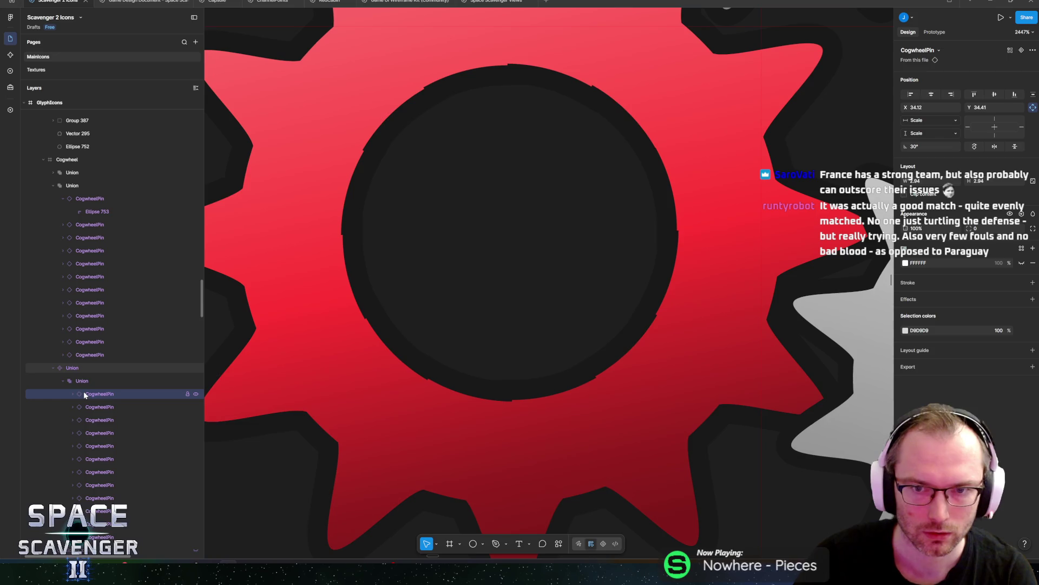
Step: Nudge the 90°, 120°, 150°, -150°, -120° and -30° CogwheelPins slightly to even the hole's rim
{"action": "left_click", "coordinate": [101, 407]}
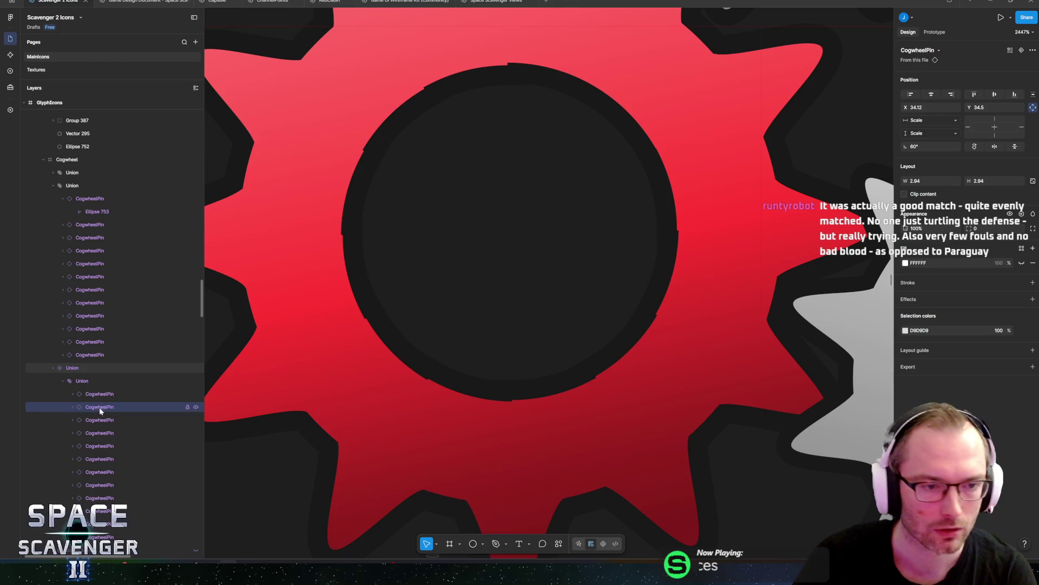
{"action": "left_click", "coordinate": [105, 421]}
{"action": "key", "text": "Up"}
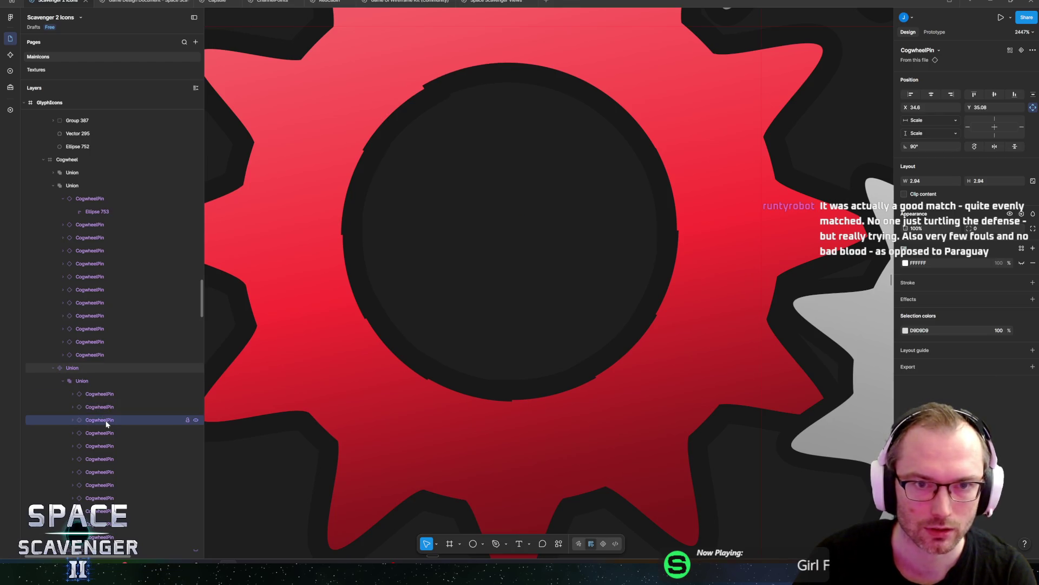
{"action": "left_click", "coordinate": [111, 434]}
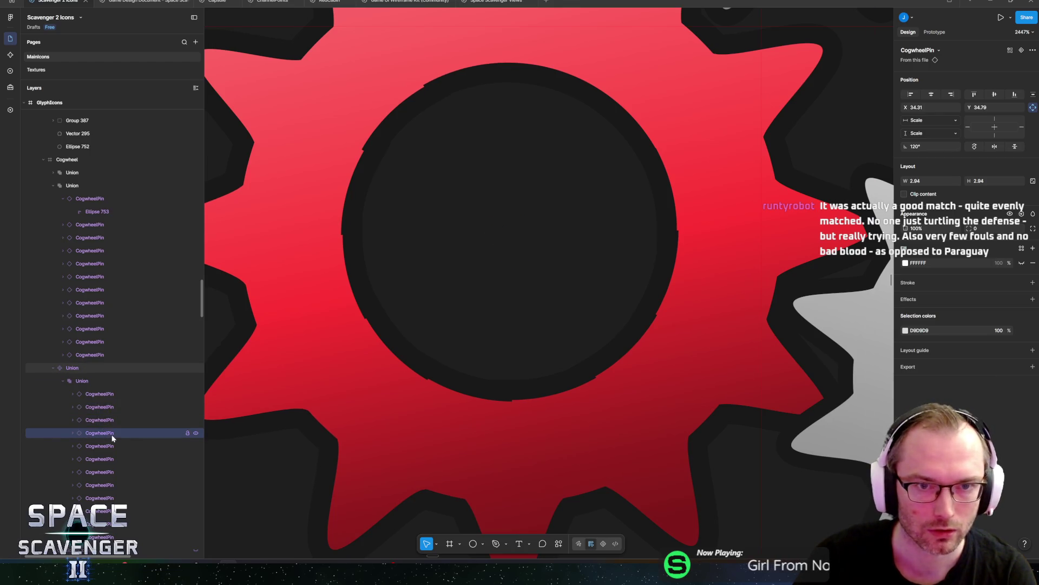
{"action": "key", "text": "Left"}
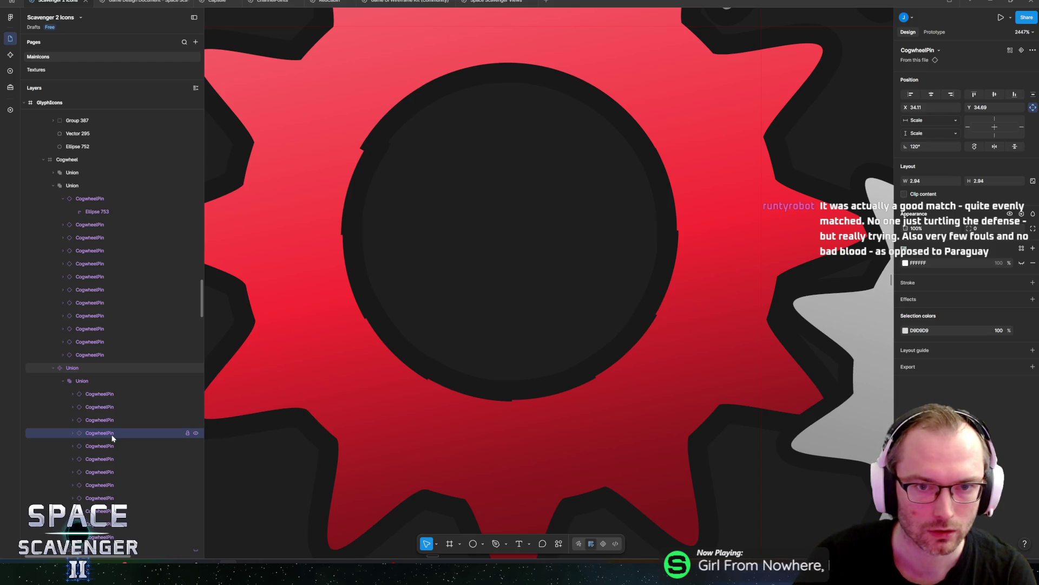
{"action": "left_click", "coordinate": [107, 445]}
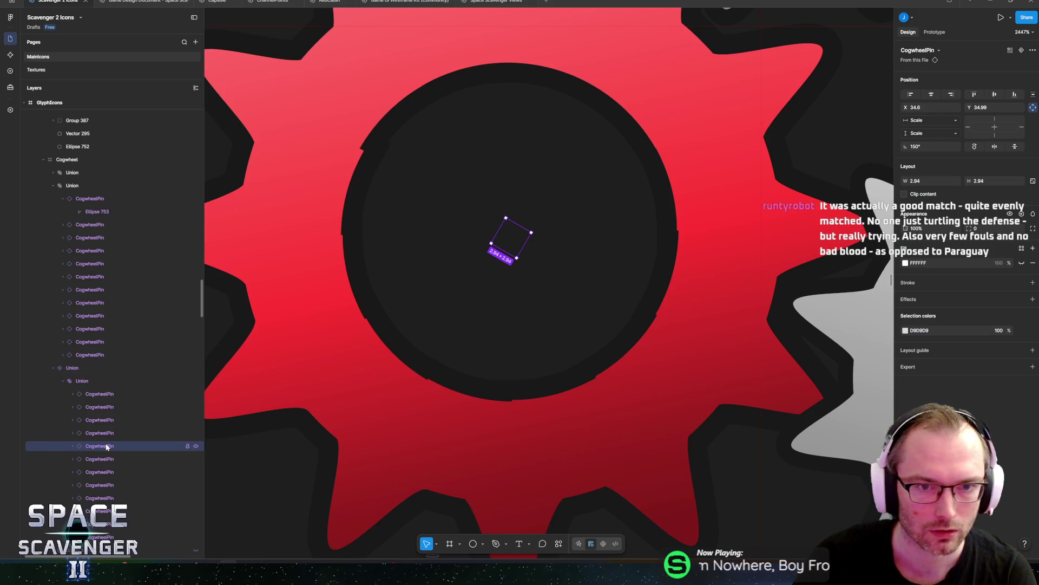
{"action": "key", "text": "Left"}
{"action": "key", "text": "Left"}
{"action": "key", "text": "Up"}
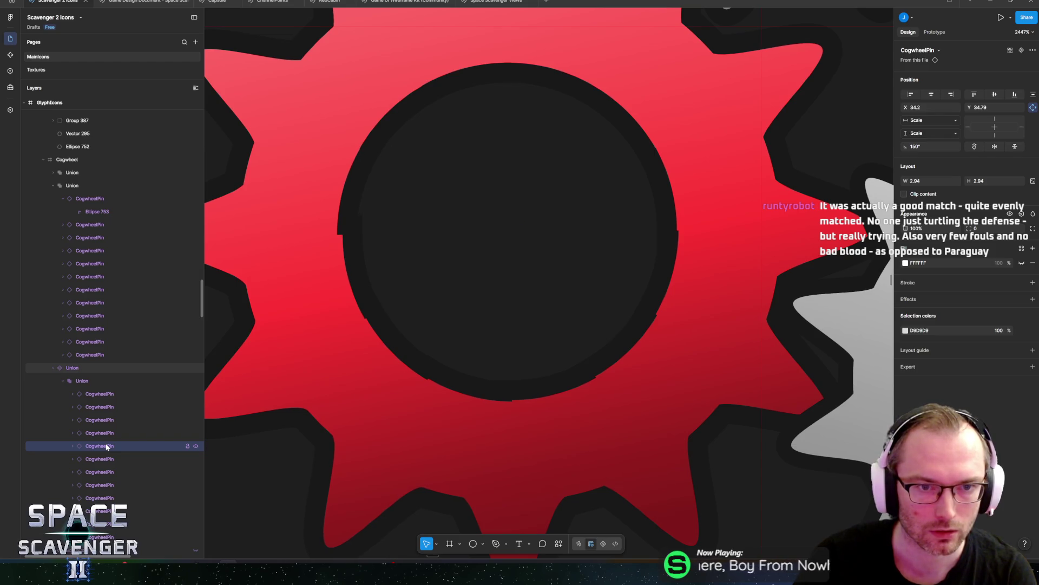
{"action": "left_click", "coordinate": [99, 457]}
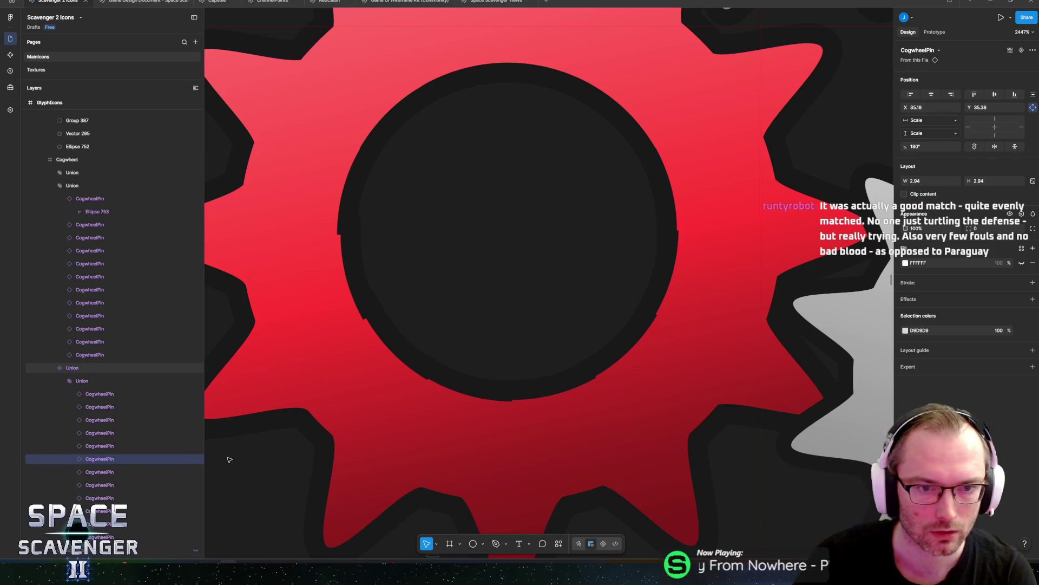
{"action": "left_click", "coordinate": [111, 472]}
{"action": "key", "text": "Left"}
{"action": "key", "text": "Left"}
{"action": "key", "text": "Left"}
{"action": "key", "text": "Down"}
{"action": "key", "text": "Down"}
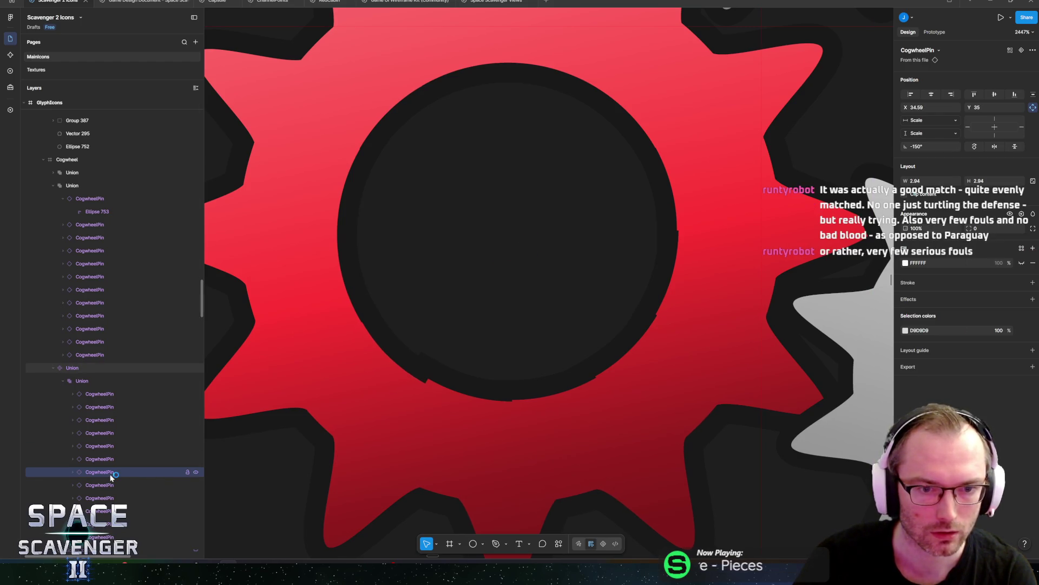
{"action": "key", "text": "Right"}
{"action": "key", "text": "Down"}
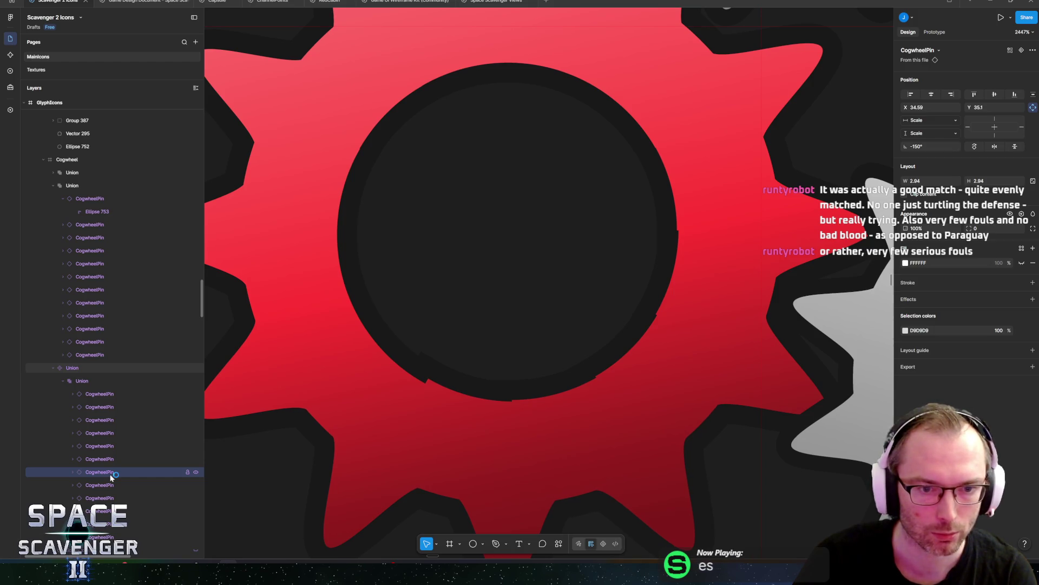
{"action": "left_click", "coordinate": [110, 485]}
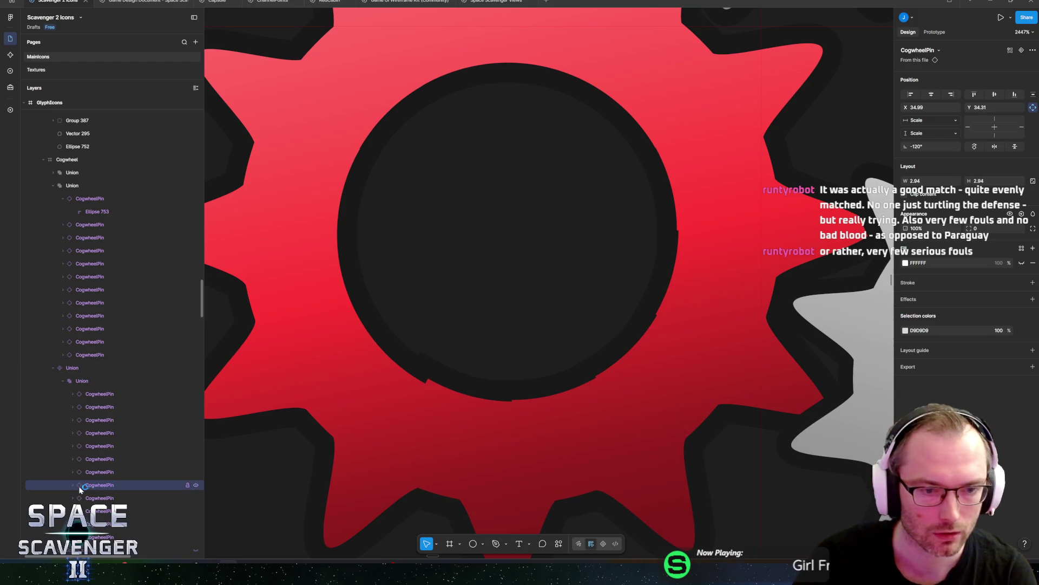
{"action": "key", "text": "Down"}
{"action": "key", "text": "Down"}
{"action": "key", "text": "Down"}
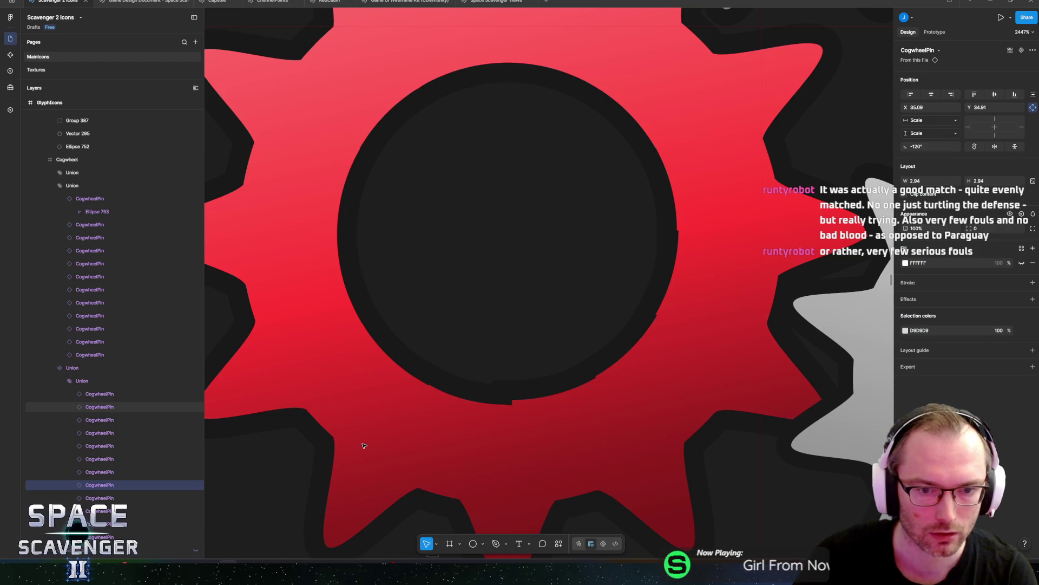
{"action": "left_click", "coordinate": [97, 498]}
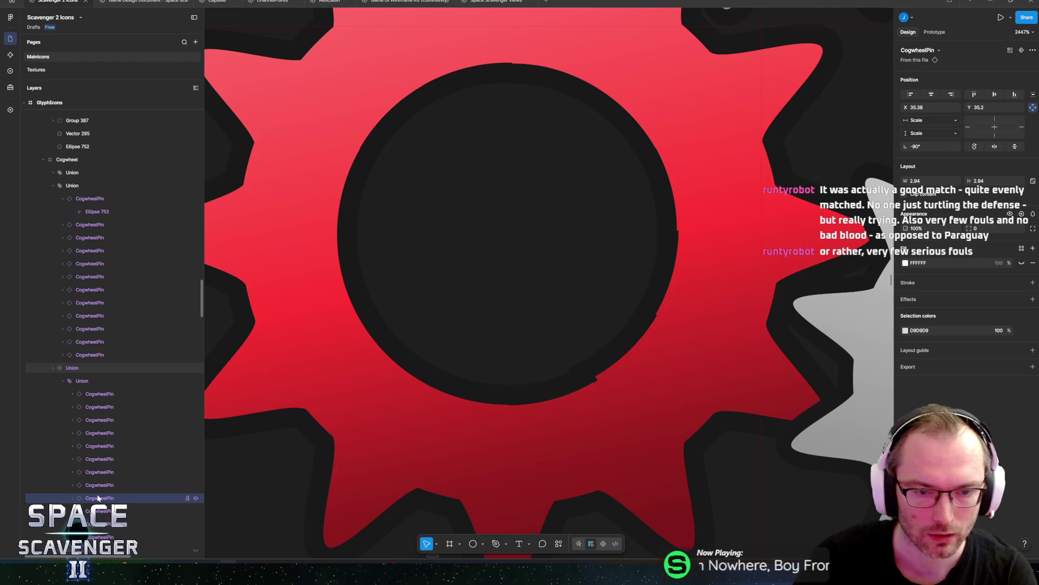
{"action": "left_click", "coordinate": [100, 511]}
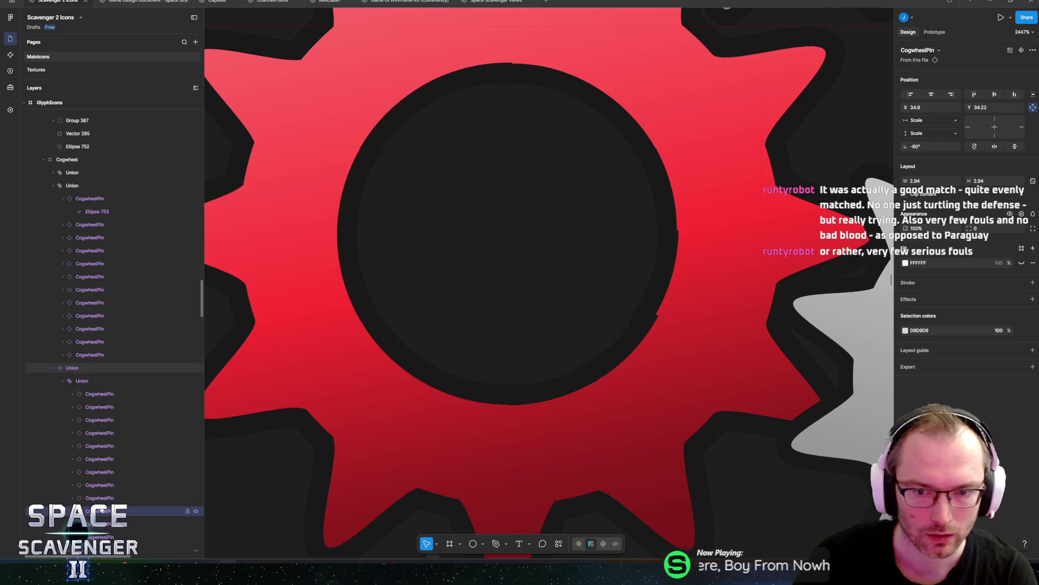
{"action": "left_click", "coordinate": [90, 524]}
{"action": "key", "text": "Right"}
{"action": "left_click", "coordinate": [101, 536]}
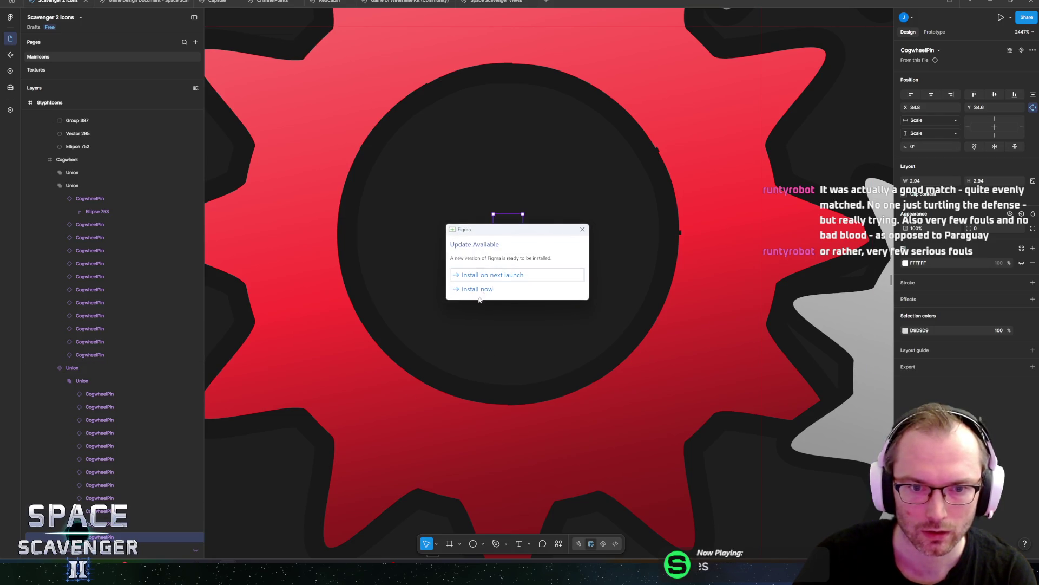
{"action": "left_click", "coordinate": [498, 287]}
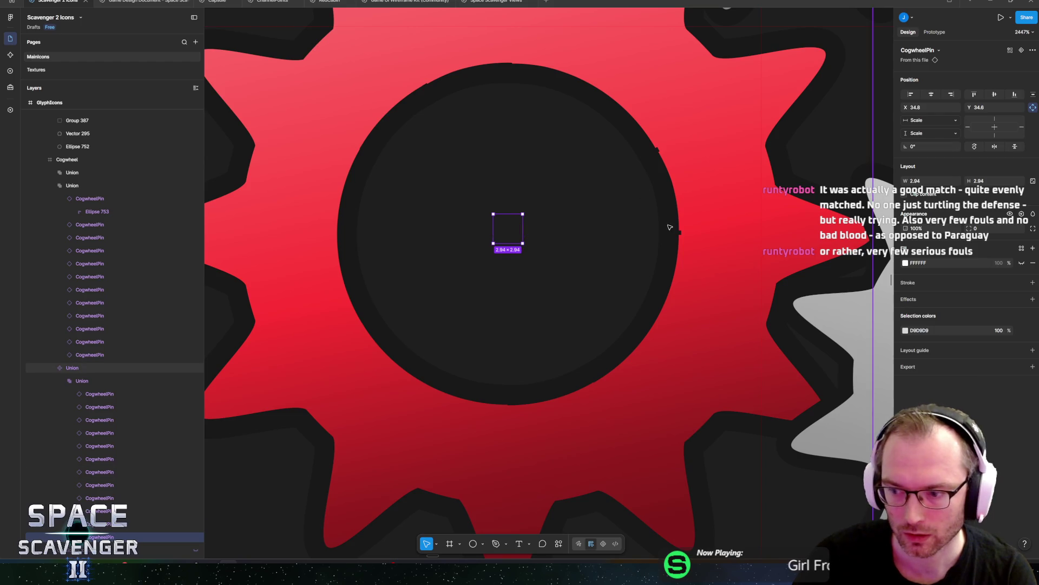
{"action": "scroll", "coordinate": [639, 238], "scroll_direction": "right", "scroll_amount": 2}
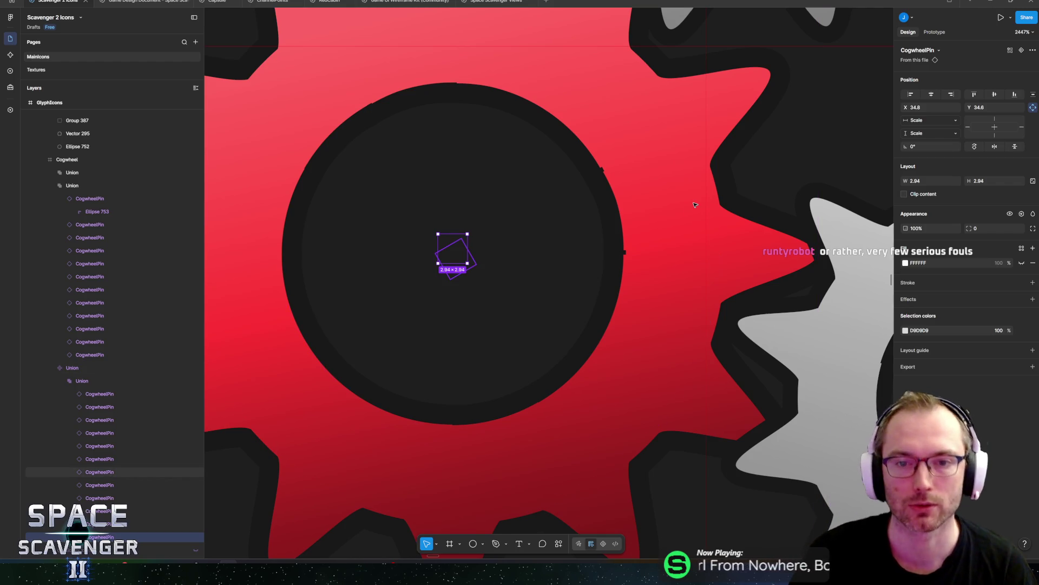
{"action": "scroll", "coordinate": [517, 210], "scroll_direction": "up", "scroll_amount": 5}
{"action": "scroll", "coordinate": [517, 210], "scroll_direction": "up", "scroll_amount": 3}
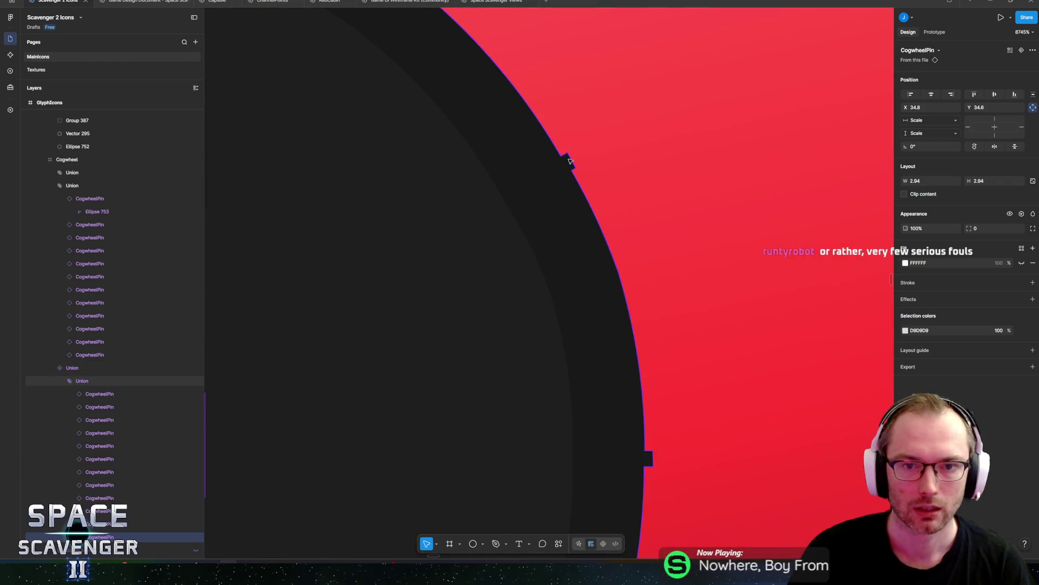
{"action": "left_click", "coordinate": [81, 380]}
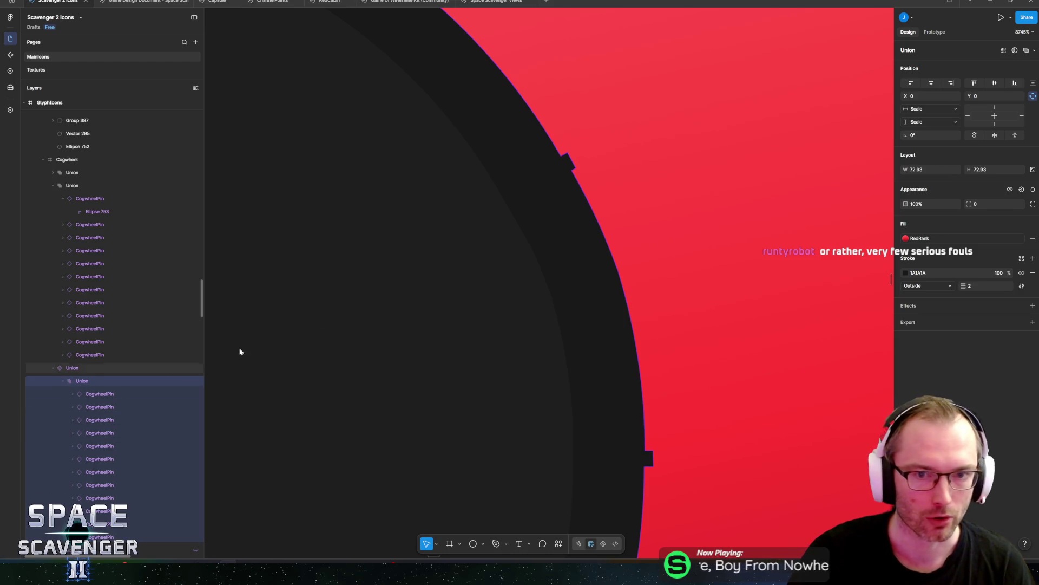
{"action": "scroll", "coordinate": [571, 169], "scroll_direction": "down", "scroll_amount": 4}
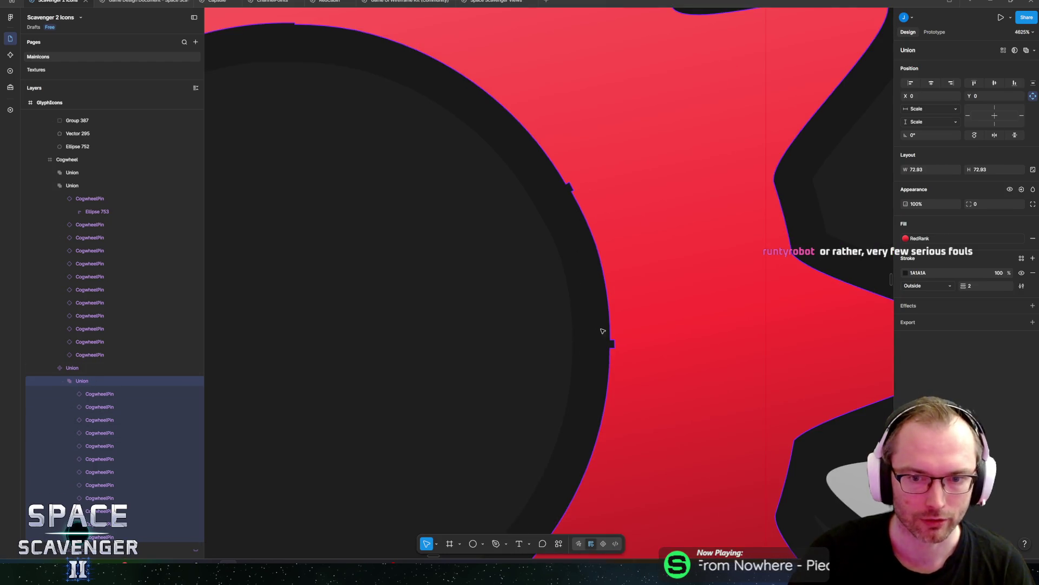
{"action": "left_click", "coordinate": [100, 393]}
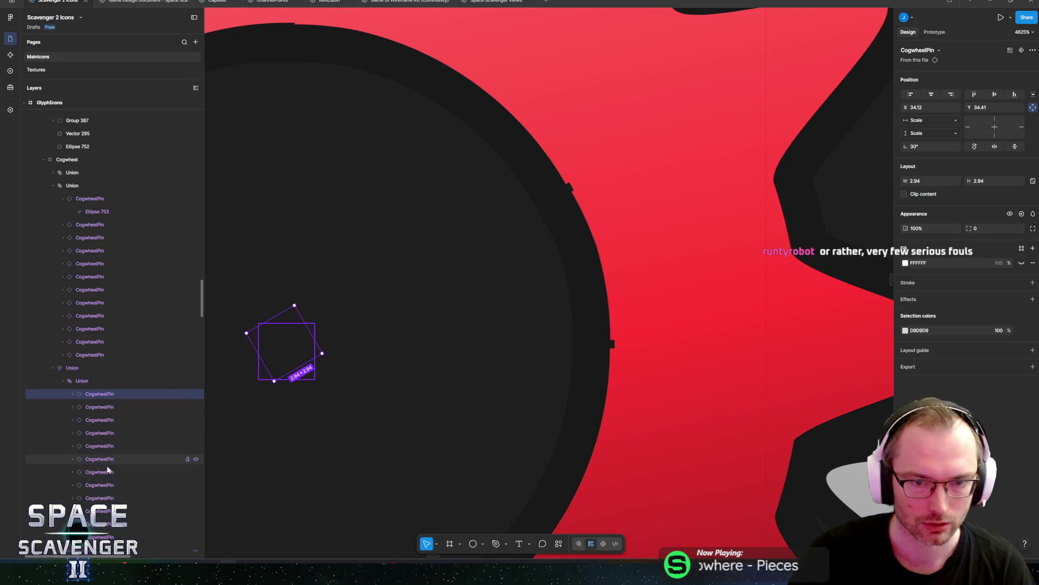
{"action": "scroll", "coordinate": [621, 334], "scroll_direction": "down", "scroll_amount": 8}
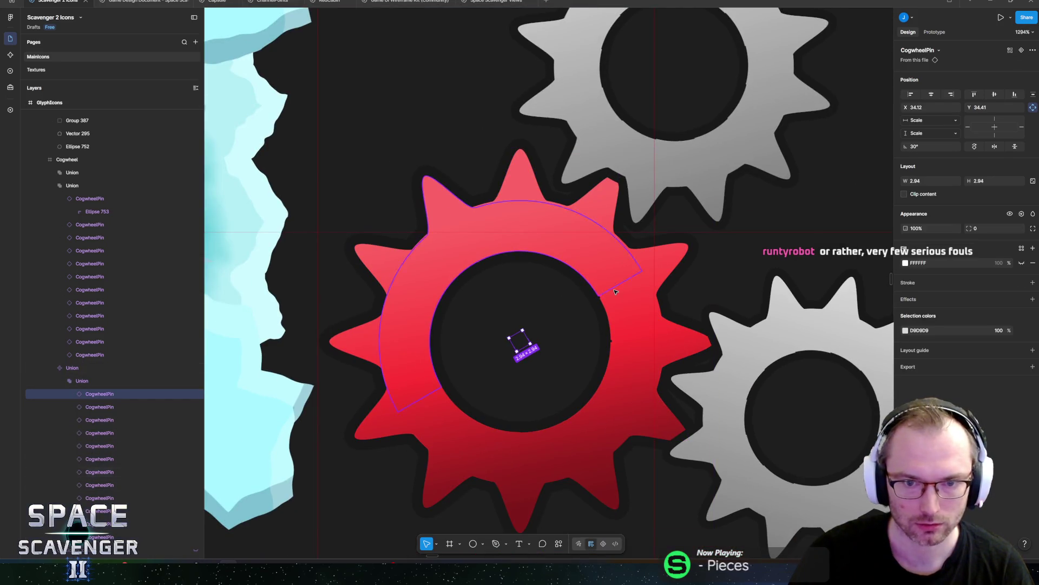
Step: Wrap the red cog and scale the copy to 59.83 × 59.83 behind the top grey cog
{"action": "left_click", "coordinate": [81, 368]}
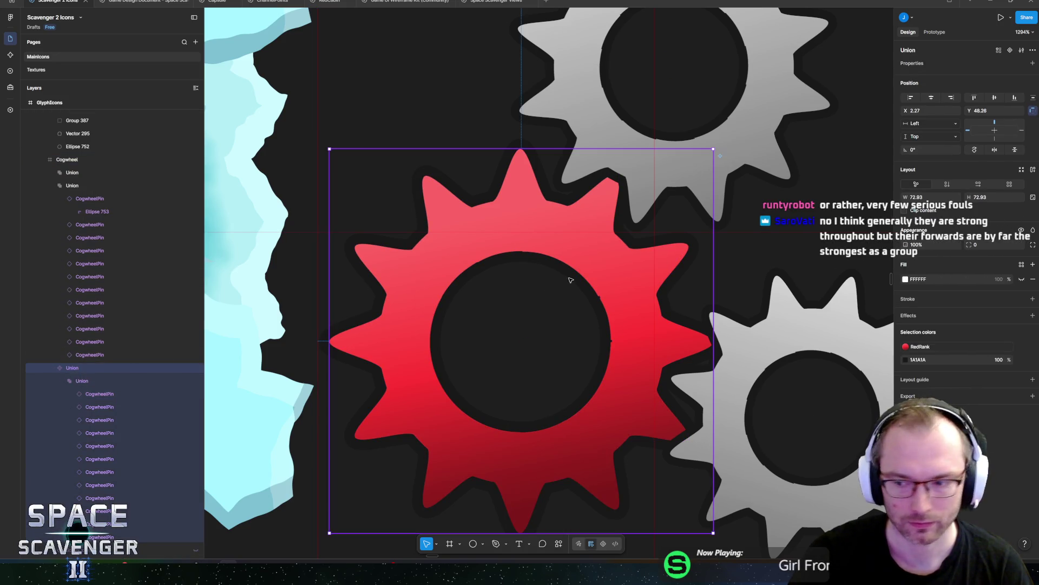
{"action": "scroll", "coordinate": [571, 280], "scroll_direction": "down", "scroll_amount": 3}
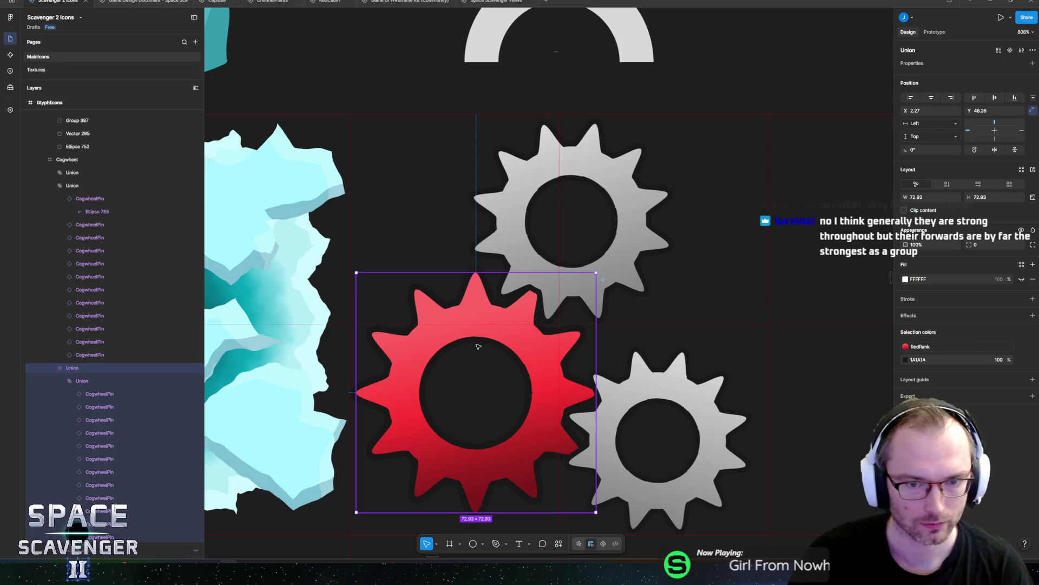
{"action": "key", "text": "ctrl+alt+k"}
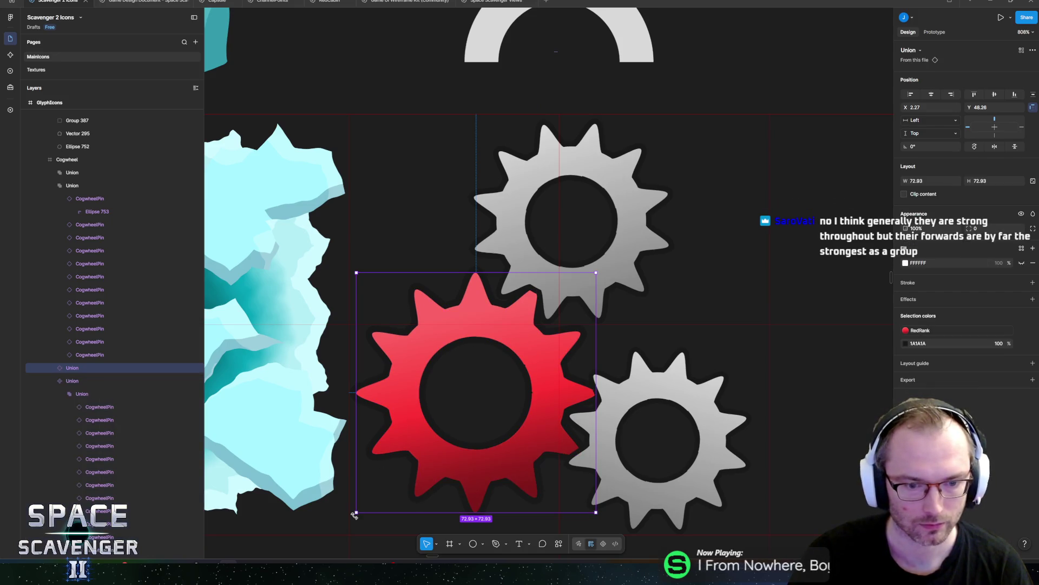
{"action": "mouse_move", "coordinate": [355, 513]}
{"action": "left_mouse_down"}
{"action": "mouse_move", "coordinate": [431, 441]}
{"action": "mouse_move", "coordinate": [445, 444]}
{"action": "mouse_move", "coordinate": [509, 287]}
{"action": "left_mouse_up"}
{"action": "key", "text": "k"}
{"action": "left_click_drag", "start_coordinate": [453, 343], "coordinate": [474, 320]}
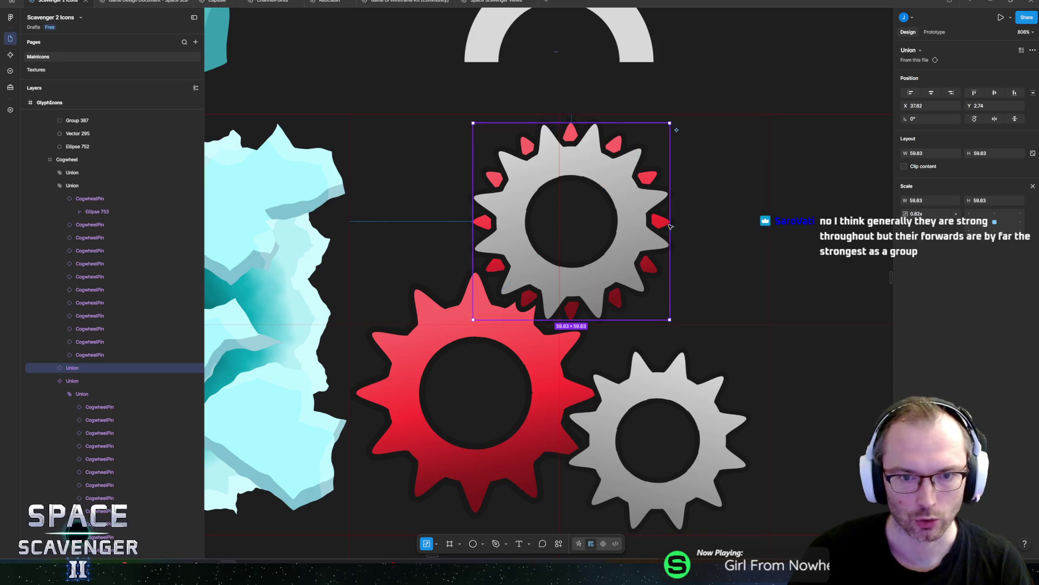
{"action": "left_click", "coordinate": [747, 173]}
{"action": "scroll", "coordinate": [748, 173], "scroll_direction": "down", "scroll_amount": 5}
{"action": "scroll", "coordinate": [742, 123], "scroll_direction": "up", "scroll_amount": 2}
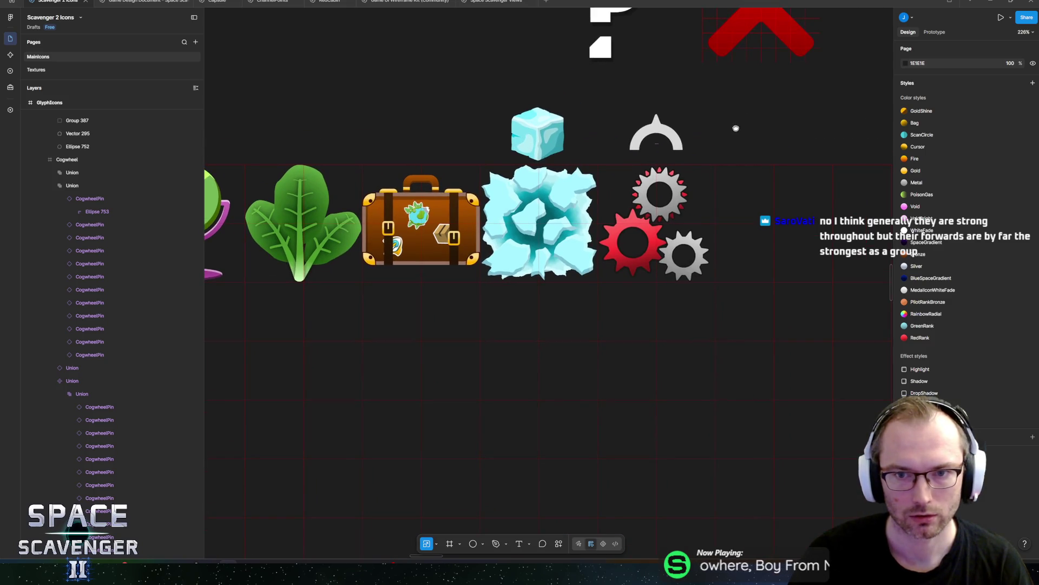
{"action": "left_click_drag", "start_coordinate": [736, 128], "coordinate": [649, 148]}
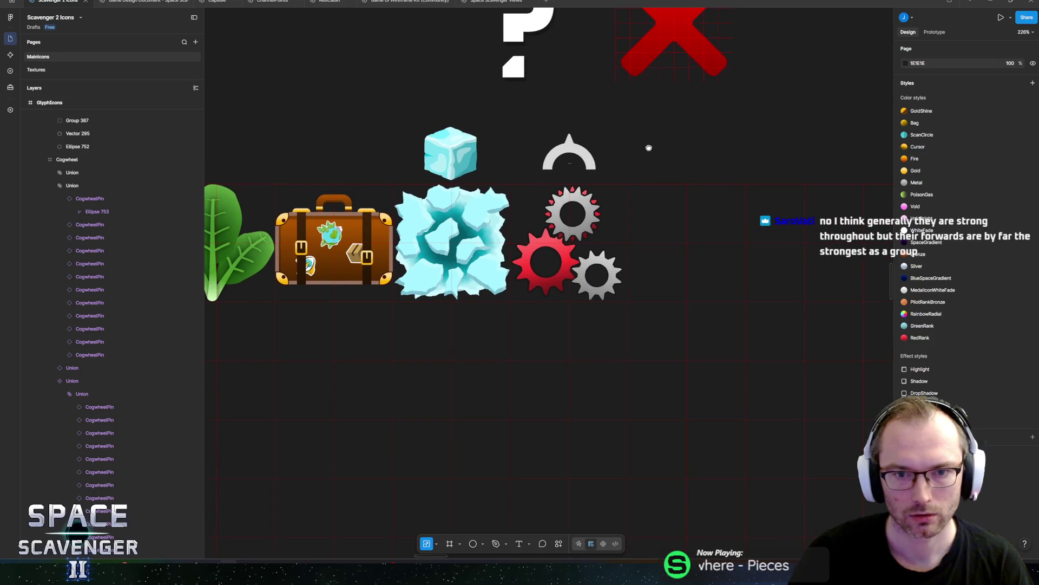
{"action": "scroll", "coordinate": [542, 213], "scroll_direction": "up", "scroll_amount": 5}
Step: Rotate the red-tipped cog copy to −15° to line up with the top cog's teeth
{"action": "left_click", "coordinate": [107, 419]}
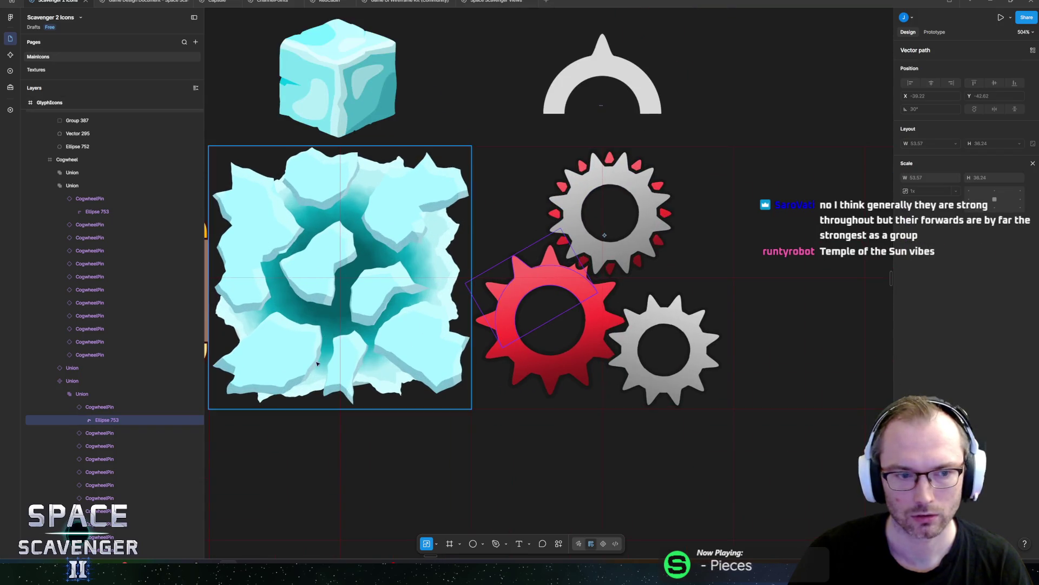
{"action": "left_click", "coordinate": [63, 394]}
{"action": "left_click", "coordinate": [70, 382]}
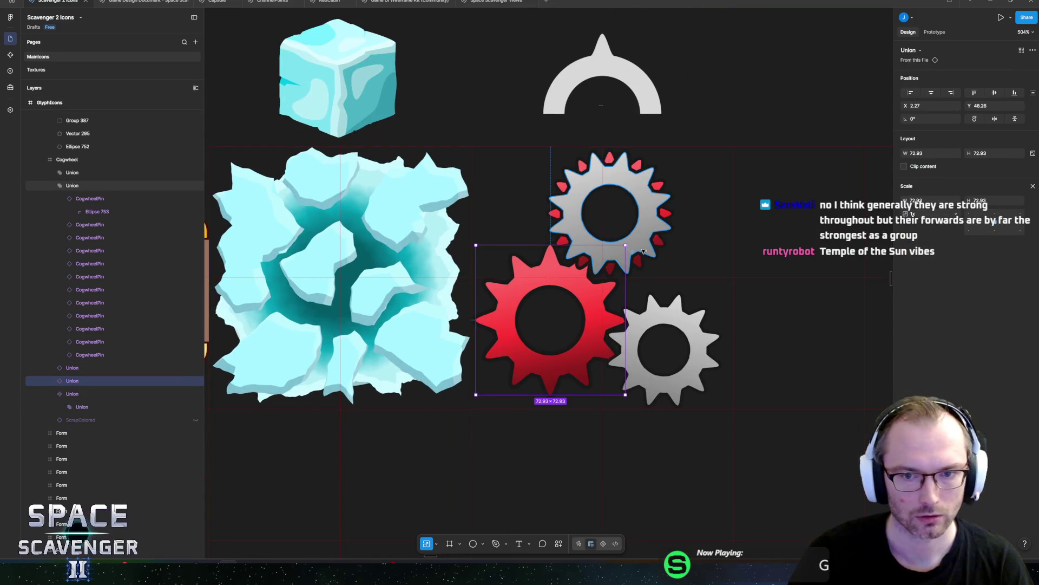
{"action": "left_click_drag", "start_coordinate": [630, 244], "coordinate": [653, 264]}
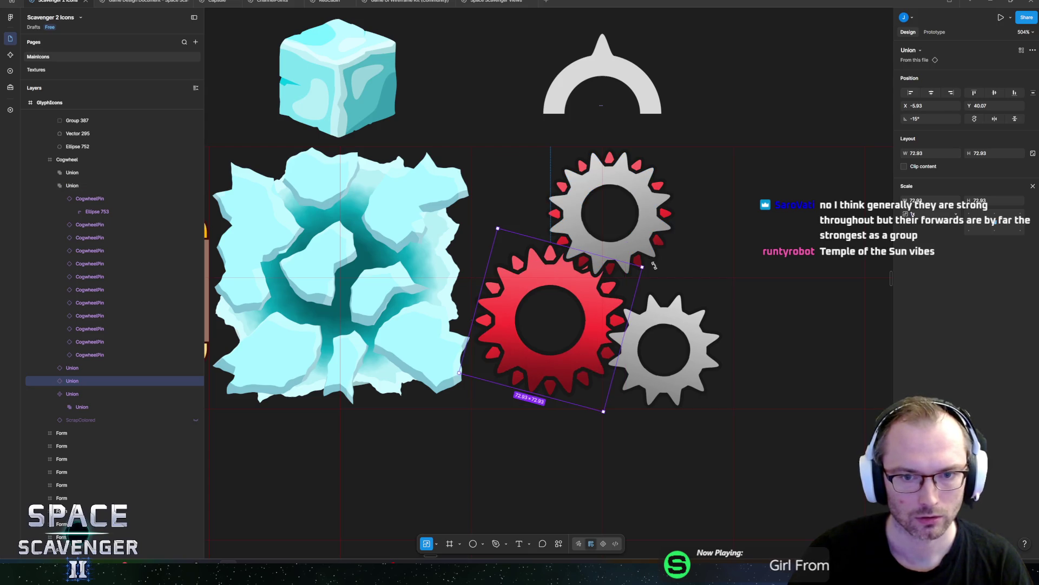
{"action": "key", "text": "v"}
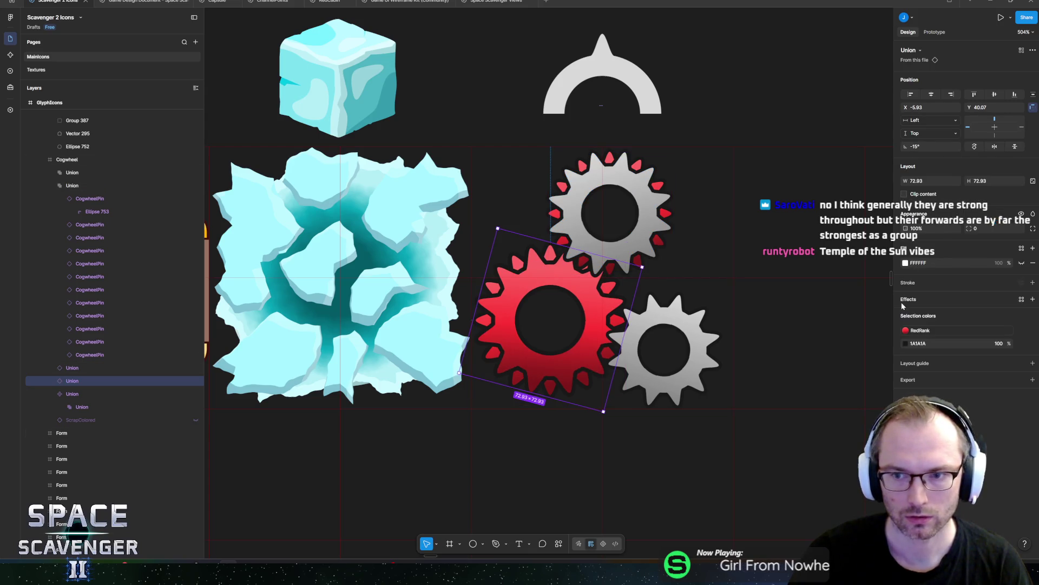
Step: Change the cog's RedRank fill to the Silver colour style, after trying MedalIconWhiteFade
{"action": "left_click", "coordinate": [905, 330]}
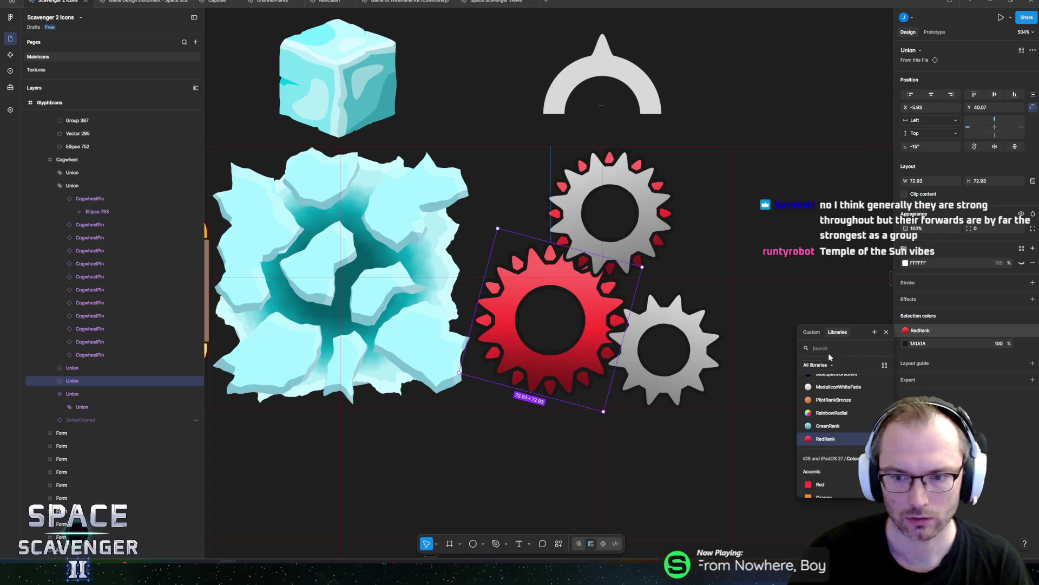
{"action": "scroll", "coordinate": [825, 406], "scroll_direction": "up", "scroll_amount": 2}
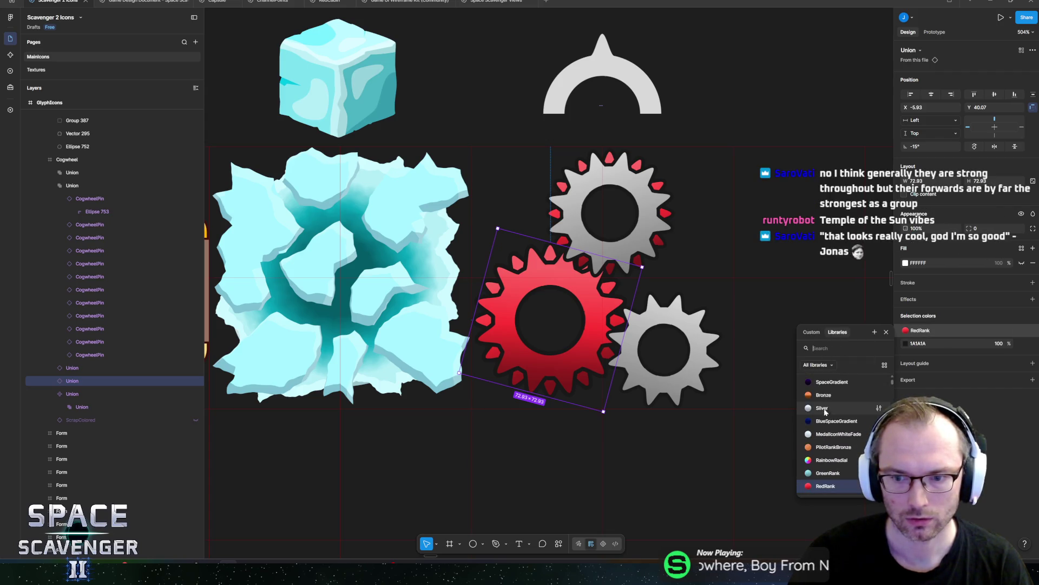
{"action": "left_click", "coordinate": [826, 434]}
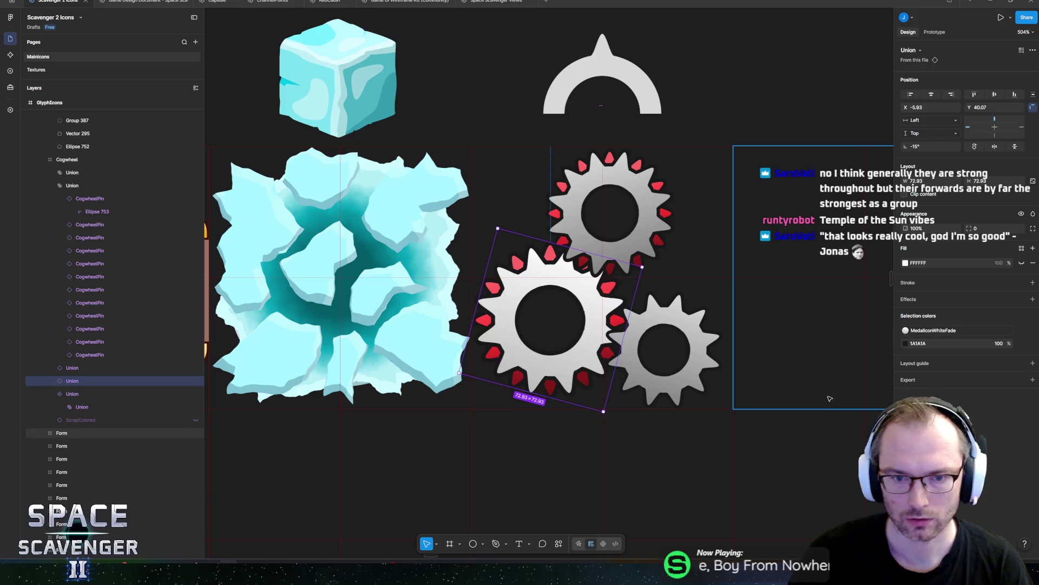
{"action": "left_click", "coordinate": [906, 330]}
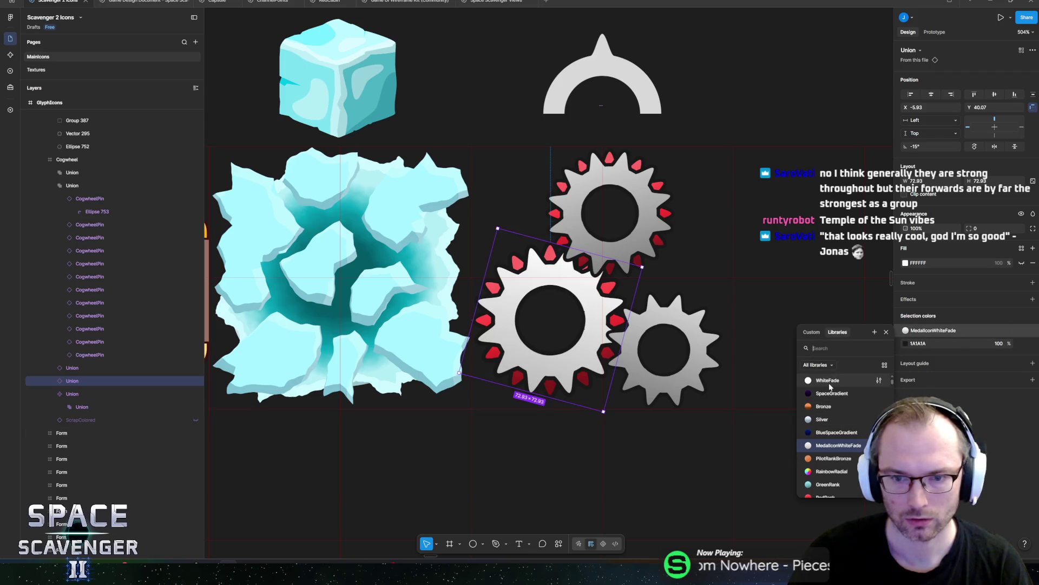
{"action": "left_click", "coordinate": [823, 420]}
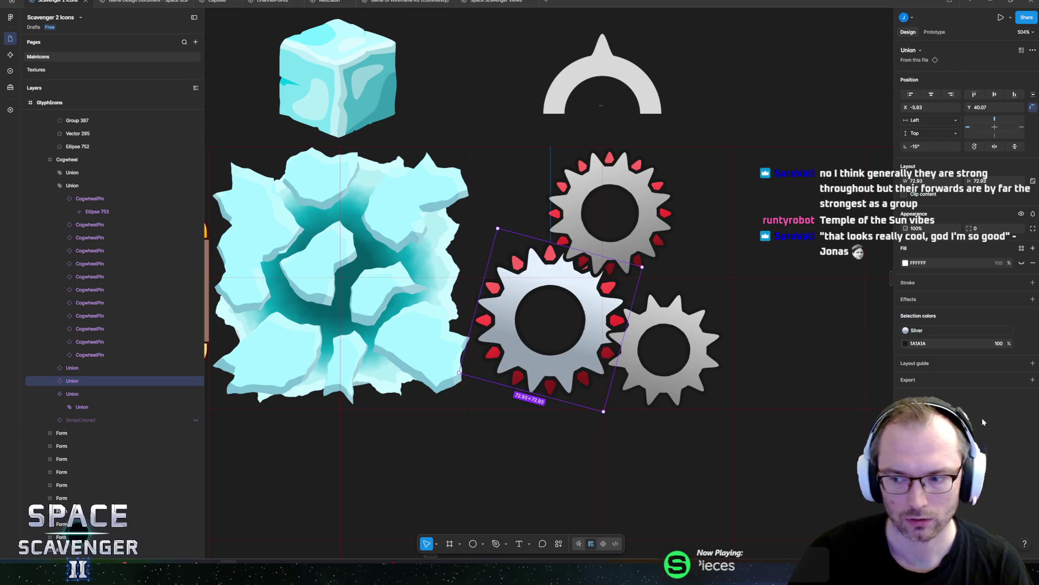
{"action": "mouse_move", "coordinate": [685, 261]}
{"action": "left_mouse_down"}
{"action": "mouse_move", "coordinate": [629, 273]}
{"action": "mouse_move", "coordinate": [523, 255]}
{"action": "mouse_move", "coordinate": [594, 244]}
{"action": "mouse_move", "coordinate": [610, 263]}
{"action": "left_mouse_up"}
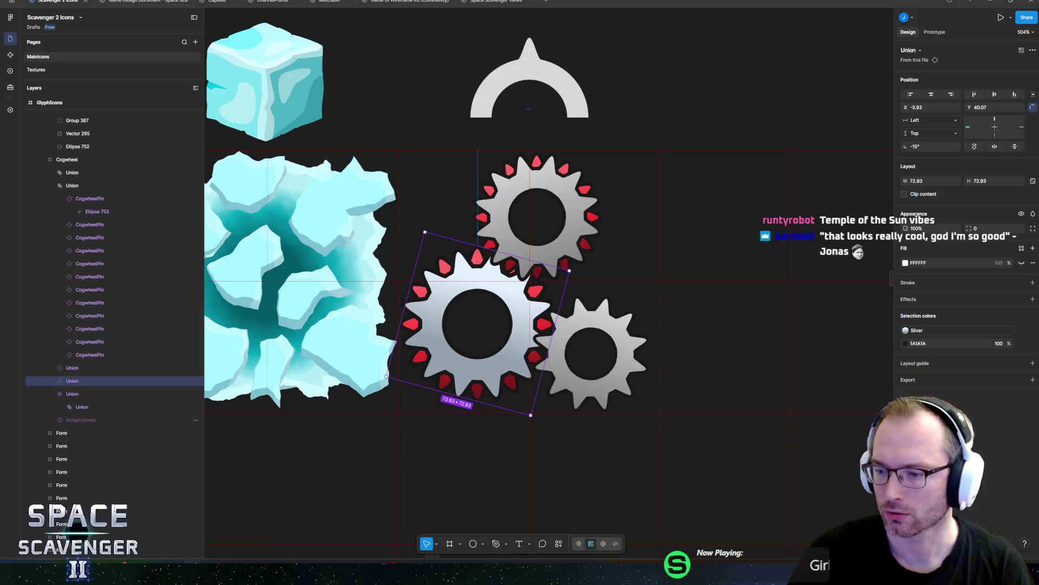
{"action": "left_click", "coordinate": [635, 107]}
{"action": "scroll", "coordinate": [635, 107], "scroll_direction": "down", "scroll_amount": 5}
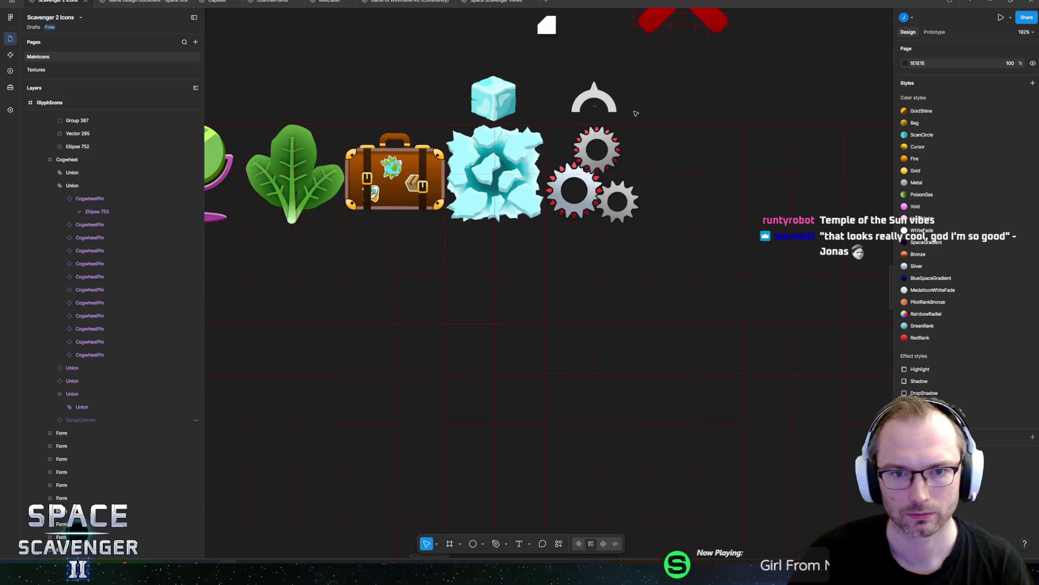
{"action": "scroll", "coordinate": [617, 106], "scroll_direction": "up", "scroll_amount": 4}
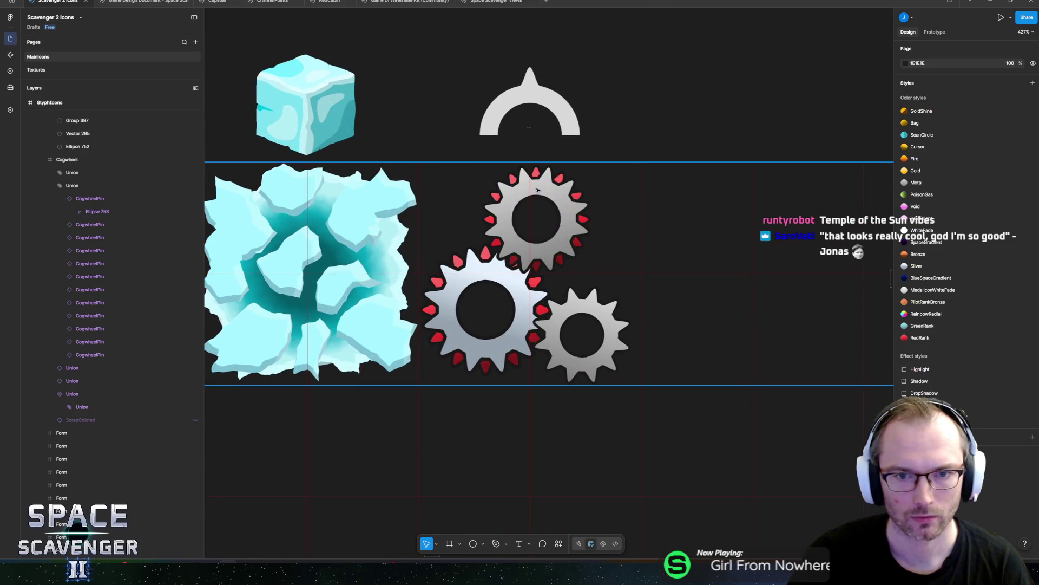
Step: Select the upper red cog's Union among the upper cog's layers
{"action": "left_click", "coordinate": [87, 199]}
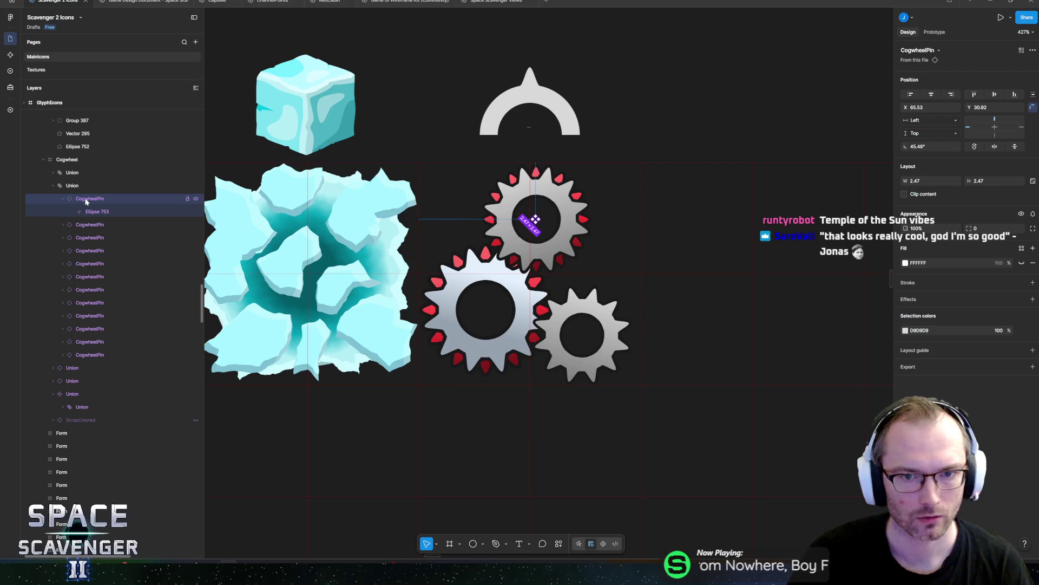
{"action": "left_click", "coordinate": [61, 392]}
{"action": "left_click", "coordinate": [495, 191], "text": "ctrl"}
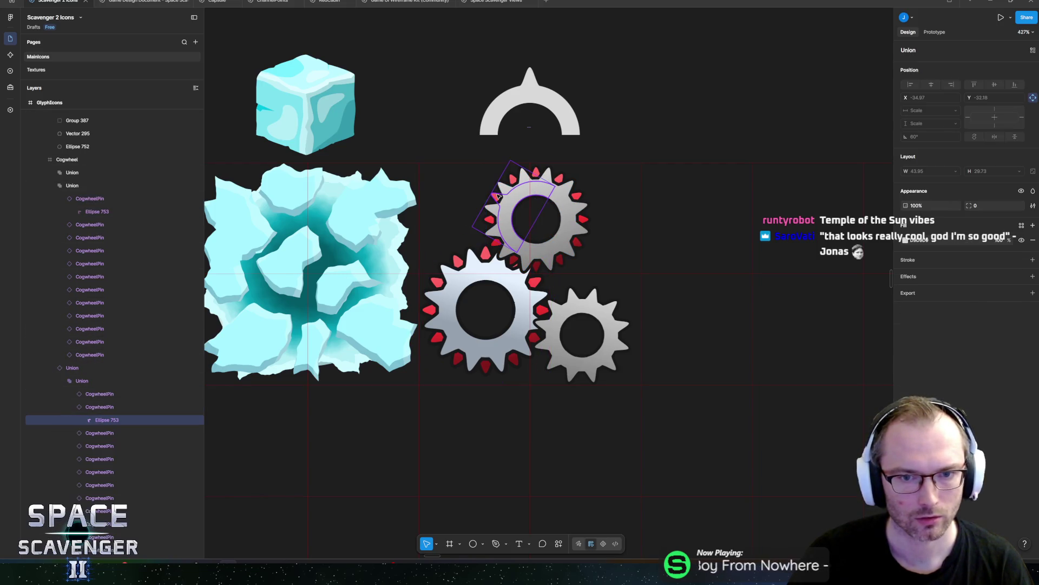
{"action": "left_click", "coordinate": [97, 381]}
{"action": "left_click", "coordinate": [64, 381]}
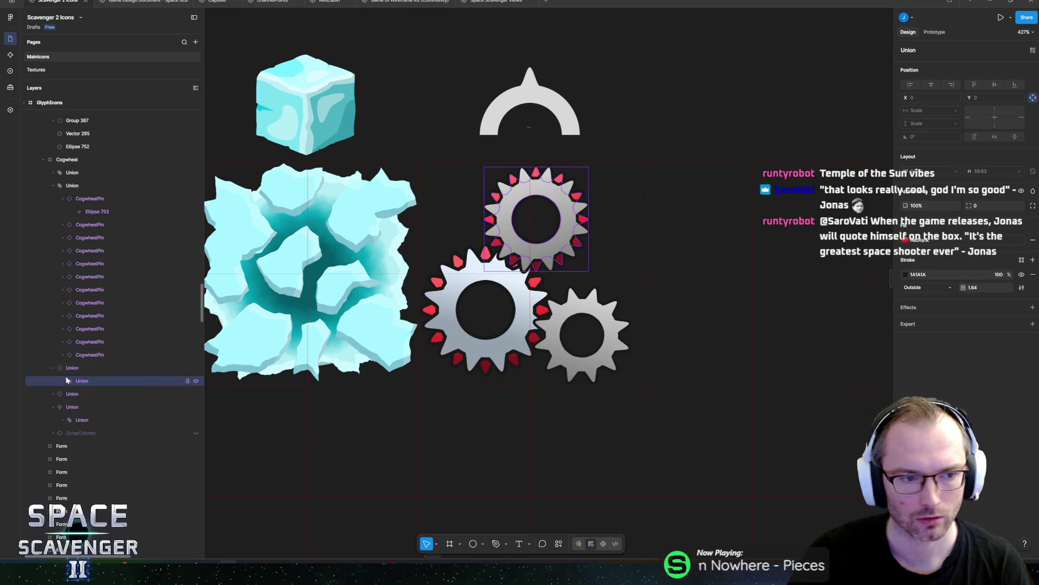
{"action": "left_click", "coordinate": [86, 369]}
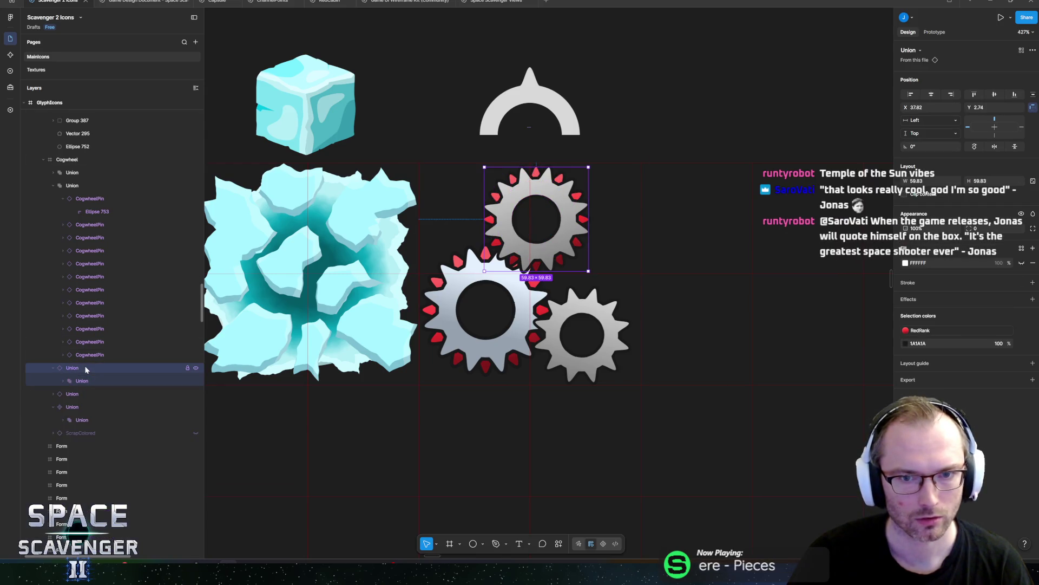
{"action": "left_click", "coordinate": [74, 187]}
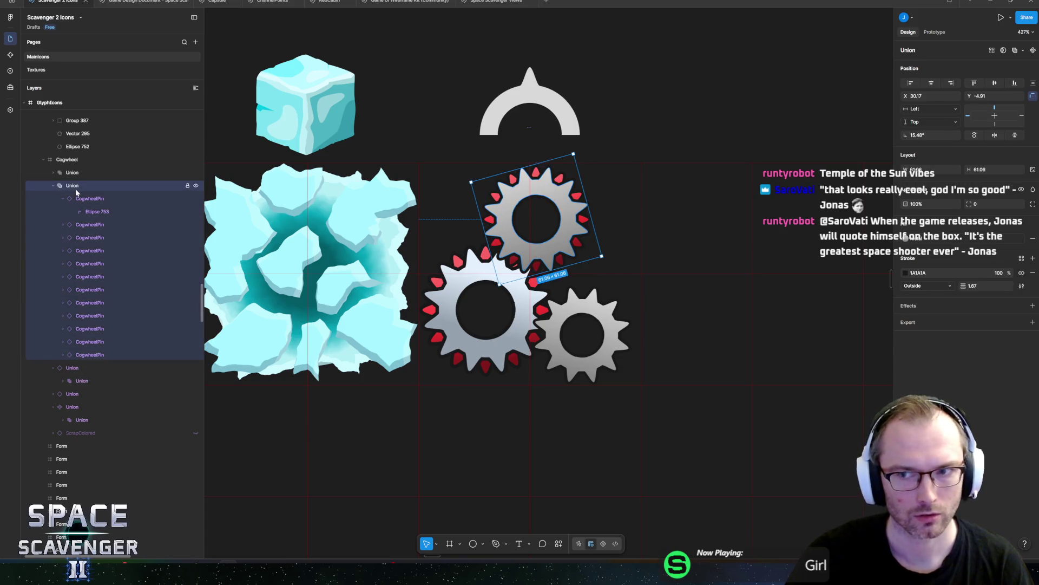
{"action": "key", "text": "ctrl+z"}
{"action": "left_click", "coordinate": [74, 214]}
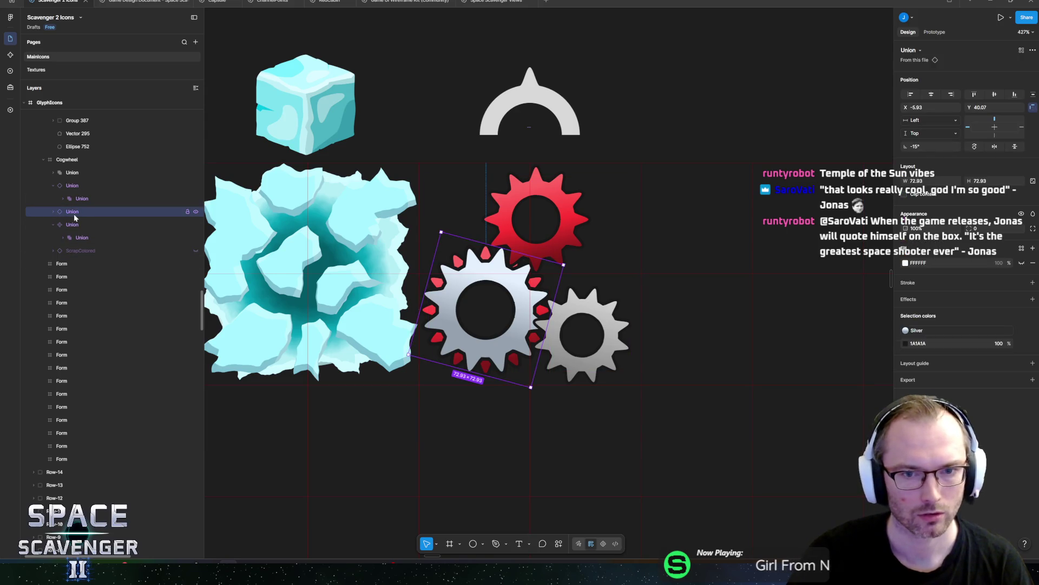
{"action": "left_click", "coordinate": [78, 187]}
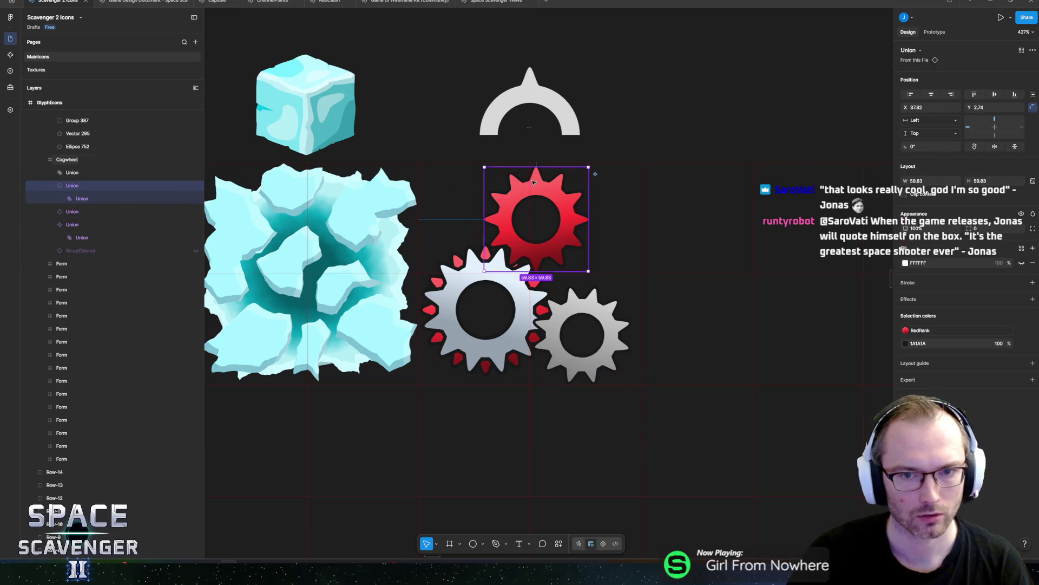
{"action": "scroll", "coordinate": [560, 179], "scroll_direction": "up", "scroll_amount": 3}
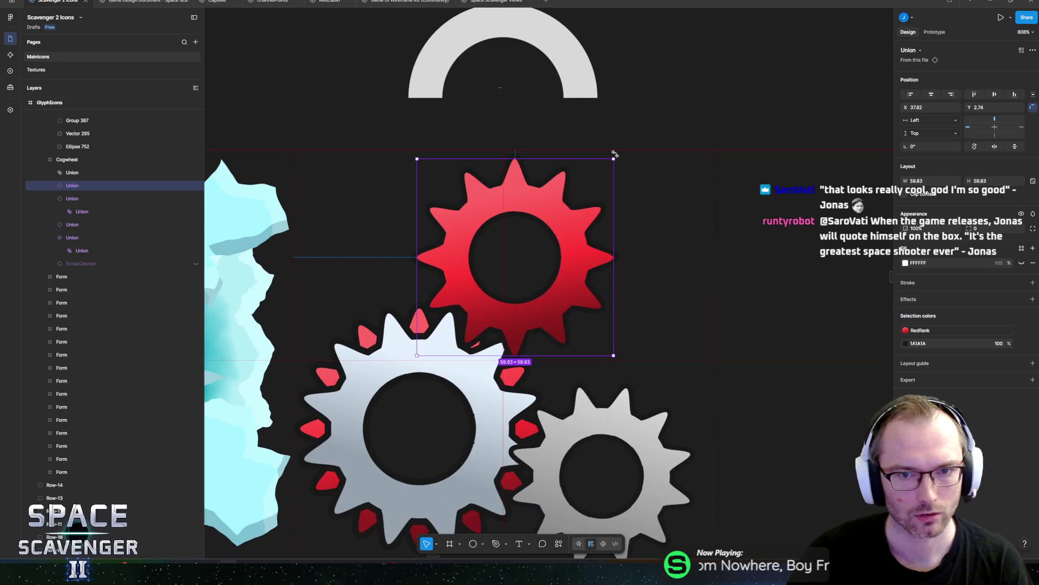
Step: Rotate the upper red cog to −15° and recolour its fill to Silver
{"action": "left_click_drag", "start_coordinate": [626, 163], "coordinate": [641, 186]}
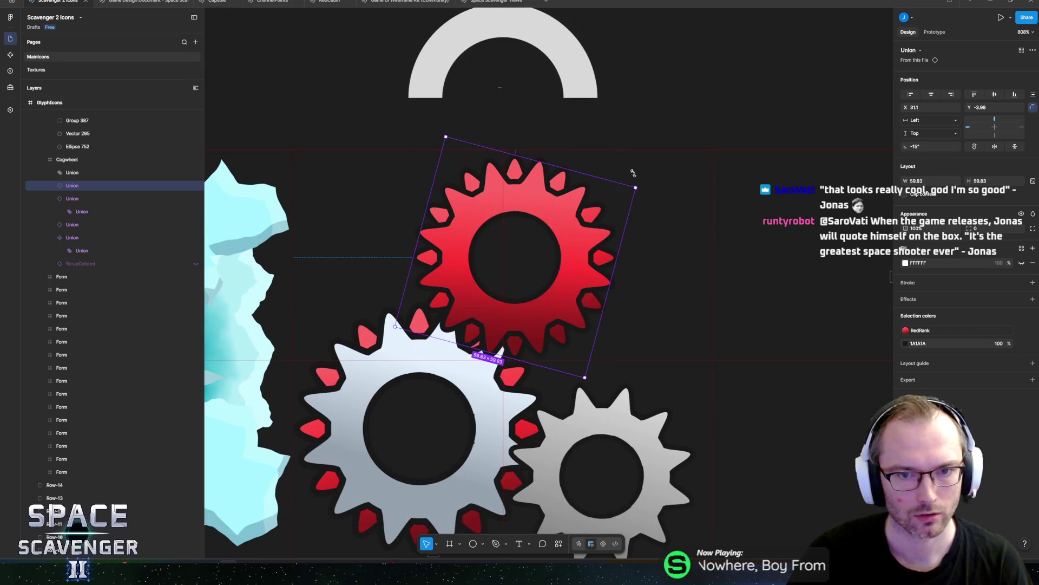
{"action": "left_click", "coordinate": [903, 335]}
{"action": "scroll", "coordinate": [832, 414], "scroll_direction": "up", "scroll_amount": 1}
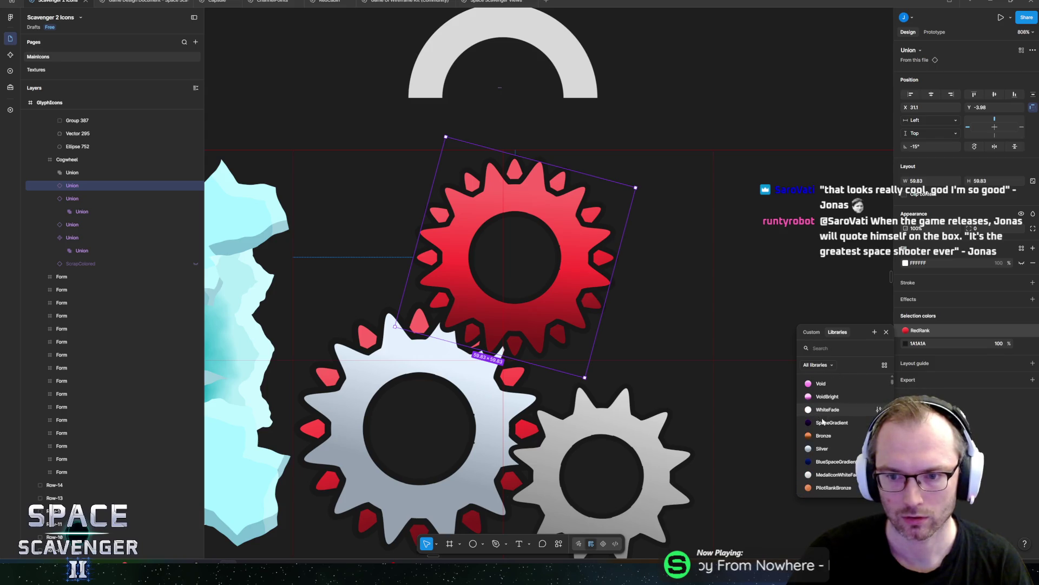
{"action": "left_click", "coordinate": [820, 448]}
{"action": "left_click", "coordinate": [684, 69]}
{"action": "scroll", "coordinate": [686, 82], "scroll_direction": "down", "scroll_amount": 5}
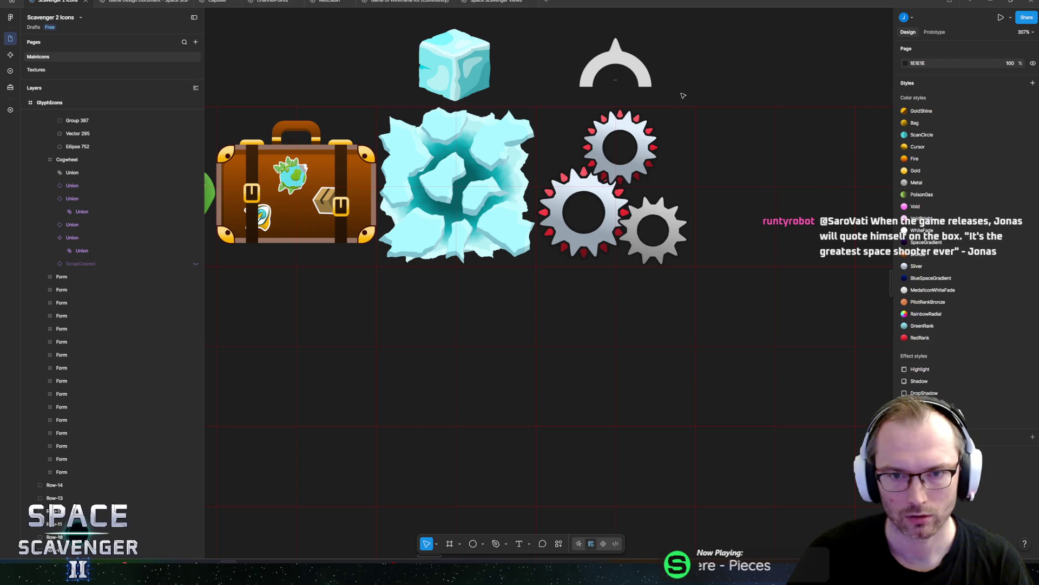
Step: Move the large cog's Union layer above the other cog group in Layers
{"action": "scroll", "coordinate": [683, 96], "scroll_direction": "up", "scroll_amount": 2}
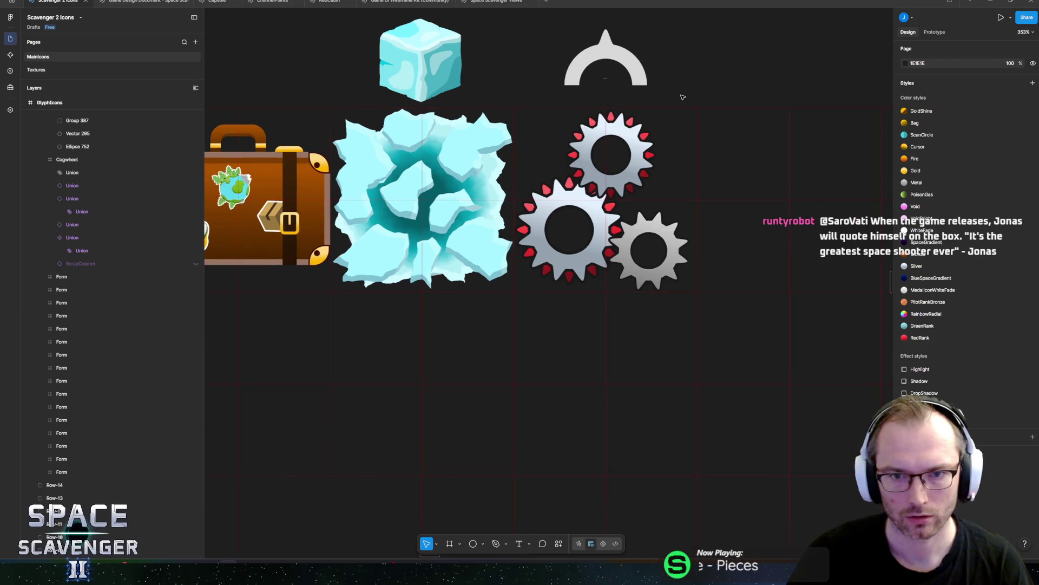
{"action": "left_click", "coordinate": [69, 186]}
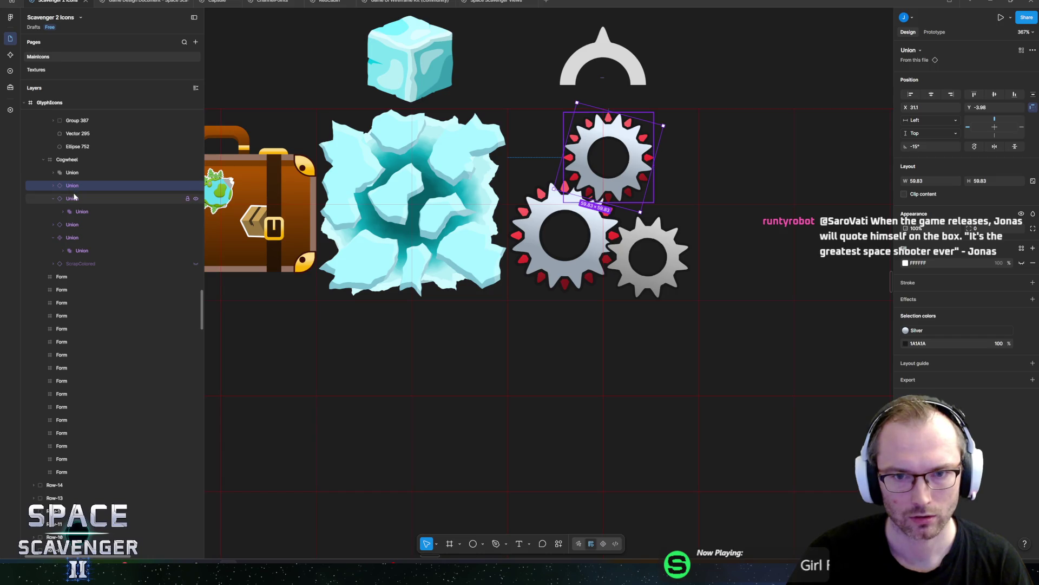
{"action": "left_click", "coordinate": [69, 224]}
{"action": "left_click_drag", "start_coordinate": [69, 224], "coordinate": [75, 185]}
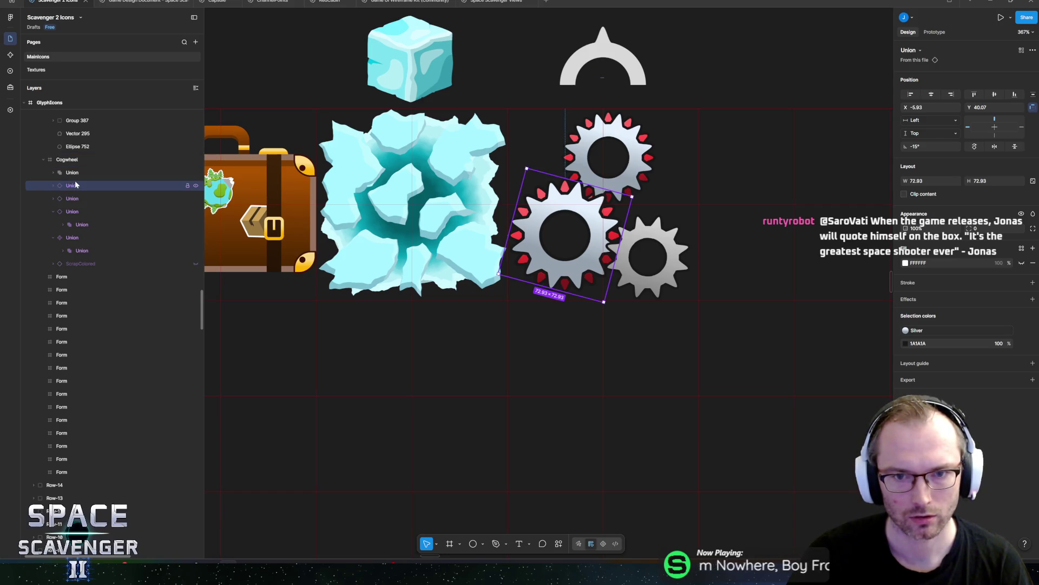
{"action": "left_click", "coordinate": [73, 212]}
{"action": "left_click", "coordinate": [73, 237]}
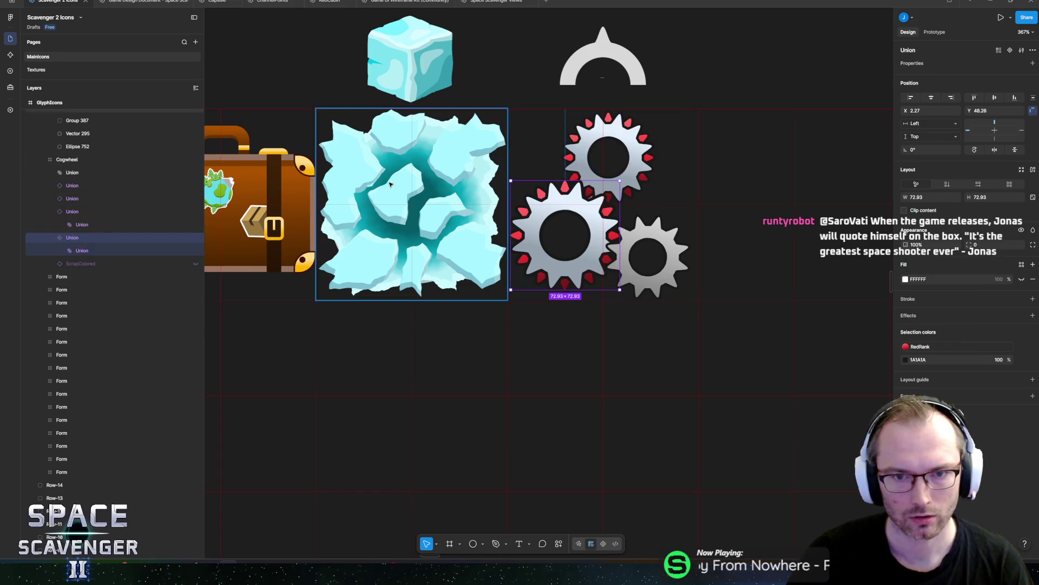
{"action": "left_click", "coordinate": [84, 210]}
{"action": "left_click", "coordinate": [77, 198]}
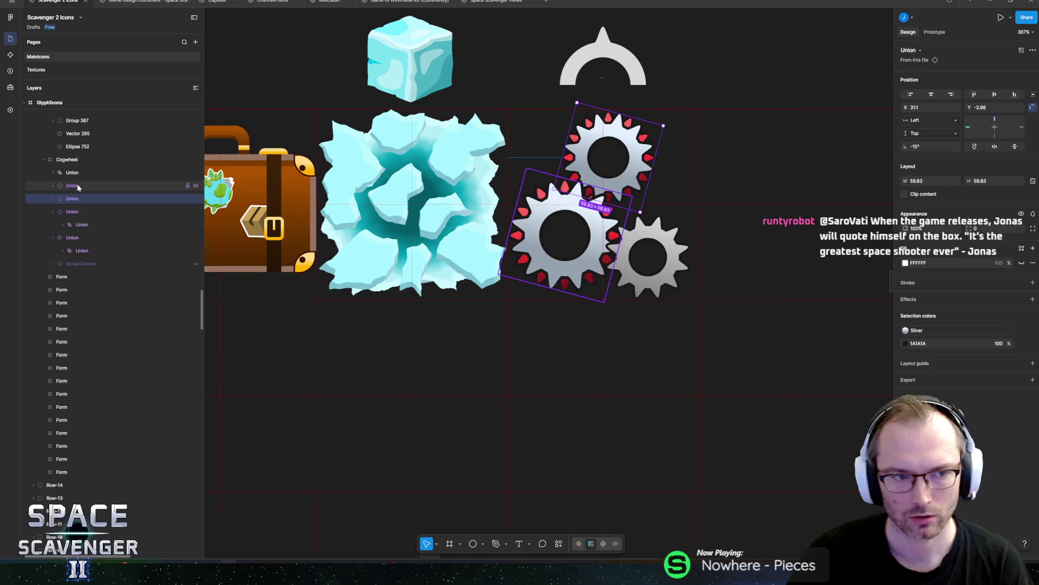
{"action": "left_click", "coordinate": [74, 211], "text": "shift"}
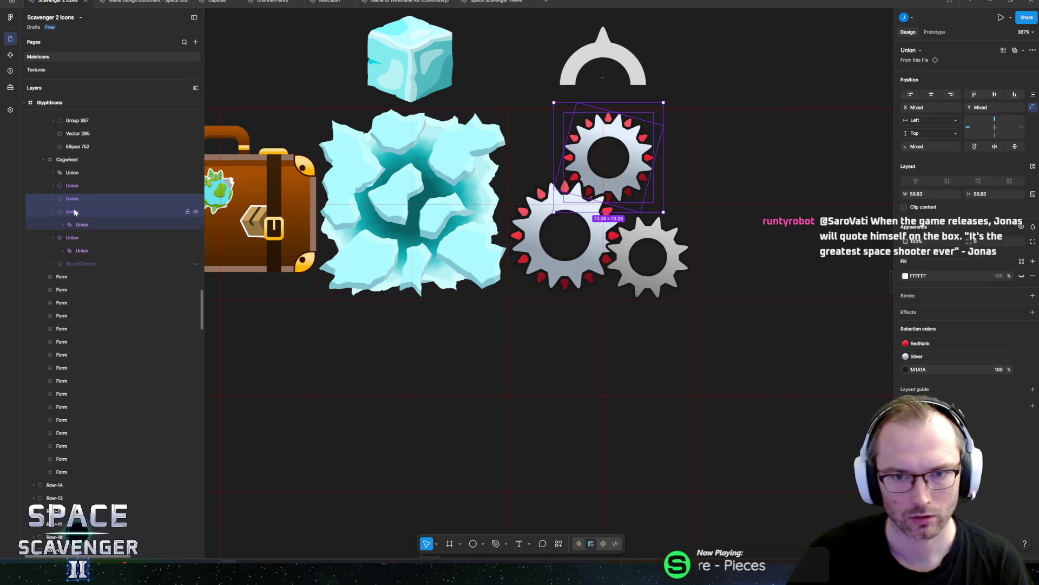
Step: Copy the red tips onto the lower-right cog, delete the stray duplicate, and select the pair
{"action": "left_click_drag", "start_coordinate": [618, 157], "coordinate": [656, 244]}
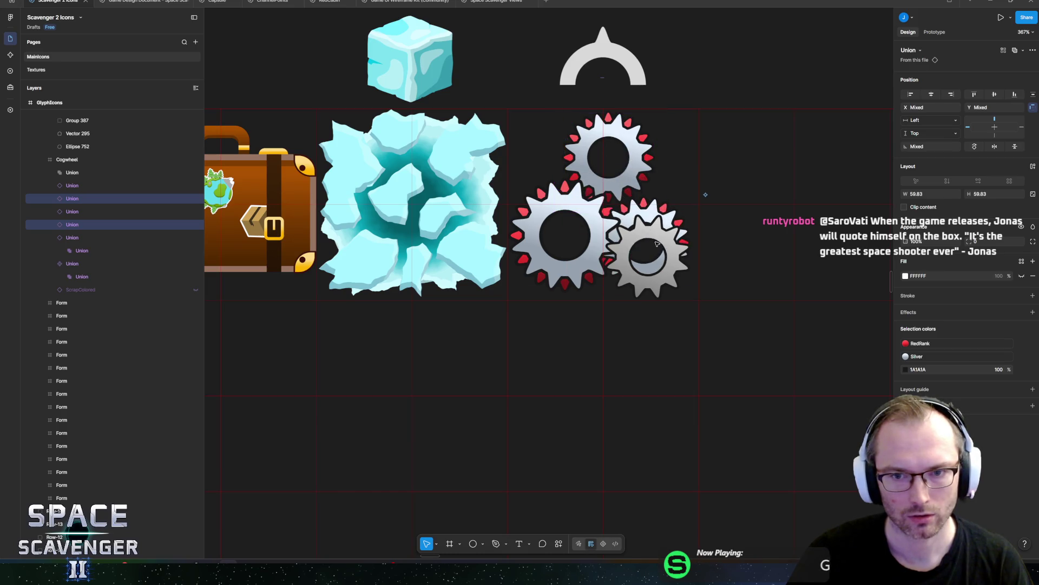
{"action": "left_click", "coordinate": [87, 175]}
{"action": "key", "text": "Delete"}
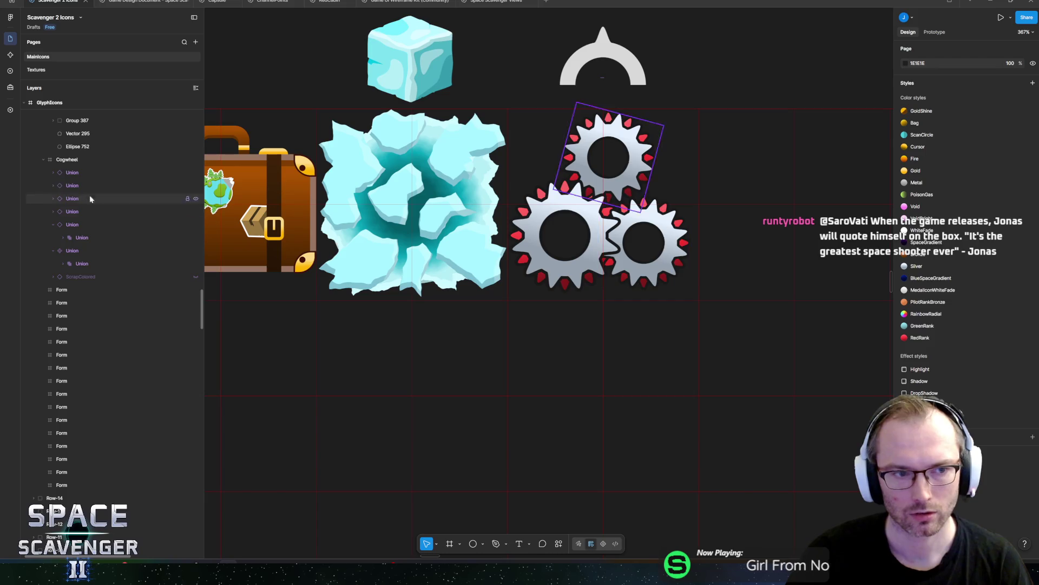
{"action": "left_click", "coordinate": [66, 173]}
{"action": "left_click", "coordinate": [67, 185], "text": "shift"}
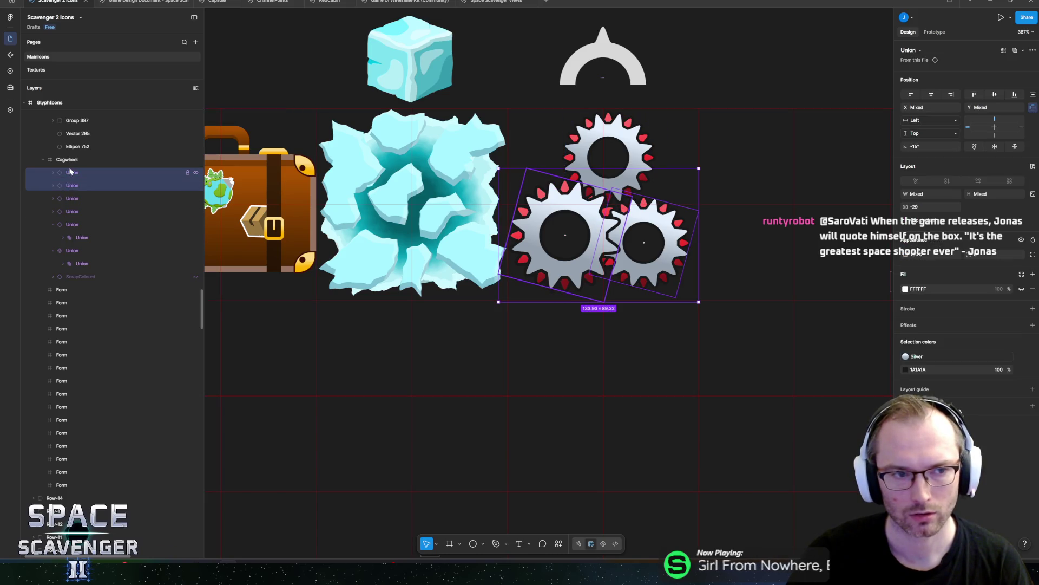
{"action": "left_click", "coordinate": [68, 174]}
{"action": "left_click", "coordinate": [69, 186]}
{"action": "left_click", "coordinate": [71, 198]}
{"action": "left_click", "coordinate": [69, 185]}
{"action": "left_click", "coordinate": [71, 211], "text": "ctrl"}
{"action": "scroll", "coordinate": [485, 242], "scroll_direction": "up", "scroll_amount": 5, "text": "ctrl"}
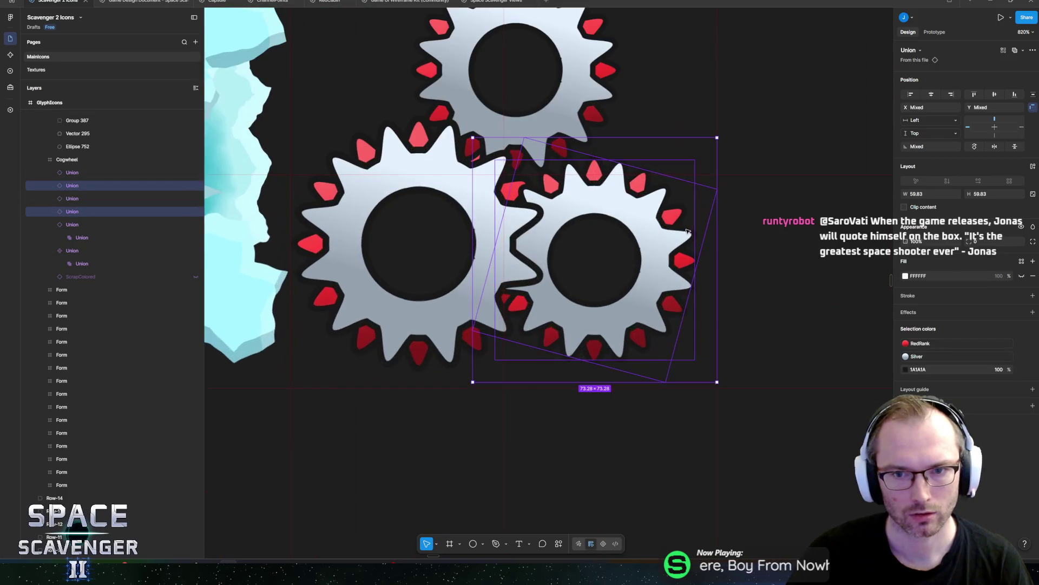
Step: Scale the lower-right cog pair down to 53.64 px and tuck it beside the large cog
{"action": "mouse_move", "coordinate": [590, 211]}
{"action": "left_mouse_down"}
{"action": "mouse_move", "coordinate": [618, 228]}
{"action": "mouse_move", "coordinate": [613, 237]}
{"action": "left_mouse_up"}
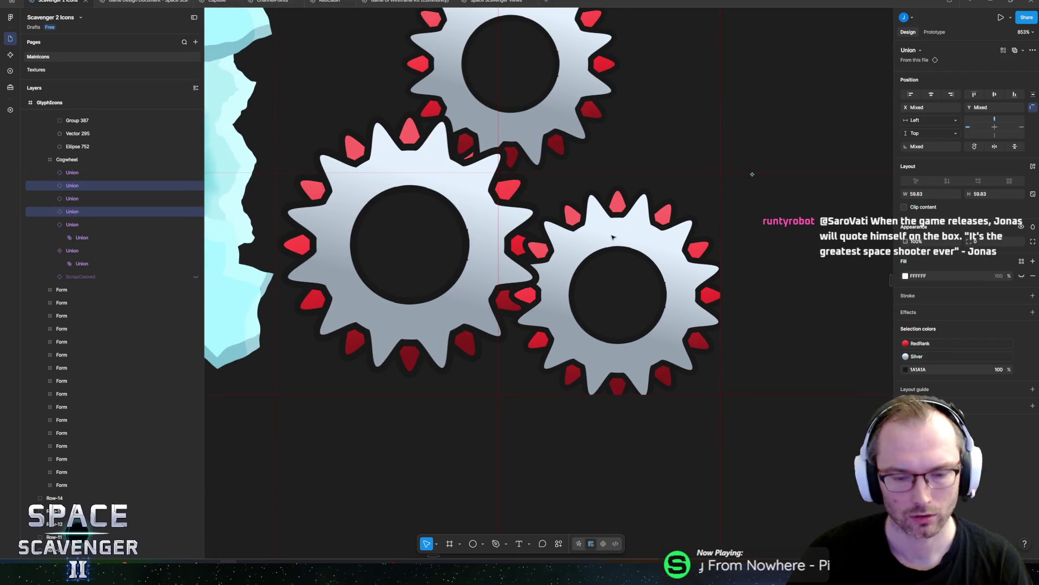
{"action": "key", "text": "k"}
{"action": "left_click_drag", "start_coordinate": [749, 169], "coordinate": [731, 184]}
{"action": "mouse_move", "coordinate": [664, 293]}
{"action": "left_mouse_down"}
{"action": "mouse_move", "coordinate": [645, 316]}
{"action": "mouse_move", "coordinate": [656, 273]}
{"action": "left_mouse_up"}
{"action": "scroll", "coordinate": [674, 258], "scroll_direction": "down", "scroll_amount": 10}
{"action": "left_click", "coordinate": [735, 124]}
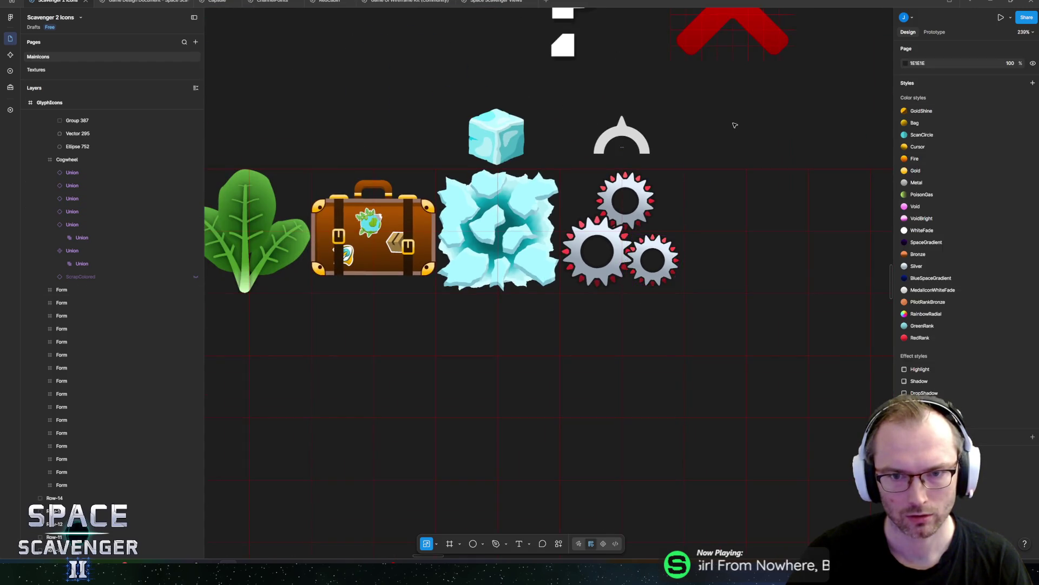
Step: Review the suitcase, ice and three-cog icons across the sheet, then select the GlyphIcons frame
{"action": "scroll", "coordinate": [735, 124], "scroll_direction": "down", "scroll_amount": 5}
{"action": "mouse_move", "coordinate": [746, 121]}
{"action": "left_mouse_down"}
{"action": "mouse_move", "coordinate": [701, 176]}
{"action": "mouse_move", "coordinate": [673, 173]}
{"action": "left_mouse_up"}
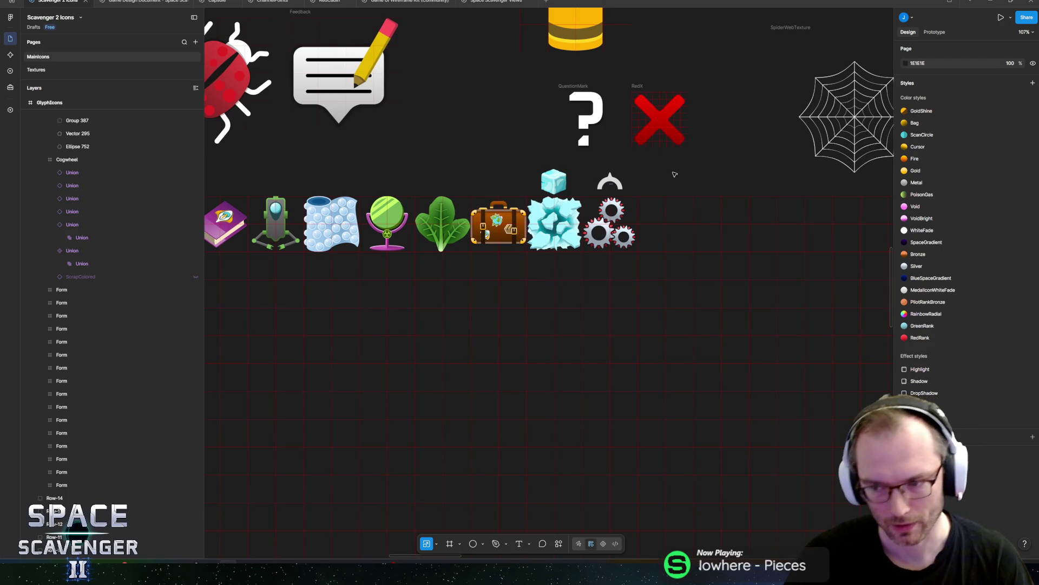
{"action": "scroll", "coordinate": [518, 213], "scroll_direction": "up", "scroll_amount": 5}
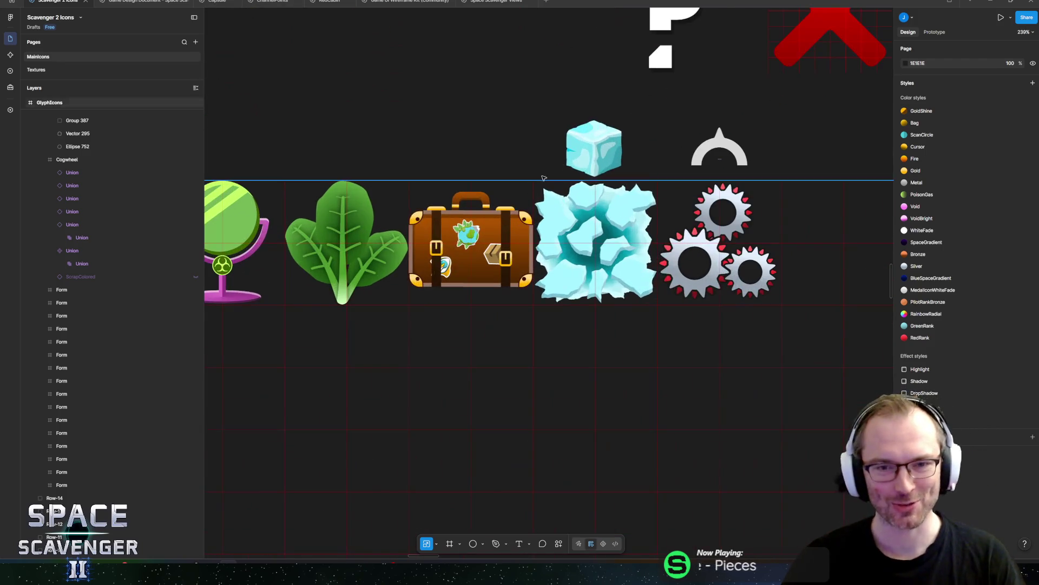
{"action": "left_click_drag", "start_coordinate": [824, 175], "coordinate": [645, 241]}
{"action": "scroll", "coordinate": [544, 277], "scroll_direction": "up", "scroll_amount": 4}
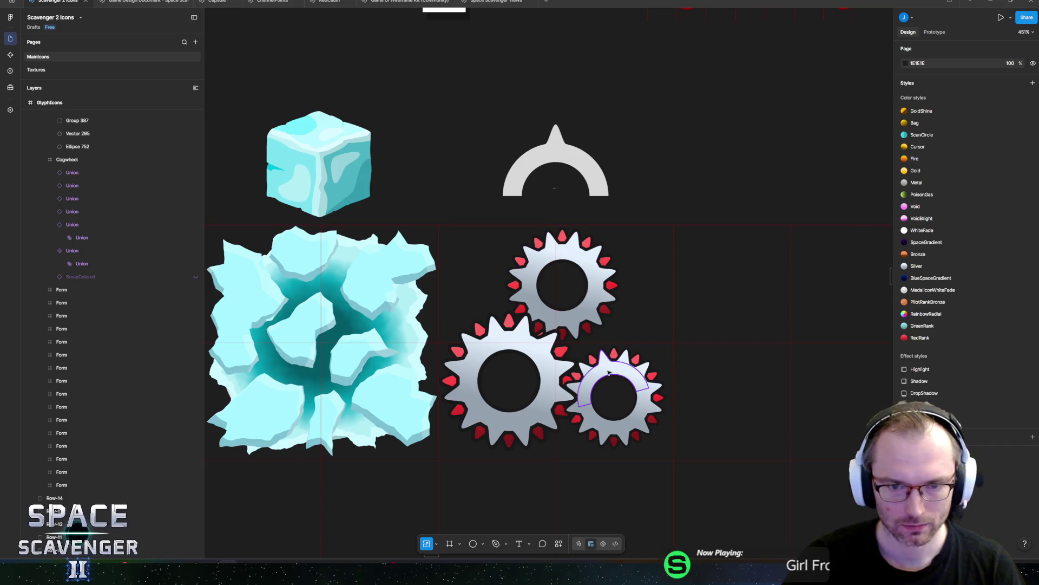
{"action": "scroll", "coordinate": [181, 186], "scroll_direction": "up", "scroll_amount": 3}
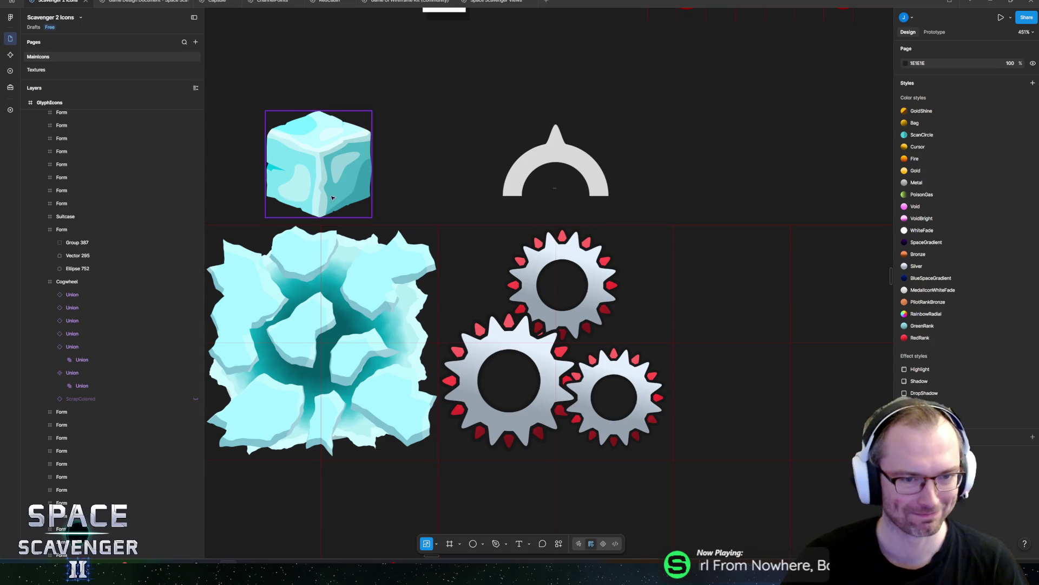
{"action": "scroll", "coordinate": [319, 163], "scroll_direction": "down", "scroll_amount": 5}
{"action": "scroll", "coordinate": [516, 183], "scroll_direction": "up", "scroll_amount": 2}
{"action": "scroll", "coordinate": [465, 195], "scroll_direction": "left", "scroll_amount": 10}
{"action": "scroll", "coordinate": [441, 215], "scroll_direction": "down", "scroll_amount": 2}
{"action": "scroll", "coordinate": [356, 269], "scroll_direction": "up", "scroll_amount": 1}
{"action": "left_click", "coordinate": [356, 269]}
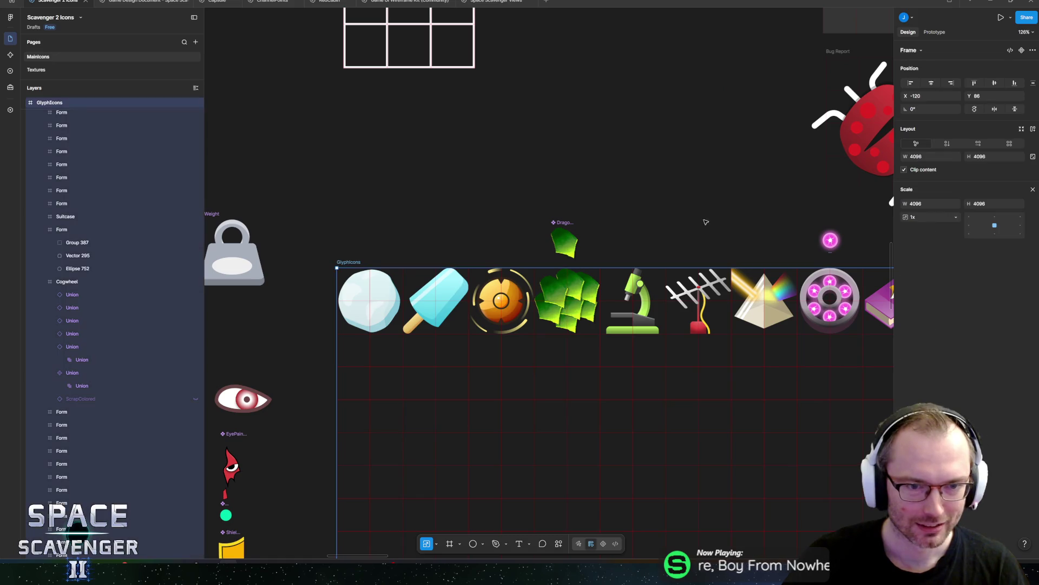
Step: Export the GlyphIcons frame as GlyphIcons.png over the old file, then switch to Unity
{"action": "scroll", "coordinate": [703, 221], "scroll_direction": "right", "scroll_amount": 10}
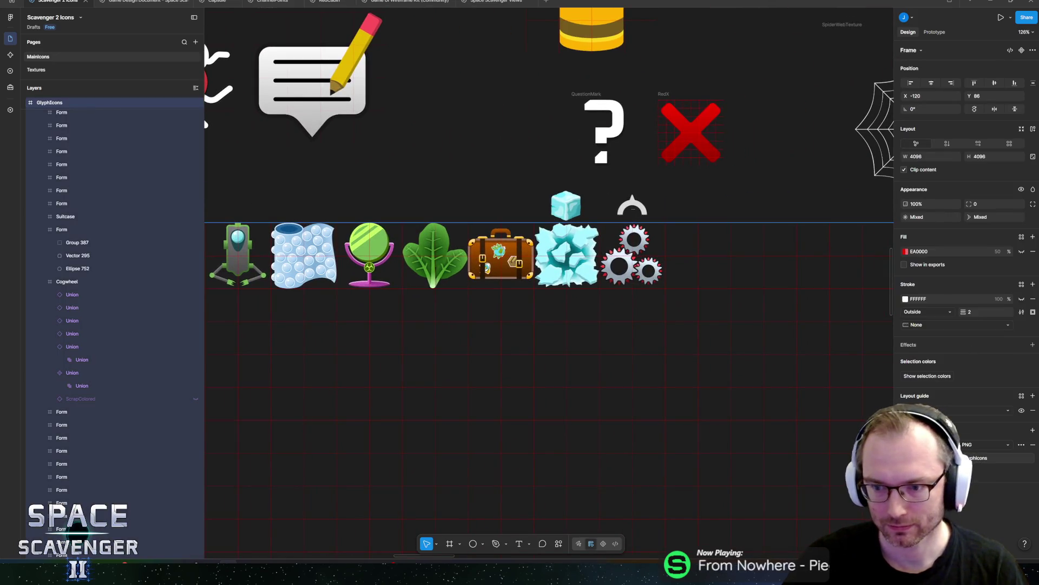
{"action": "left_click", "coordinate": [967, 471]}
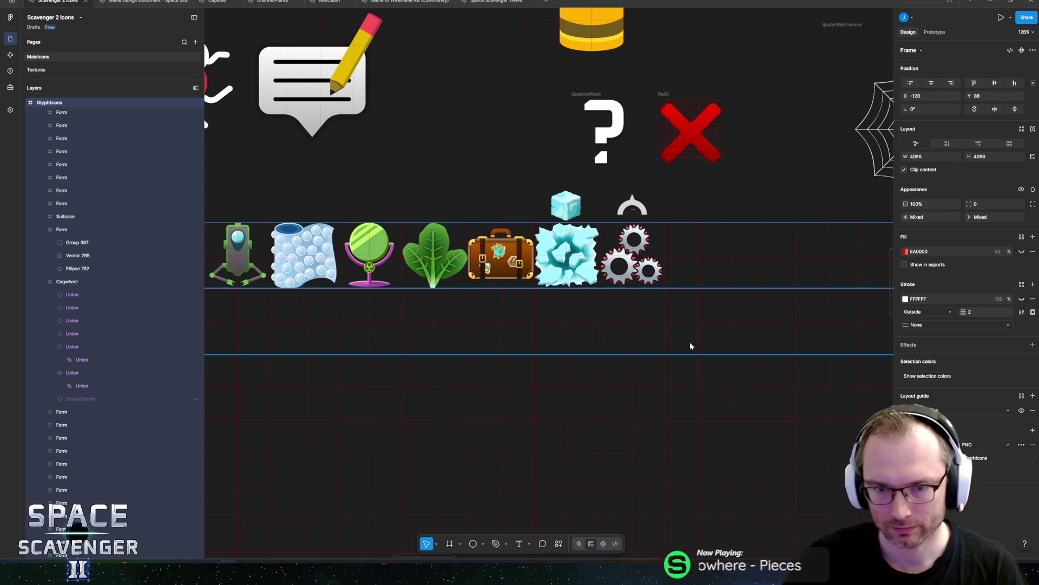
{"action": "left_click", "coordinate": [800, 510]}
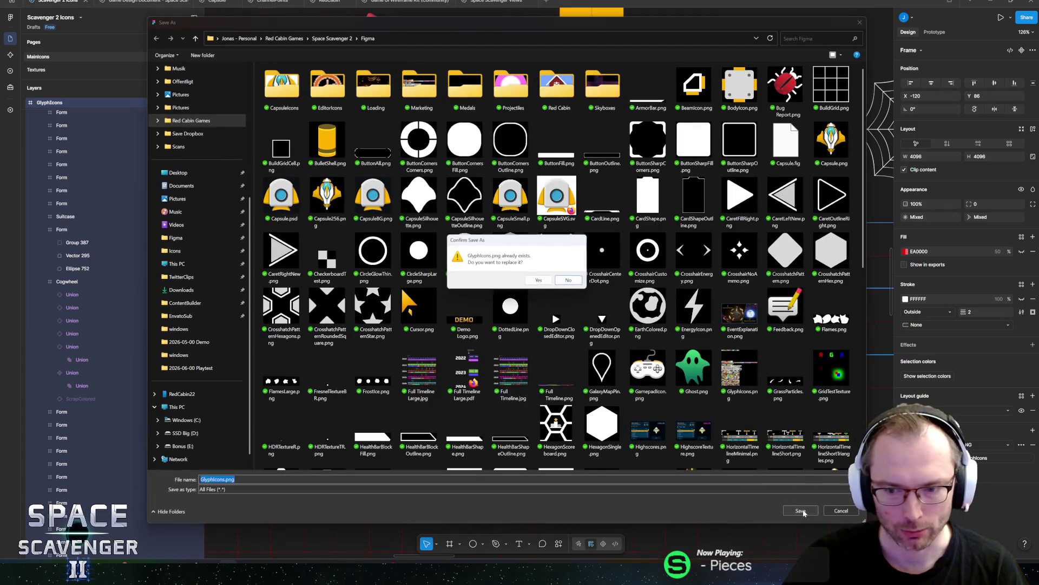
{"action": "left_click", "coordinate": [544, 283]}
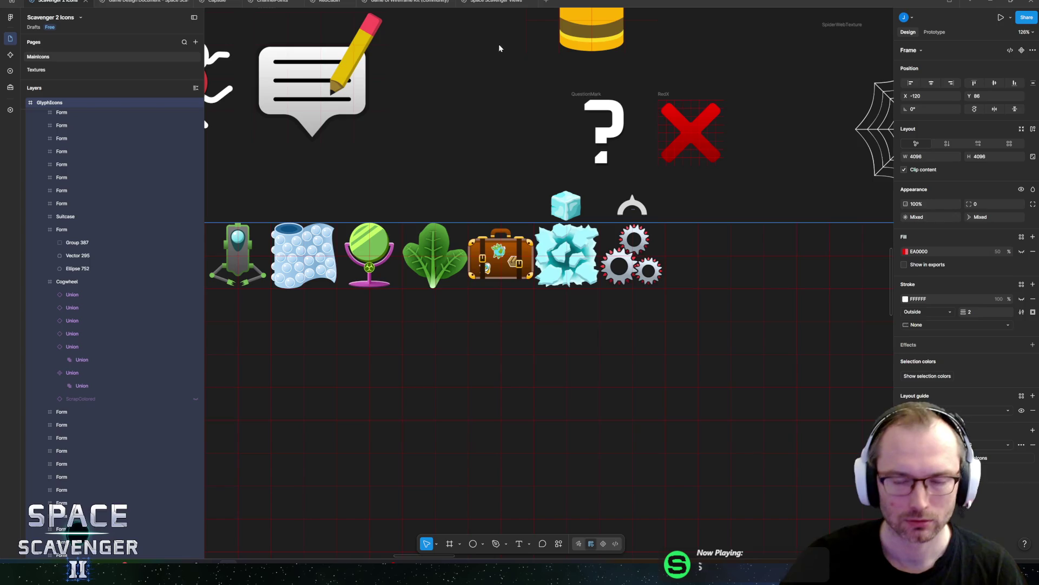
{"action": "scroll", "coordinate": [681, 187], "scroll_direction": "right", "scroll_amount": 3}
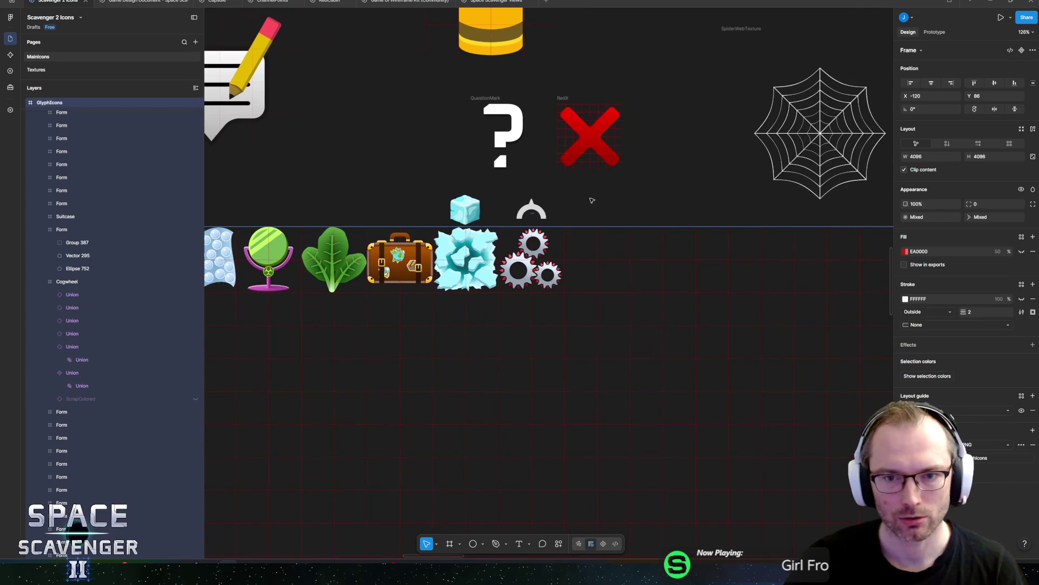
{"action": "key", "text": "alt+Tab"}
{"action": "key", "text": "alt+Tab"}
{"action": "key", "text": "alt+Tab"}
{"action": "key", "text": "alt+Tab"}
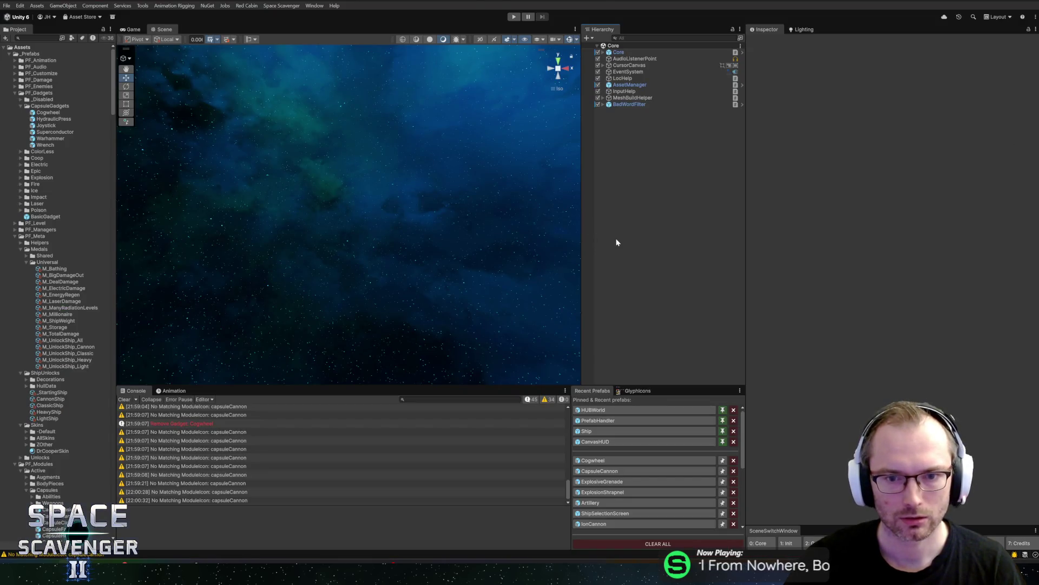
Step: Open the Cogwheel prefab and replace GlyphIcons.png in Assets/Other/Sprites/Icons with the new export
{"action": "left_click", "coordinate": [610, 460]}
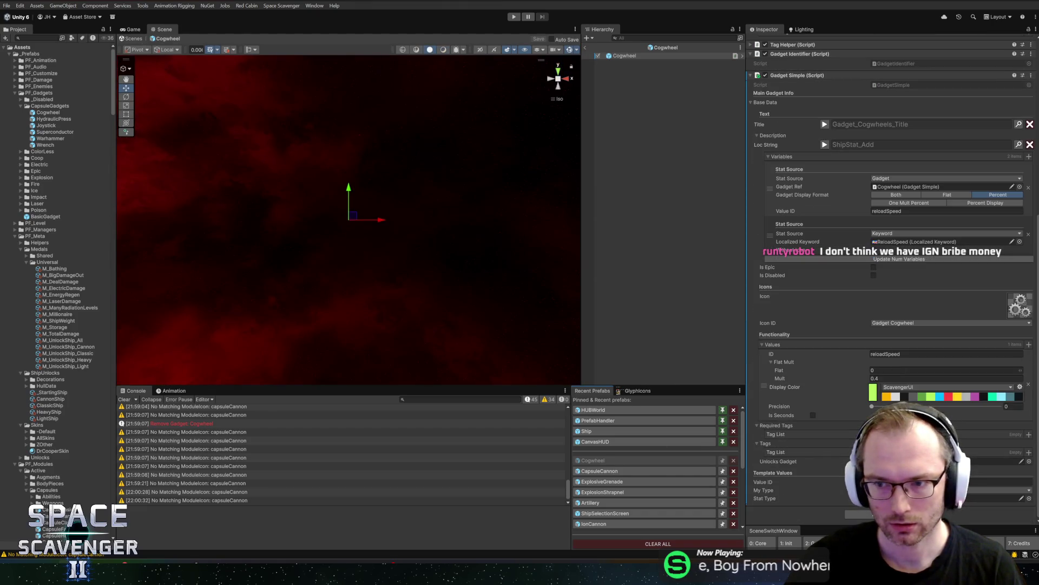
{"action": "key", "text": "alt+Tab"}
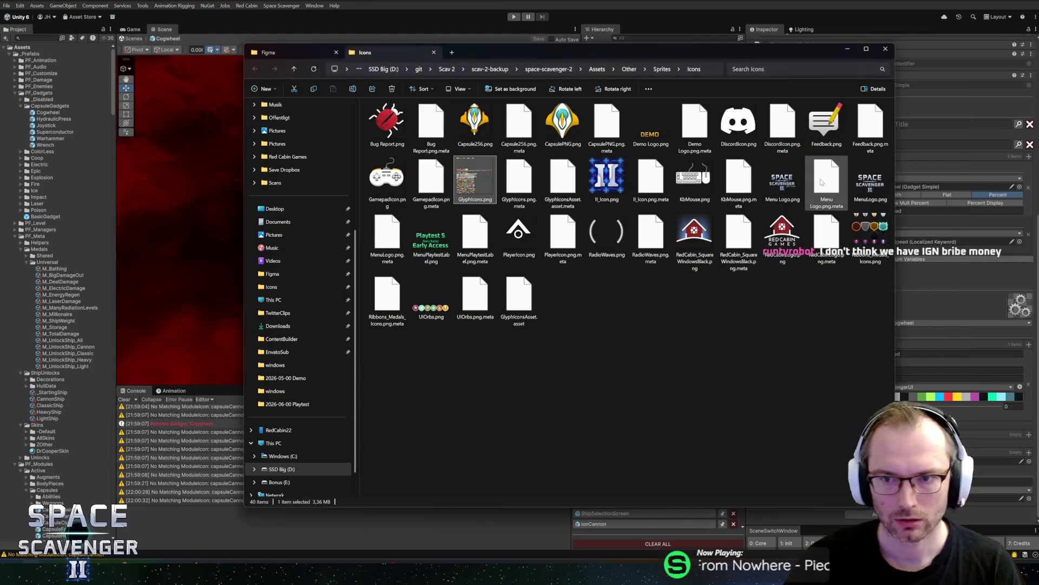
{"action": "left_click", "coordinate": [287, 53]}
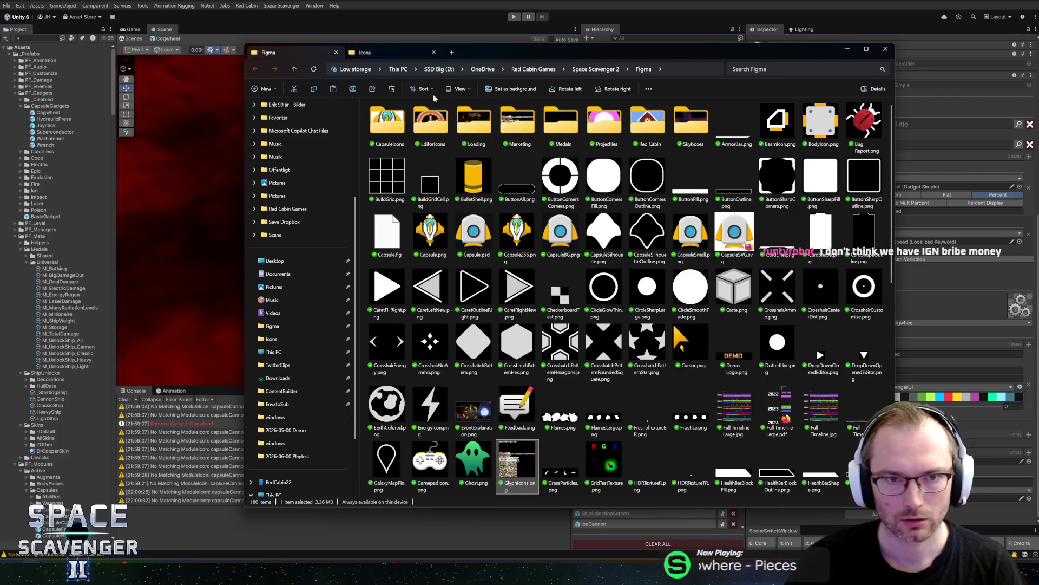
{"action": "left_click", "coordinate": [378, 53]}
{"action": "key", "text": "ctrl+v"}
{"action": "left_click", "coordinate": [467, 256]}
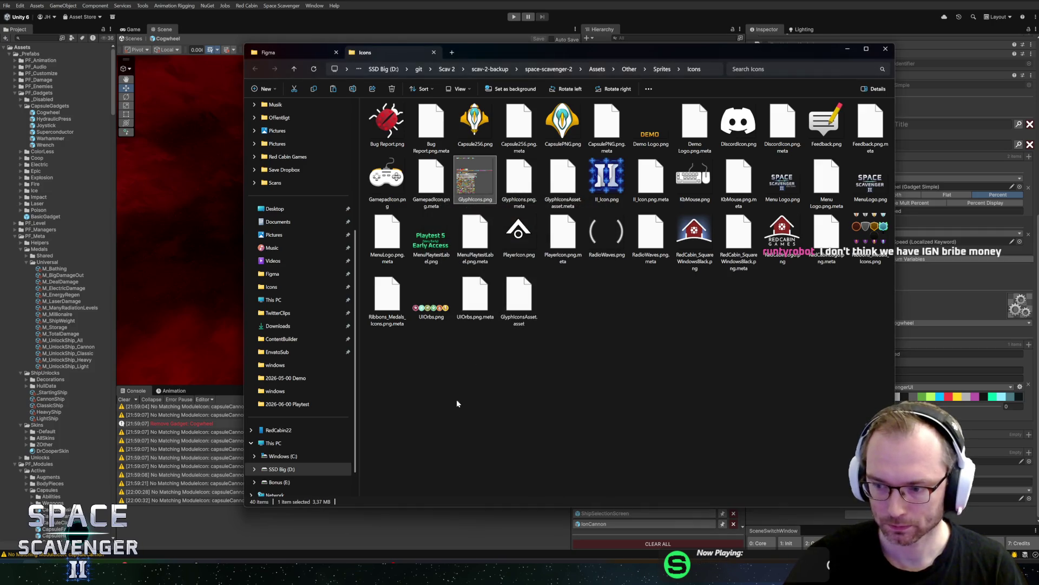
{"action": "key", "text": "alt+Tab"}
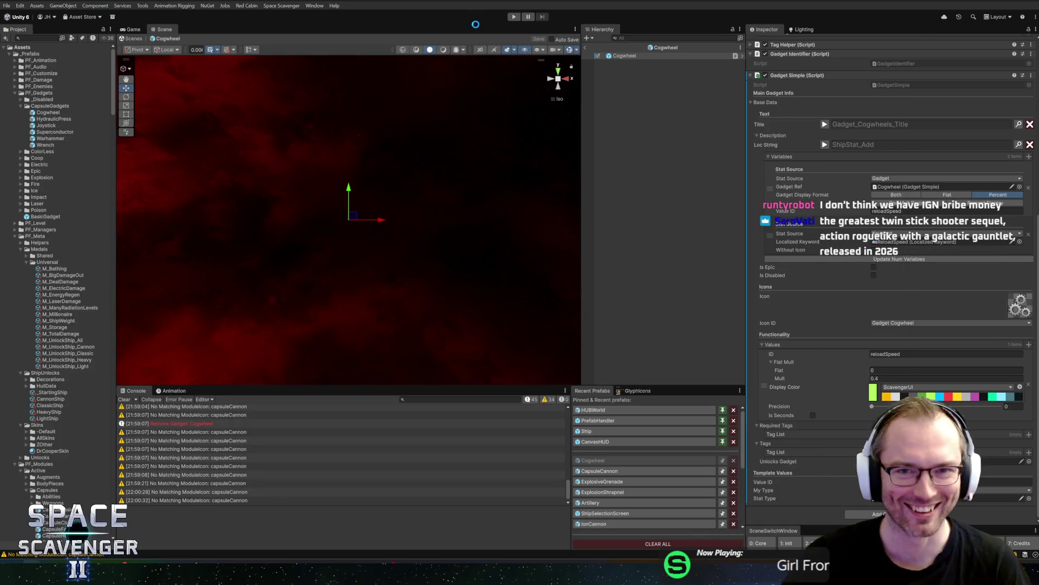
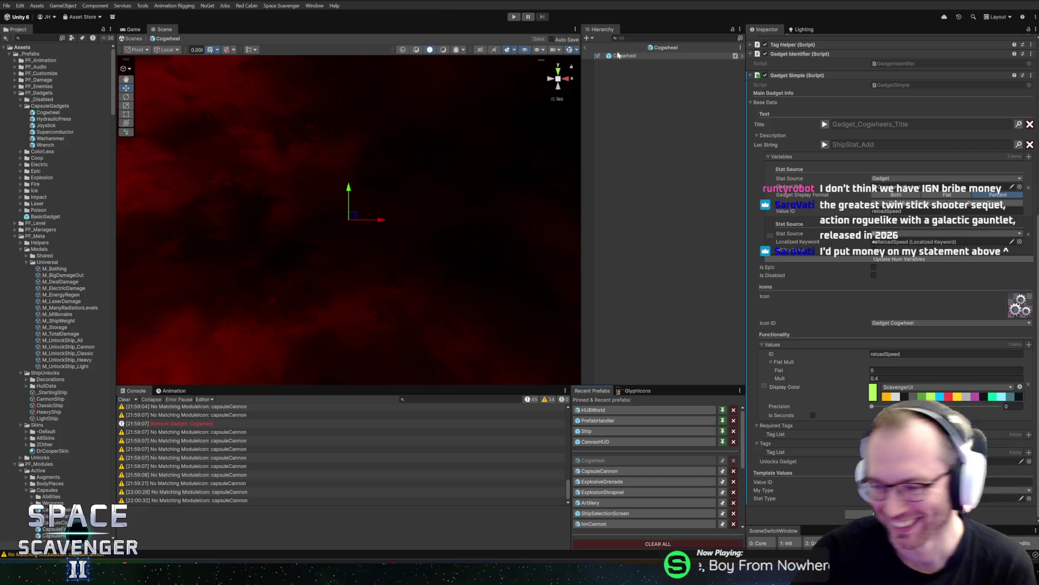
Step: Leave prefab mode, start Play mode and maximise the Game view
{"action": "left_click", "coordinate": [586, 46]}
{"action": "left_click", "coordinate": [513, 17]}
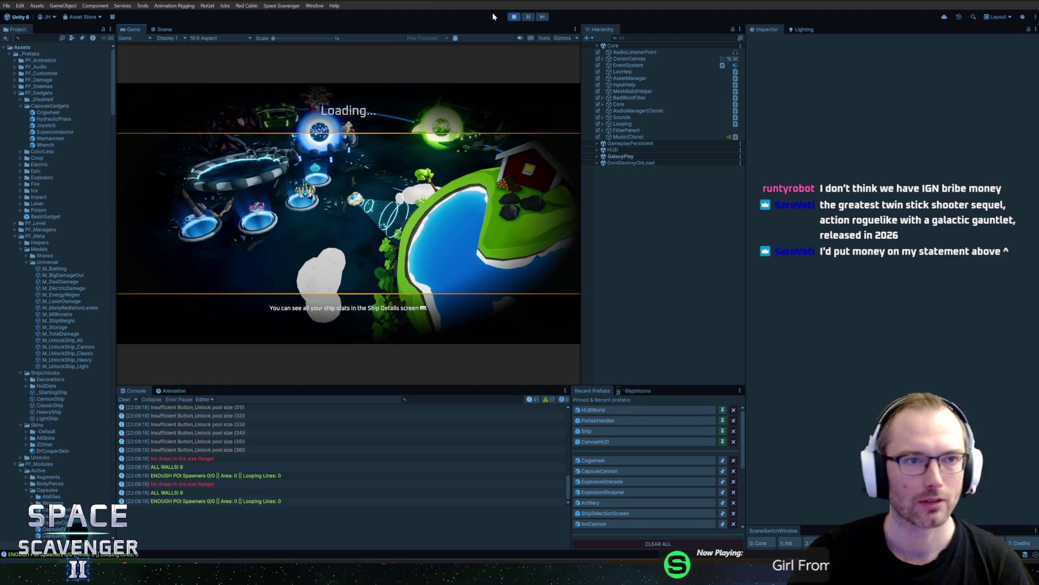
{"action": "key", "text": "shift+space"}
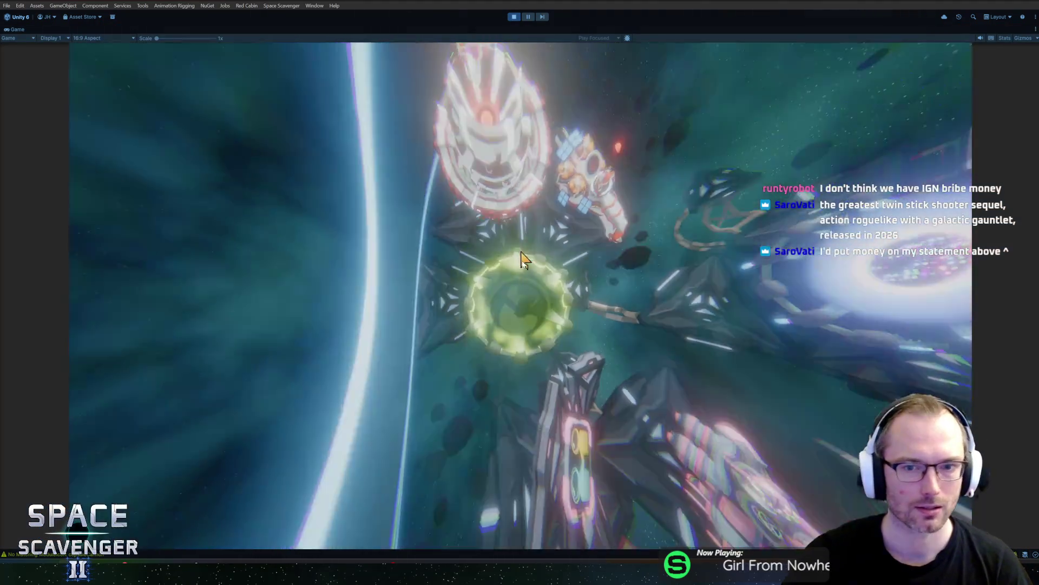
Step: Peek at the Science Research panel, ship stats and ship editing view, then close them
{"action": "key", "text": "e"}
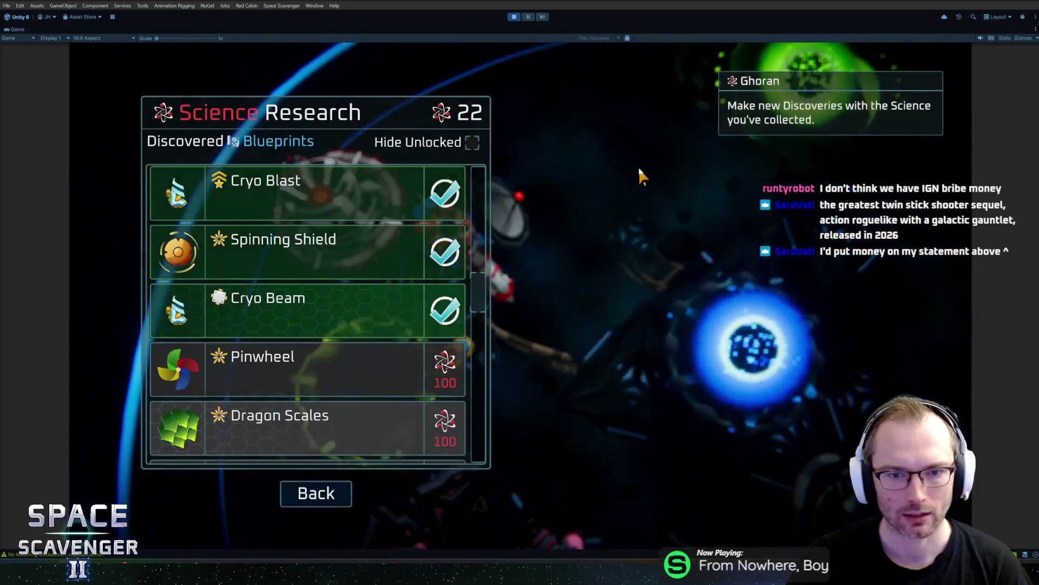
{"action": "key", "text": "Escape"}
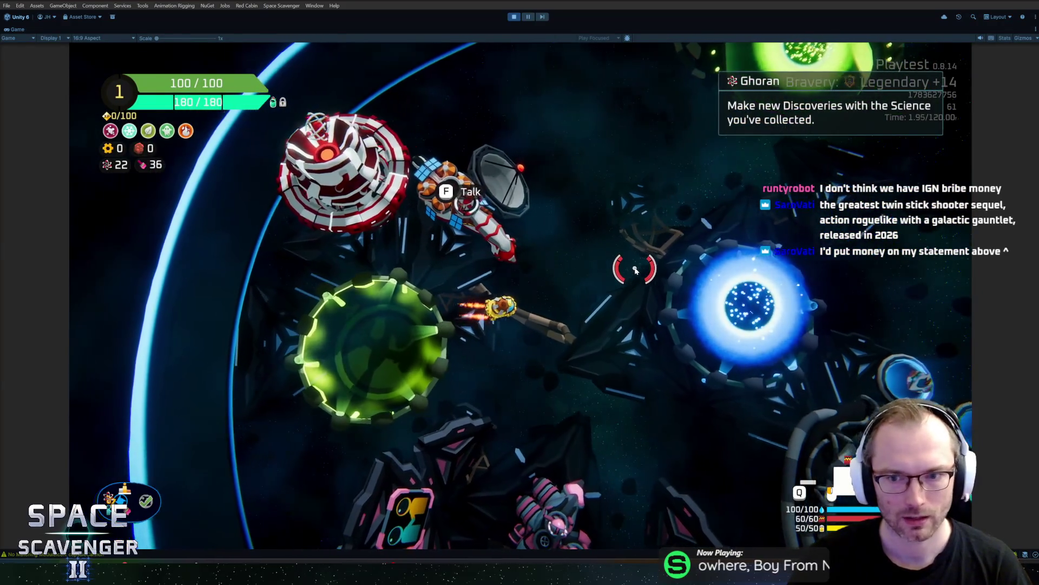
{"action": "key", "text": "d"}
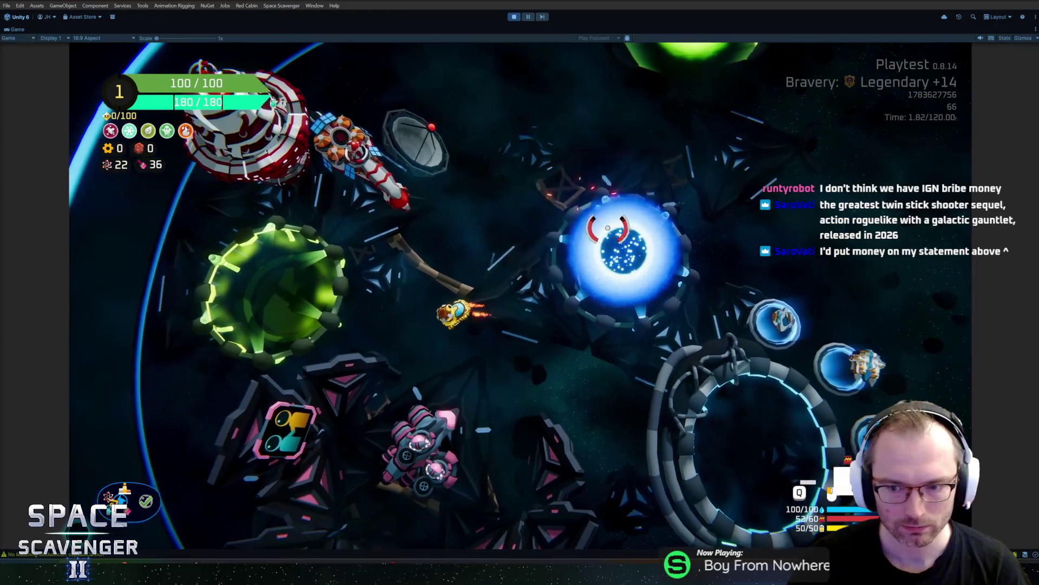
{"action": "key", "text": "a"}
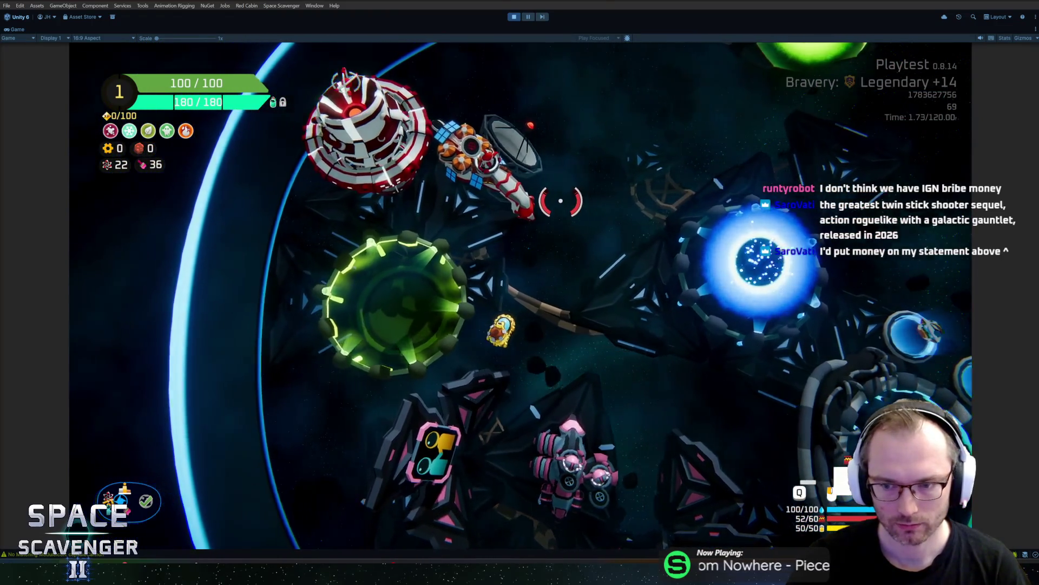
{"action": "key", "text": "Tab"}
{"action": "key", "text": "Tab"}
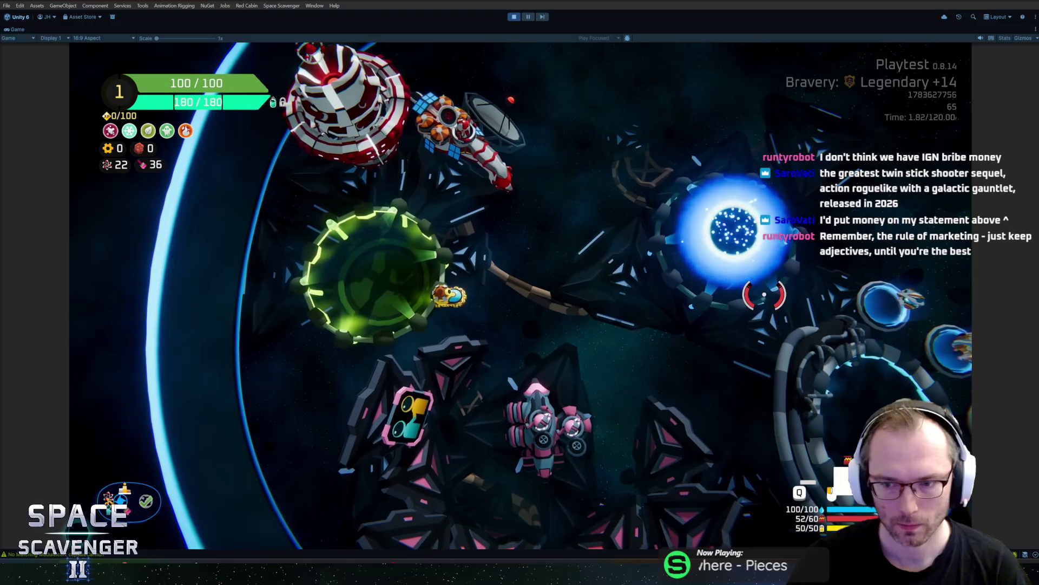
{"action": "key", "text": "Tab"}
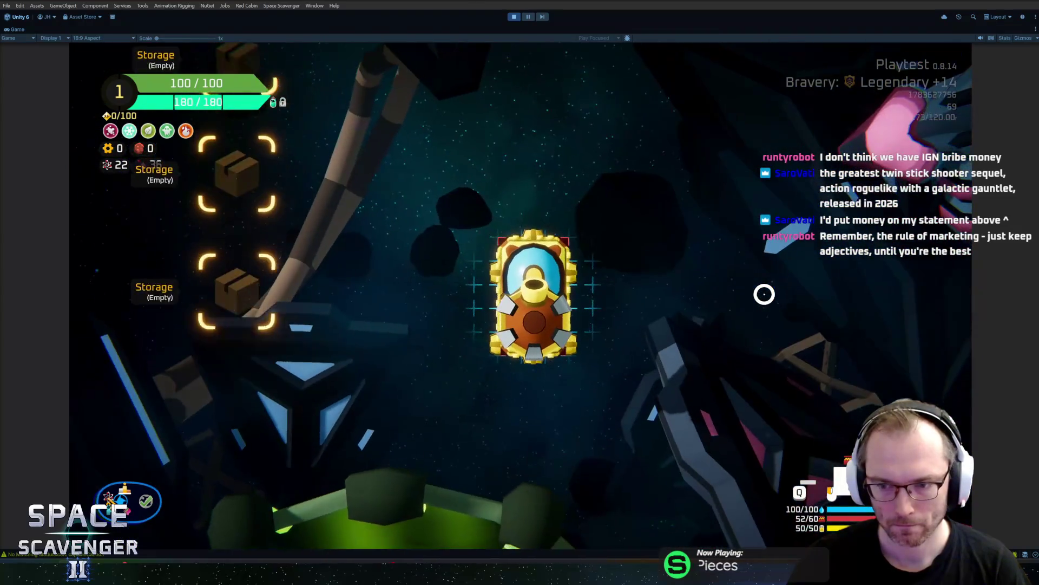
{"action": "key", "text": "Tab"}
{"action": "key", "text": "a"}
{"action": "key", "text": "Tab"}
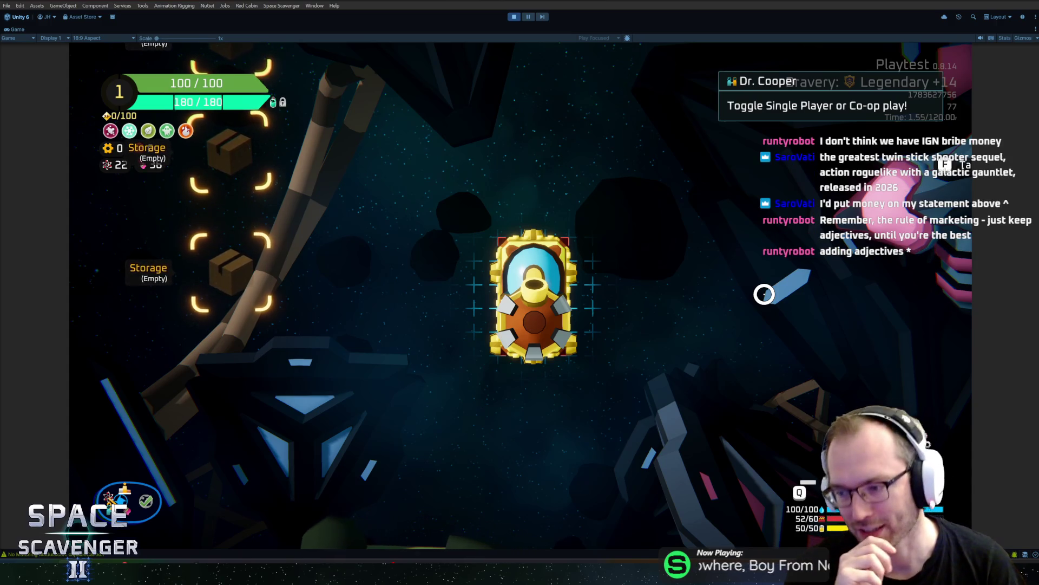
Step: Fly the ship into the station ring and open the ship customisation menu
{"action": "key", "text": "f"}
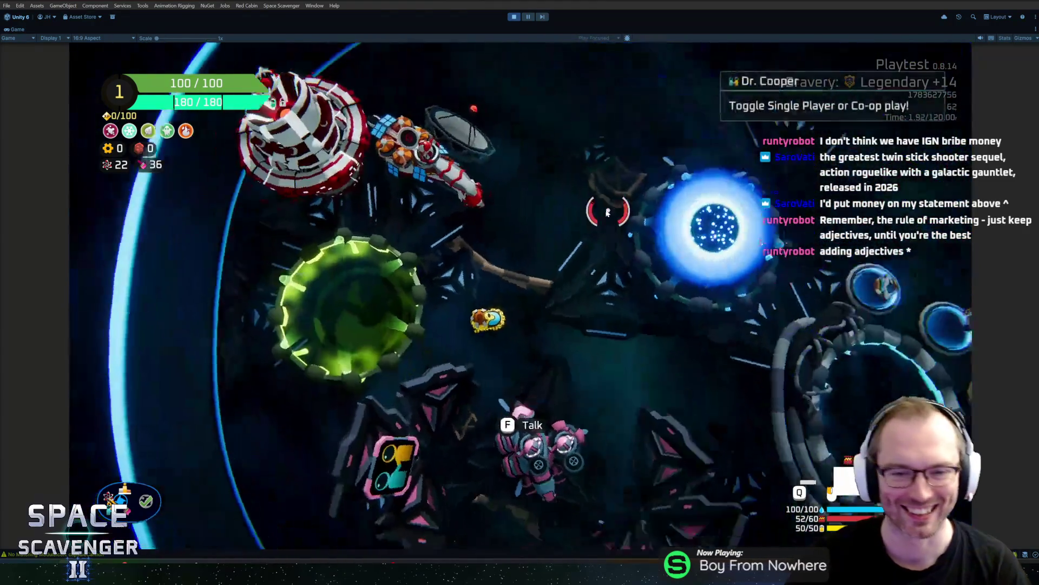
{"action": "key", "text": "w"}
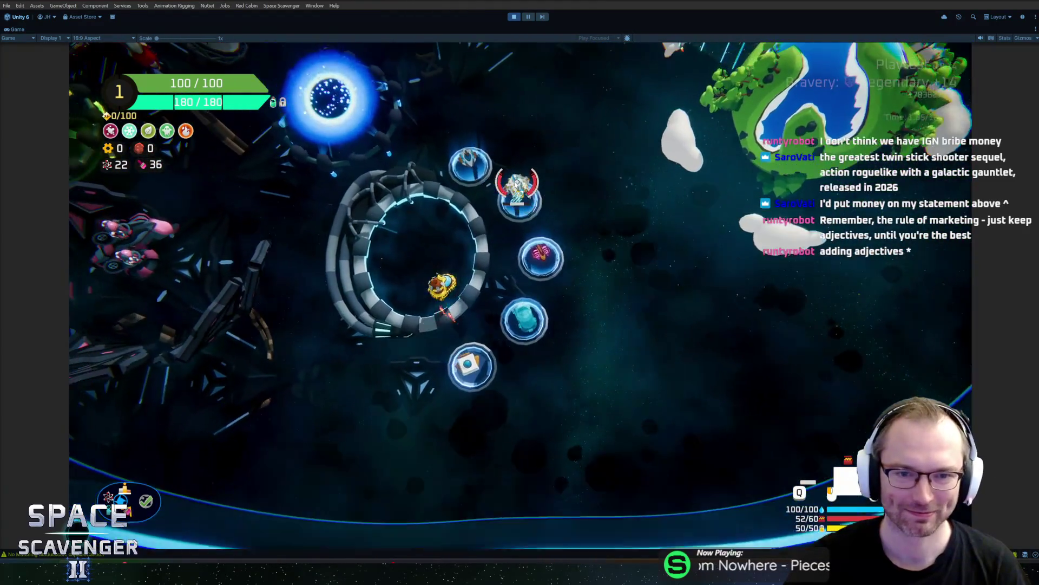
{"action": "key", "text": "d"}
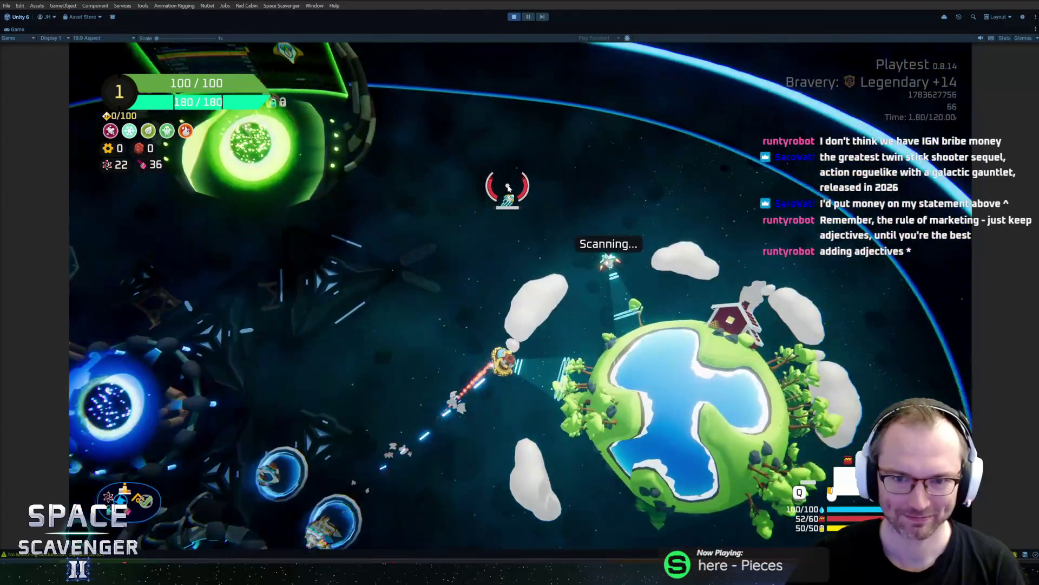
{"action": "key", "text": "a"}
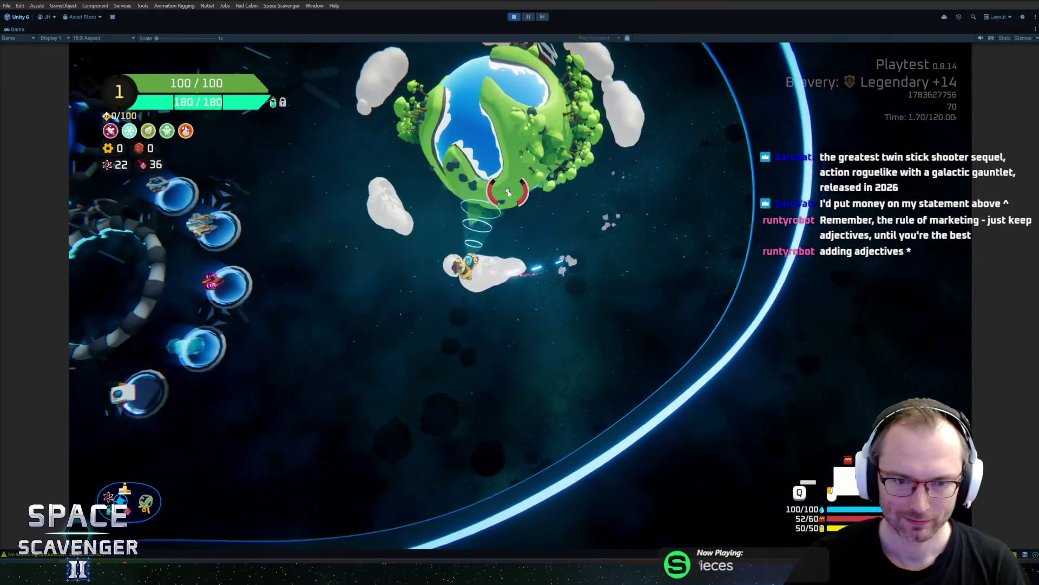
{"action": "key", "text": "a"}
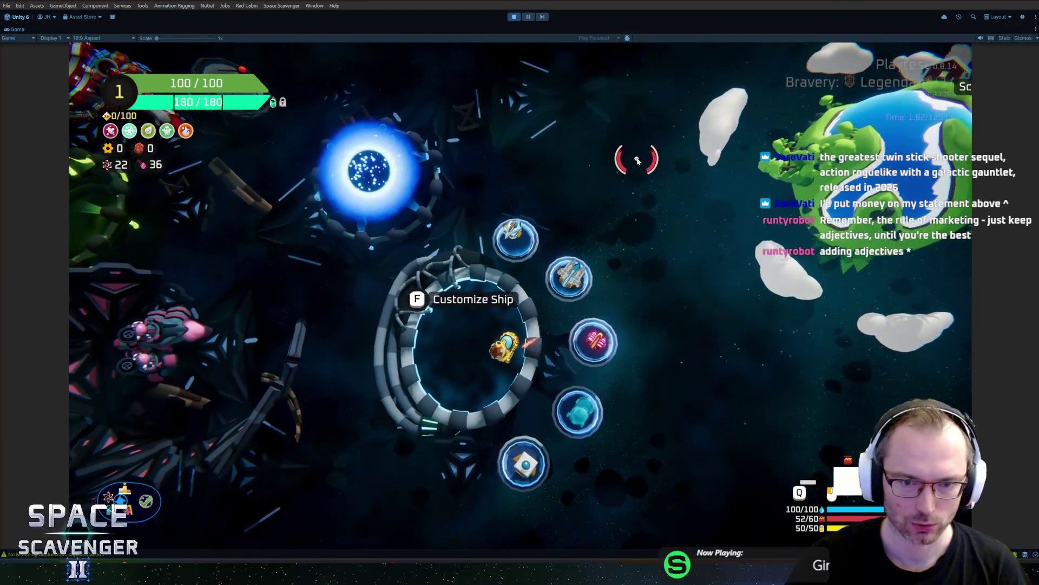
{"action": "key", "text": "w"}
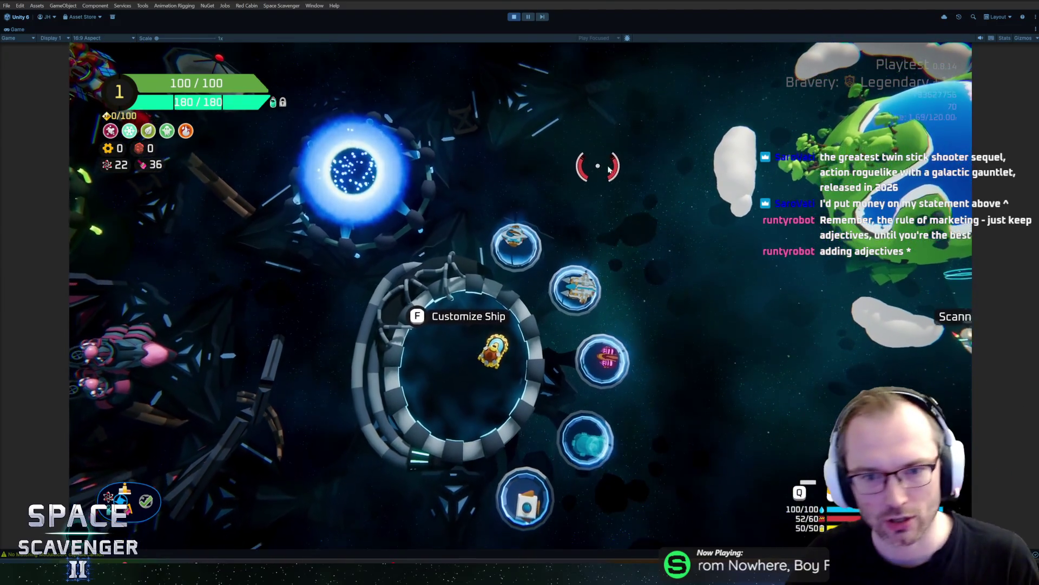
{"action": "key", "text": "f"}
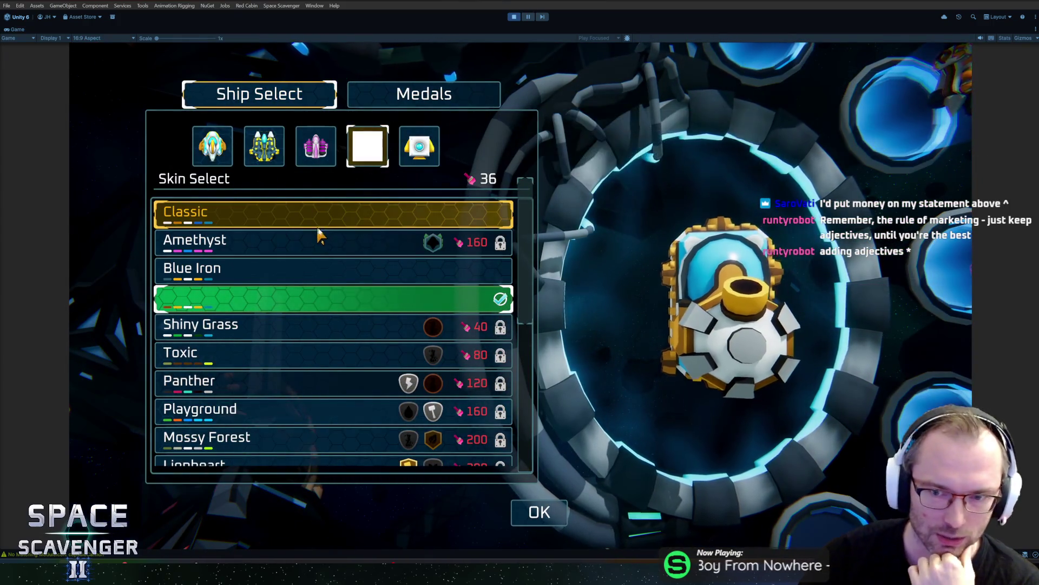
Step: Try the Blue Iron and Classic skins, re-equip the original reddish skin, and restore the editor layout
{"action": "left_click", "coordinate": [313, 267]}
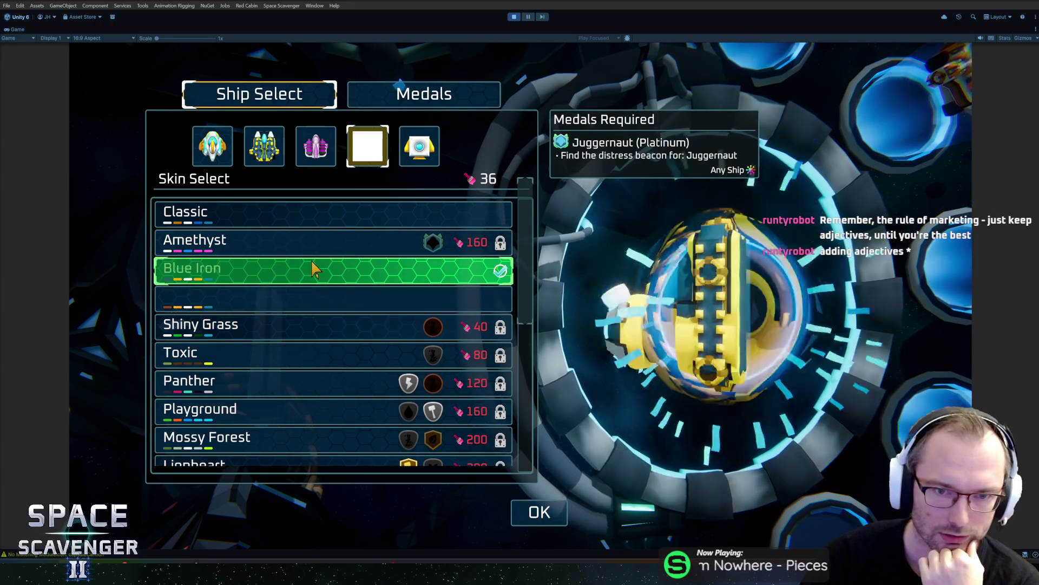
{"action": "left_click", "coordinate": [312, 303]}
{"action": "left_click", "coordinate": [331, 216]}
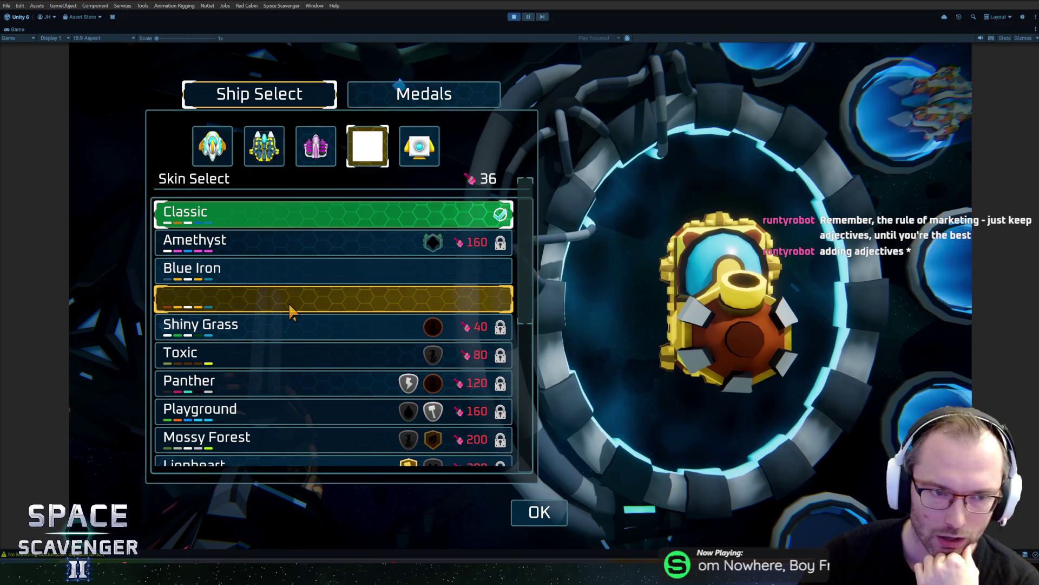
{"action": "left_click", "coordinate": [290, 310]}
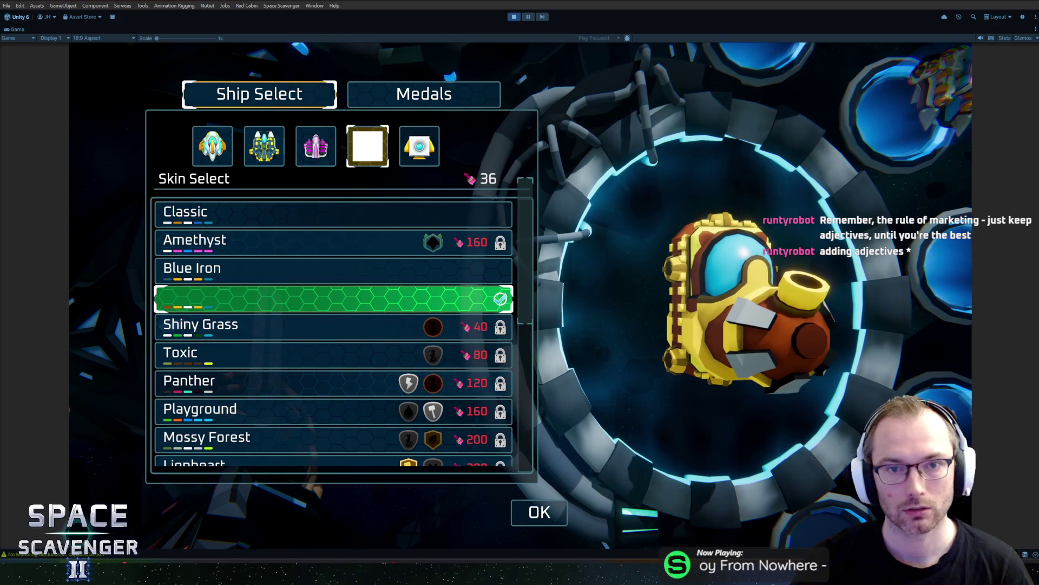
{"action": "left_click", "coordinate": [526, 17]}
{"action": "left_click", "coordinate": [526, 17]}
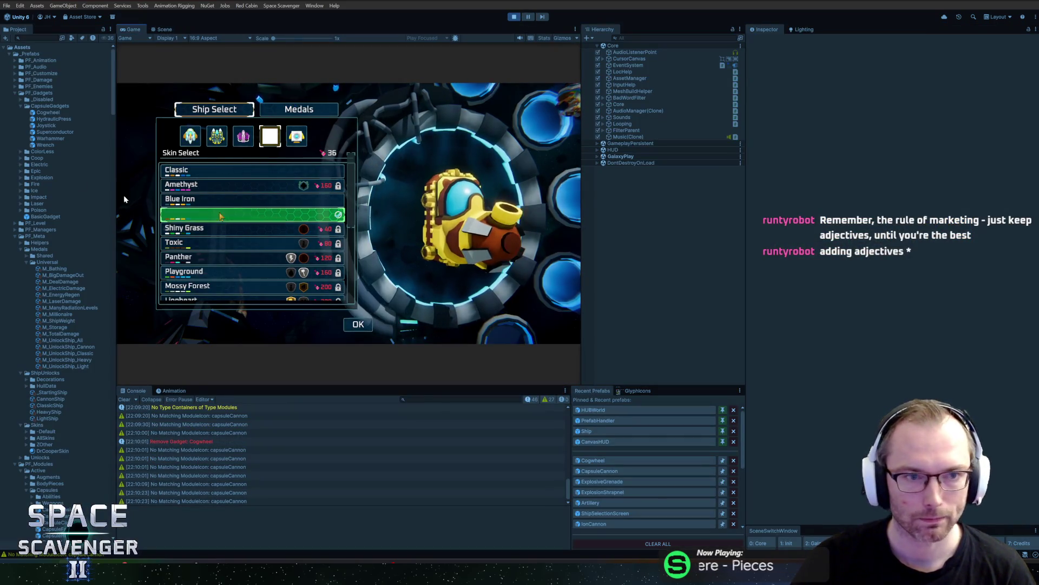
Step: Browse PF_Meta > Skins > AllSkins > _Cannon_DefaultSkin and select the CannonSkin0 material
{"action": "left_click", "coordinate": [16, 236]}
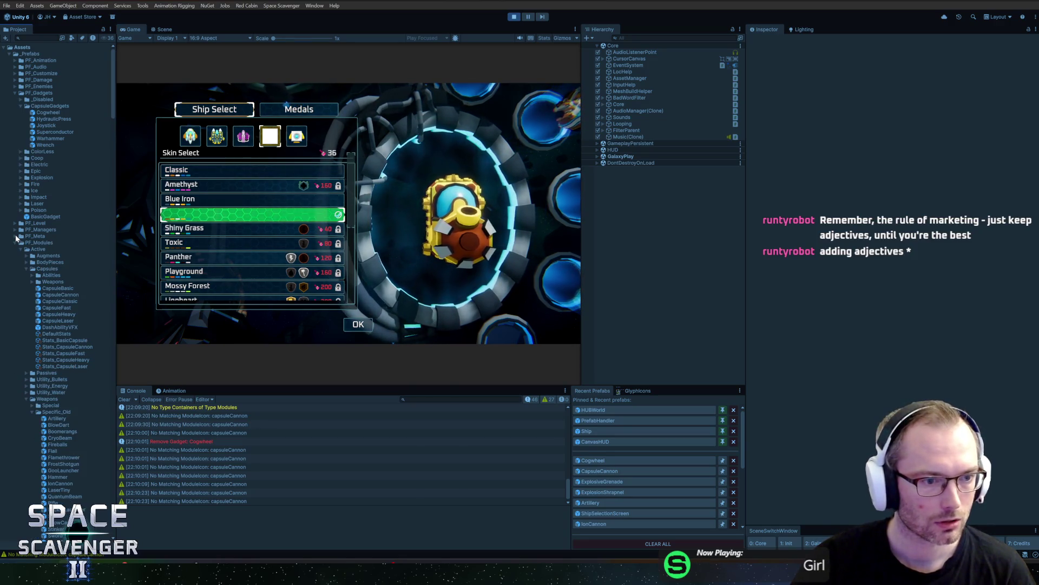
{"action": "scroll", "coordinate": [28, 261], "scroll_direction": "down", "scroll_amount": 3}
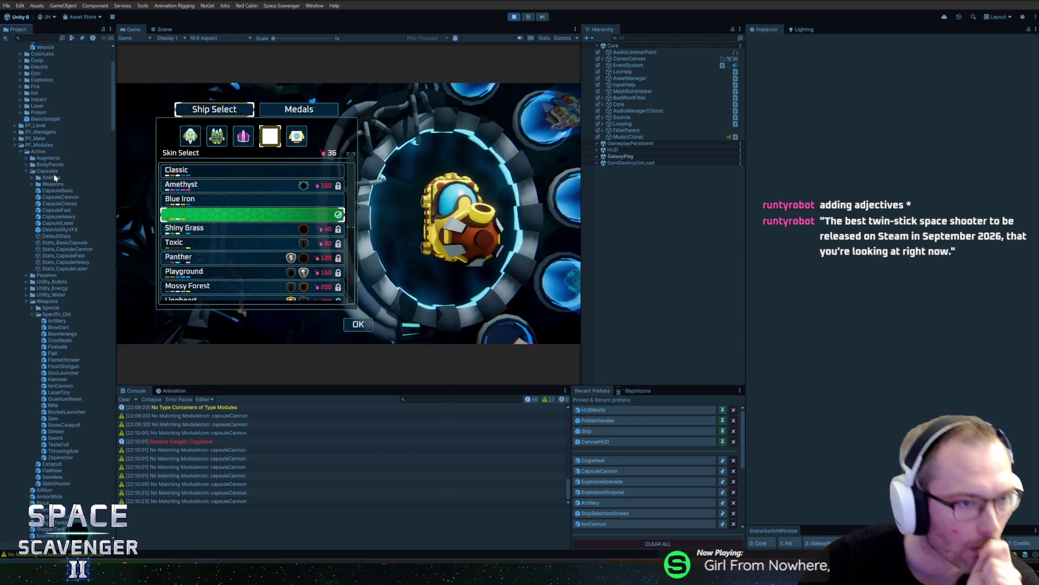
{"action": "scroll", "coordinate": [54, 177], "scroll_direction": "up", "scroll_amount": 3}
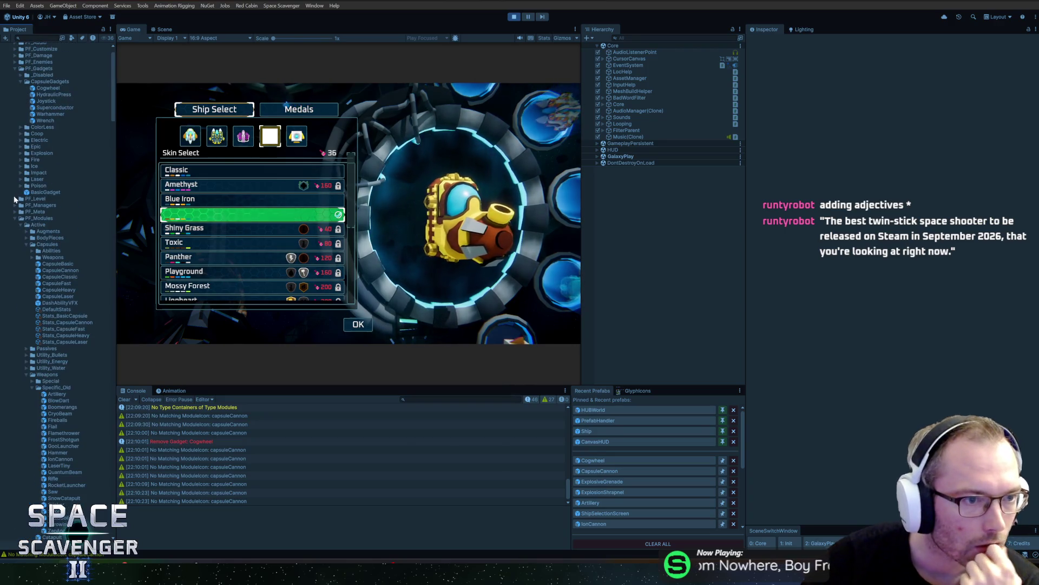
{"action": "left_click", "coordinate": [22, 224]}
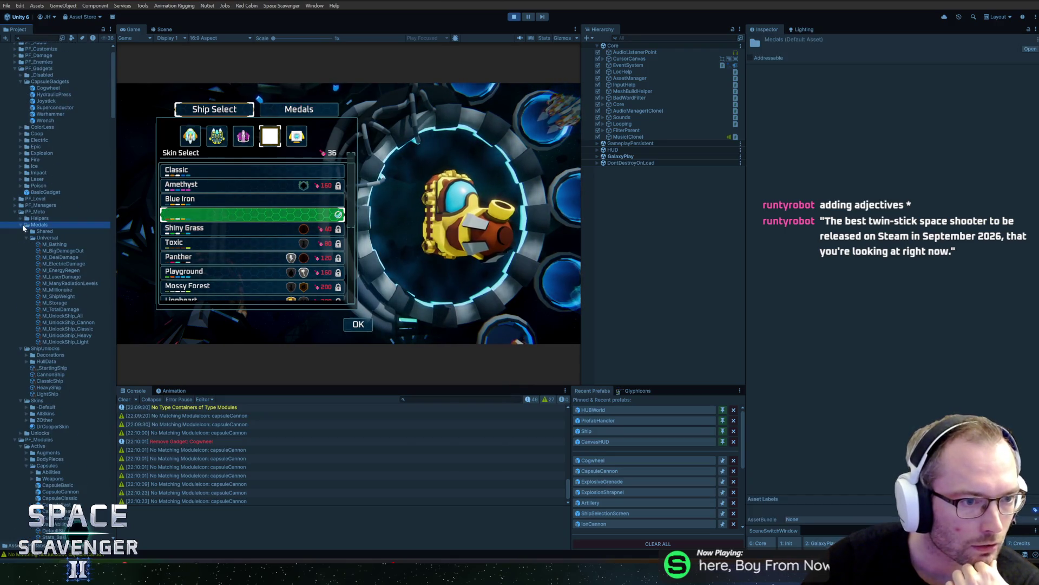
{"action": "left_click", "coordinate": [22, 224]}
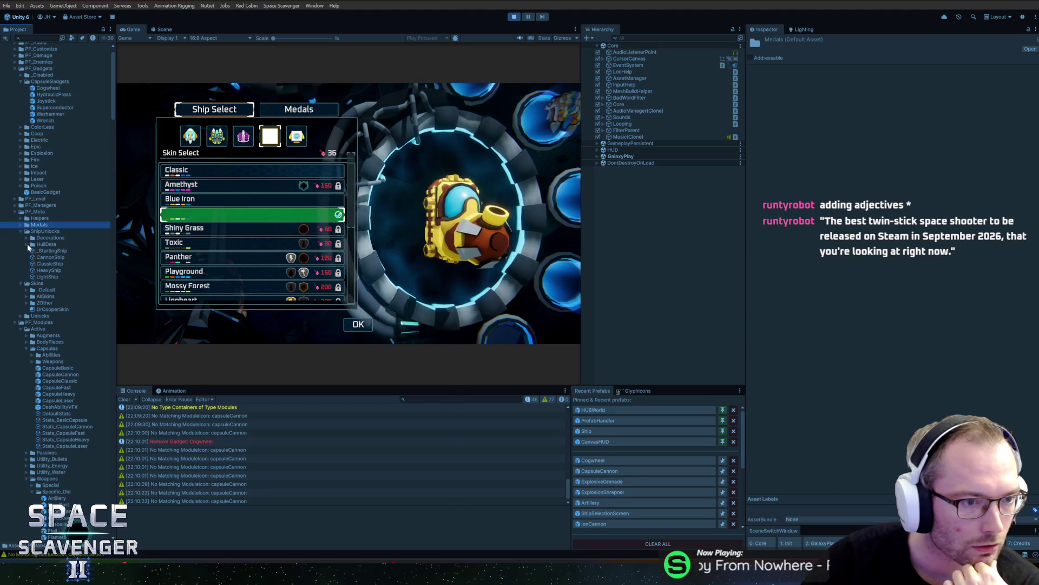
{"action": "left_click", "coordinate": [26, 296]}
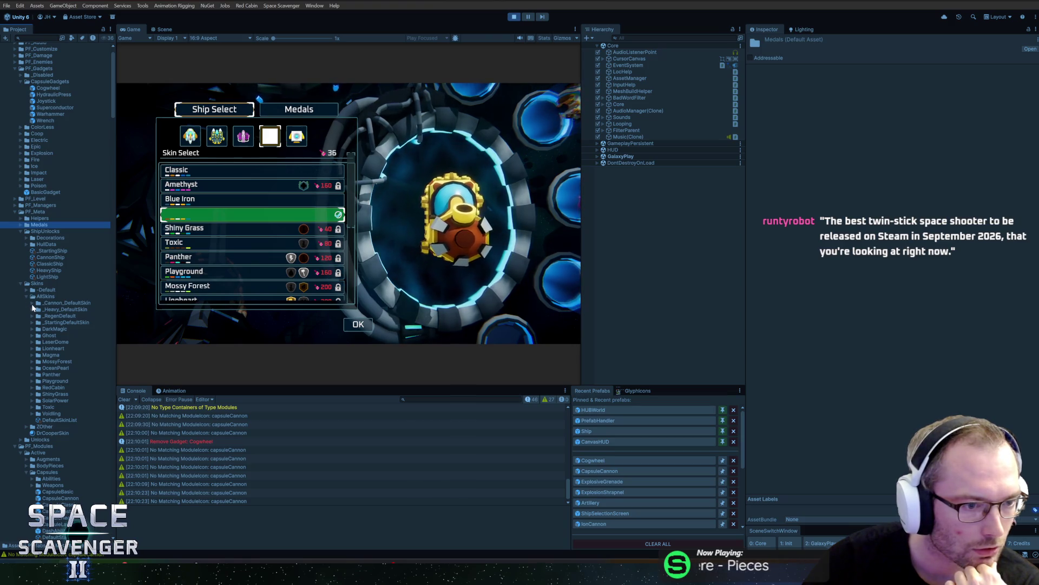
{"action": "left_click", "coordinate": [32, 304]}
{"action": "left_click", "coordinate": [48, 316]}
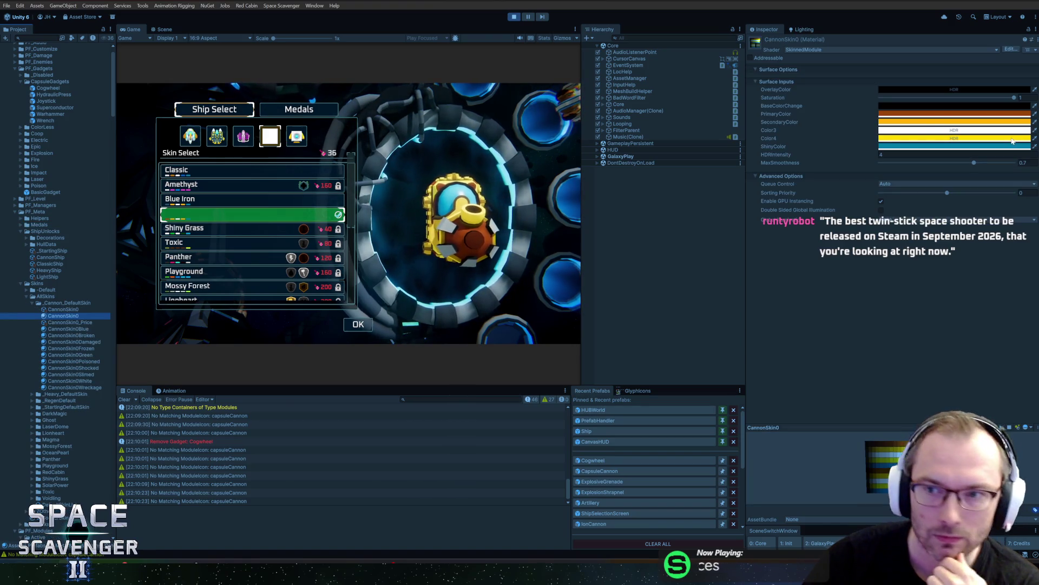
Step: Set SecondaryColor to a dark, slightly reddish grey
{"action": "left_click", "coordinate": [927, 122]}
{"action": "left_click_drag", "start_coordinate": [969, 184], "coordinate": [873, 198]}
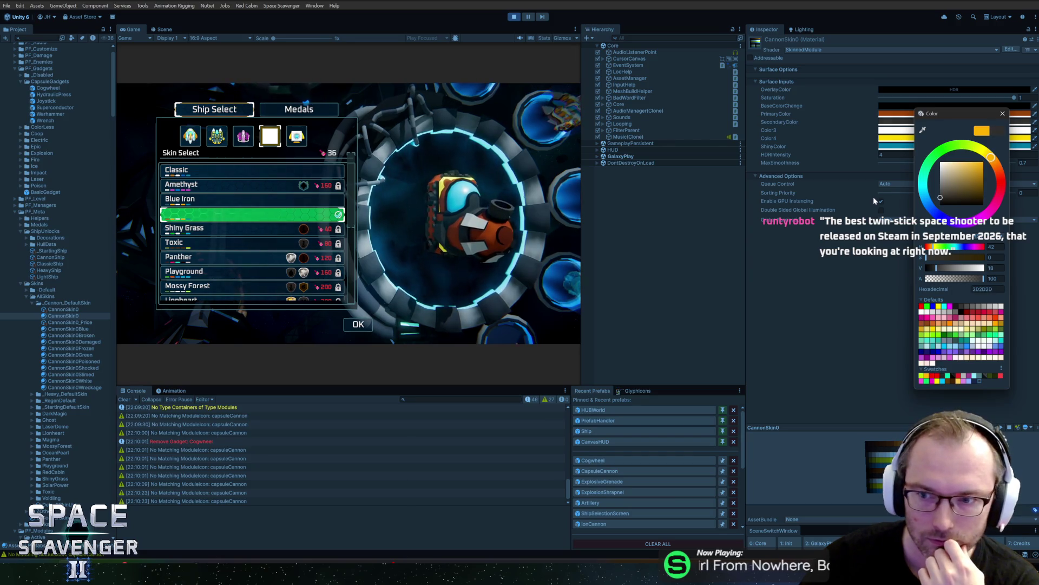
{"action": "left_click", "coordinate": [942, 379]}
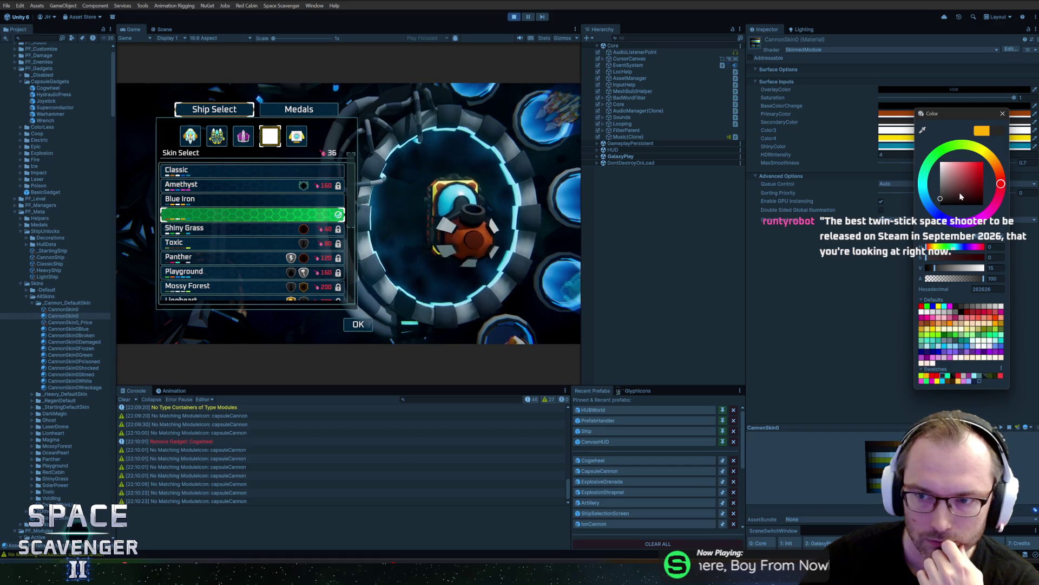
{"action": "left_click", "coordinate": [959, 197]}
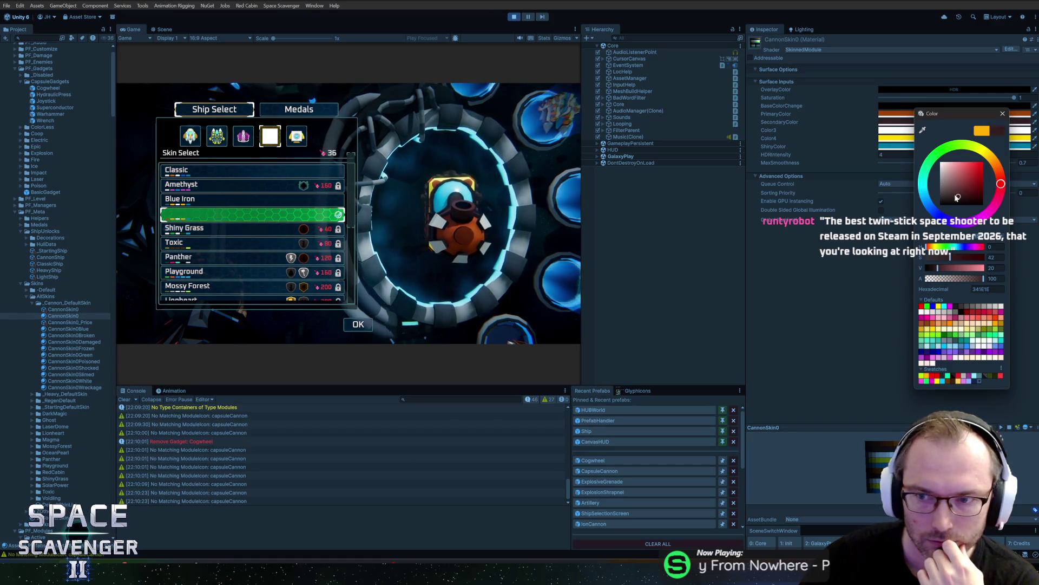
{"action": "left_click", "coordinate": [952, 196]}
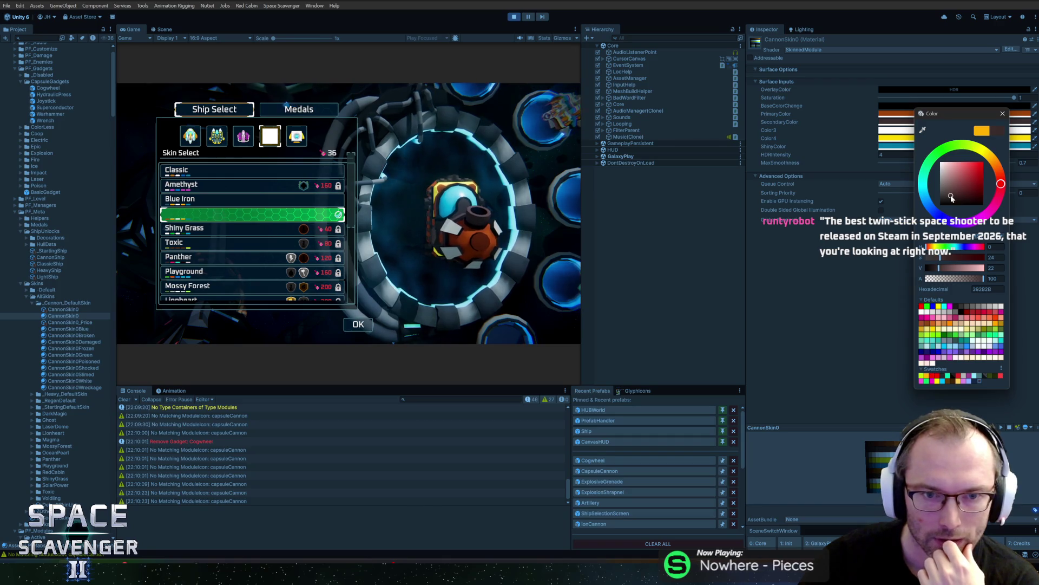
{"action": "left_click_drag", "start_coordinate": [952, 198], "coordinate": [955, 198]}
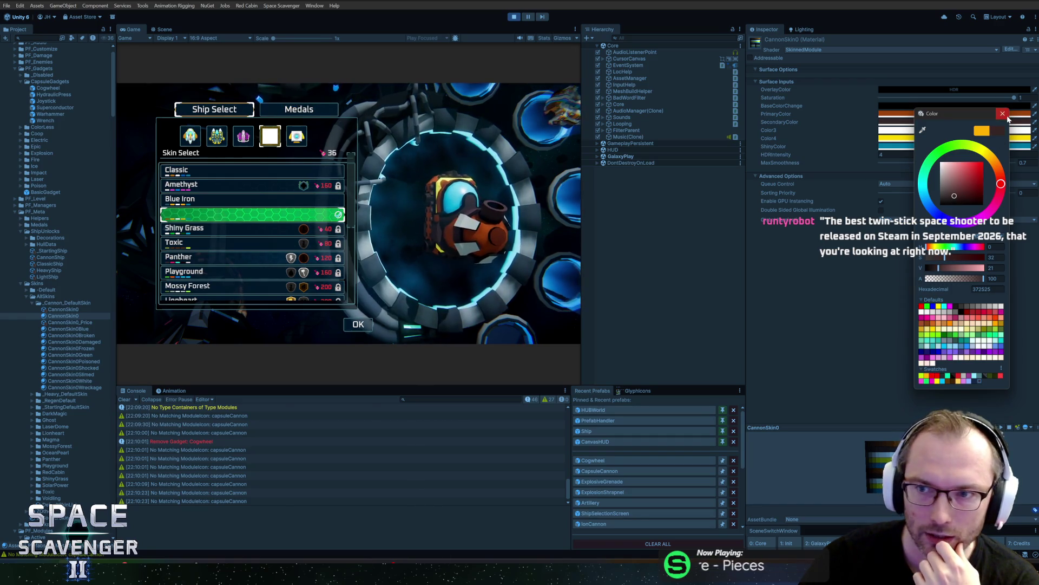
Step: Shift PrimaryColor's hue from orange to red
{"action": "left_click", "coordinate": [1002, 113]}
{"action": "left_click", "coordinate": [998, 114]}
{"action": "mouse_move", "coordinate": [1023, 164]}
{"action": "left_mouse_down"}
{"action": "mouse_move", "coordinate": [1035, 174]}
{"action": "mouse_move", "coordinate": [1016, 172]}
{"action": "left_mouse_up"}
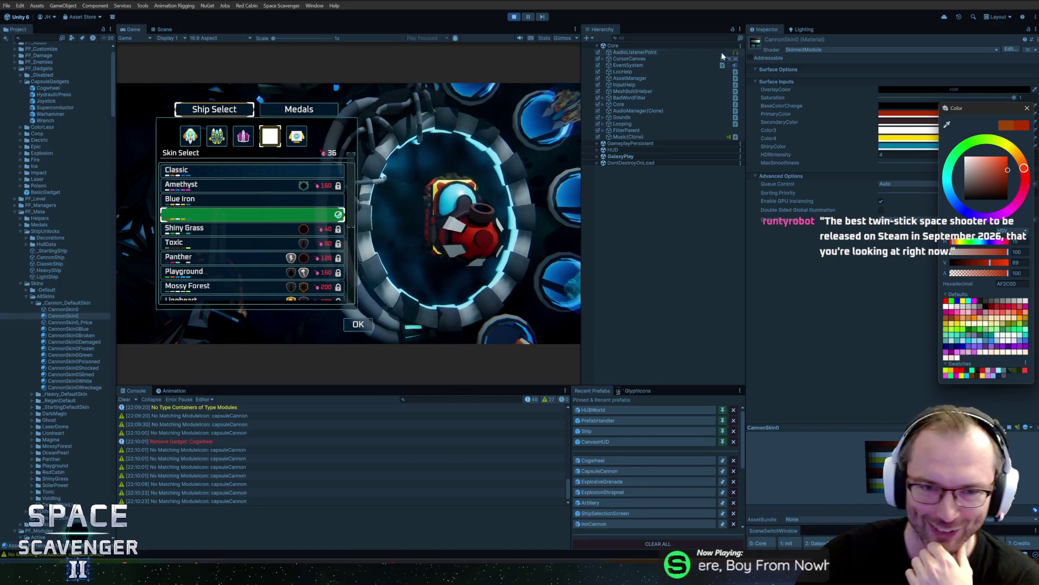
{"action": "left_click", "coordinate": [1026, 108]}
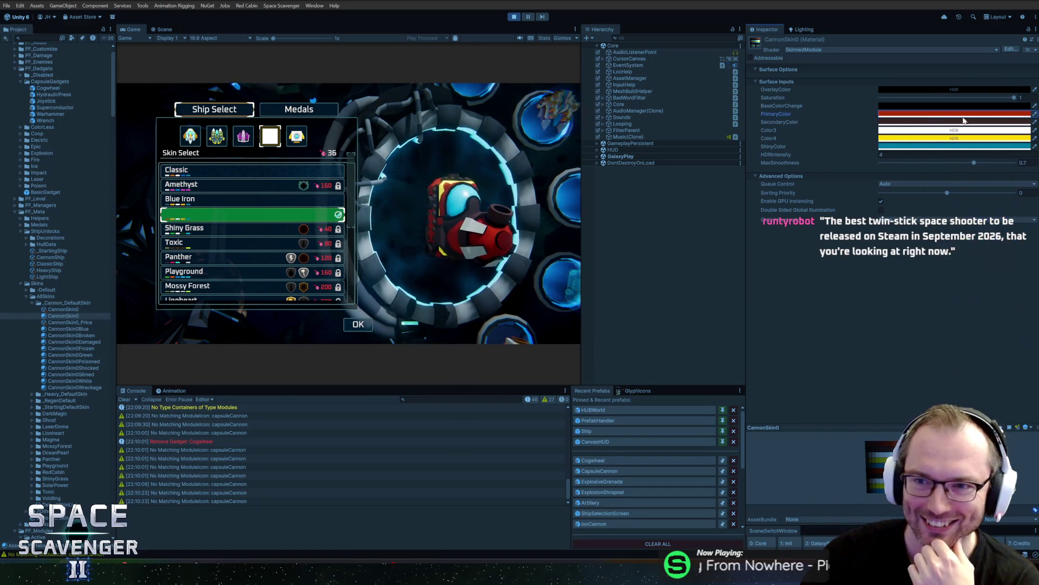
Step: Copy the PrimaryColor value and paste it into Color3
{"action": "right_click", "coordinate": [944, 120]}
{"action": "left_click", "coordinate": [944, 120]}
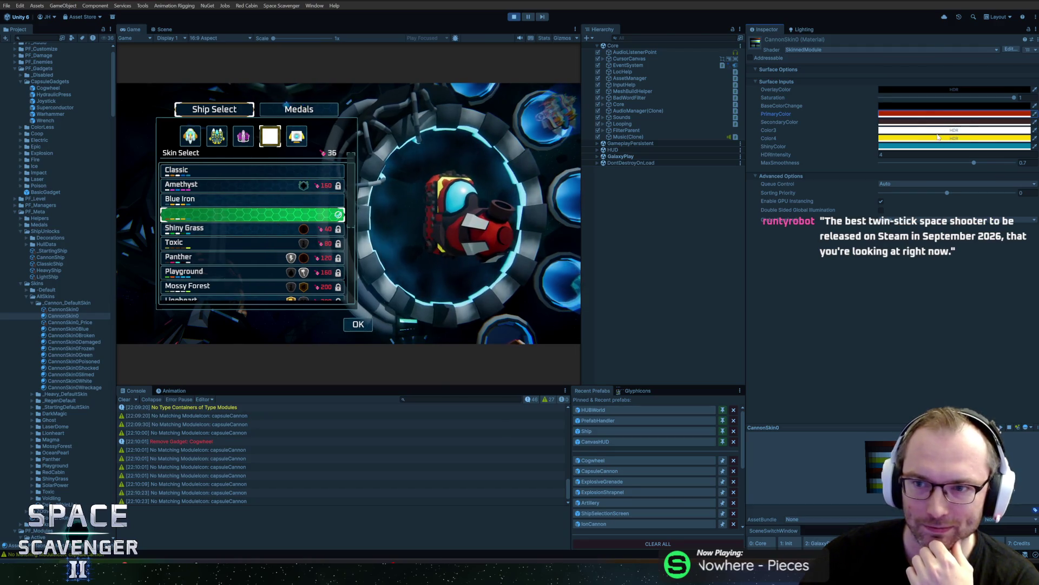
{"action": "right_click", "coordinate": [945, 130]}
{"action": "left_click", "coordinate": [956, 143]}
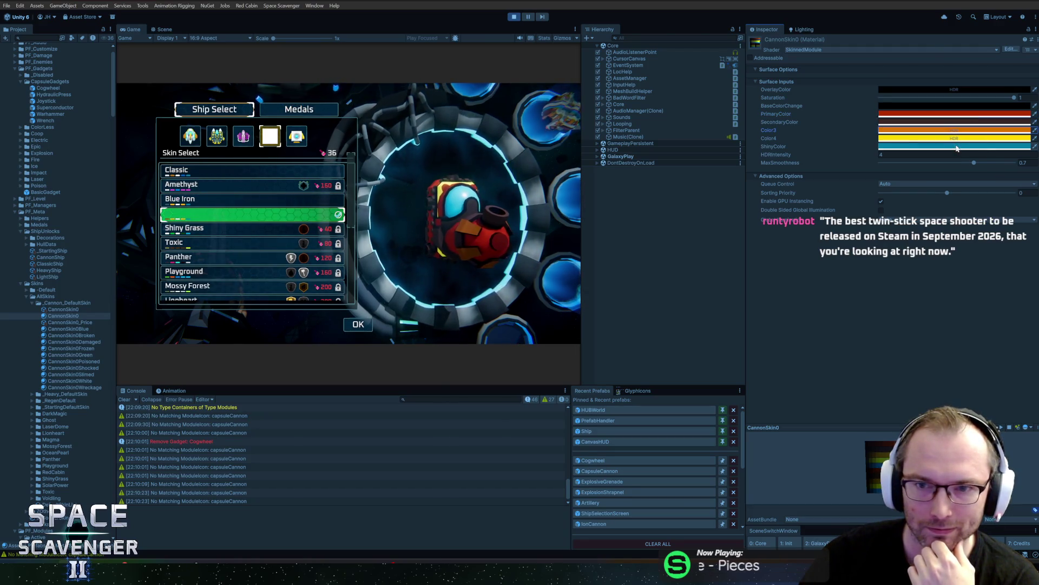
{"action": "left_click", "coordinate": [950, 131]}
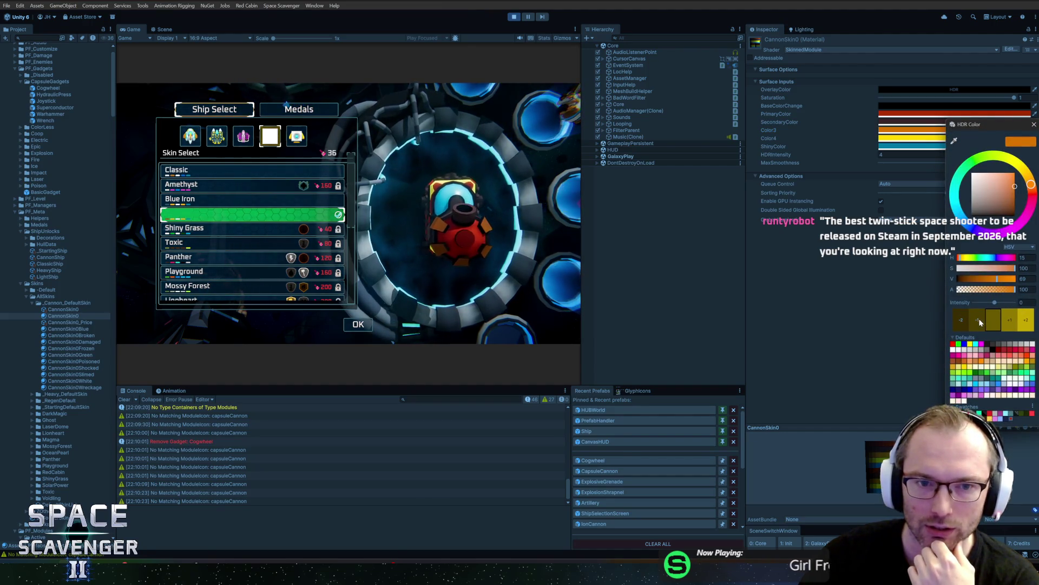
Step: Experiment with Color3's hue, then change ShinyColor from teal to a yellowish orange
{"action": "left_click", "coordinate": [1031, 200]}
{"action": "mouse_move", "coordinate": [1032, 199]}
{"action": "left_mouse_down"}
{"action": "mouse_move", "coordinate": [1025, 219]}
{"action": "mouse_move", "coordinate": [994, 225]}
{"action": "mouse_move", "coordinate": [948, 199]}
{"action": "mouse_move", "coordinate": [937, 167]}
{"action": "mouse_move", "coordinate": [1017, 163]}
{"action": "mouse_move", "coordinate": [1028, 175]}
{"action": "mouse_move", "coordinate": [1023, 200]}
{"action": "mouse_move", "coordinate": [1022, 186]}
{"action": "left_mouse_up"}
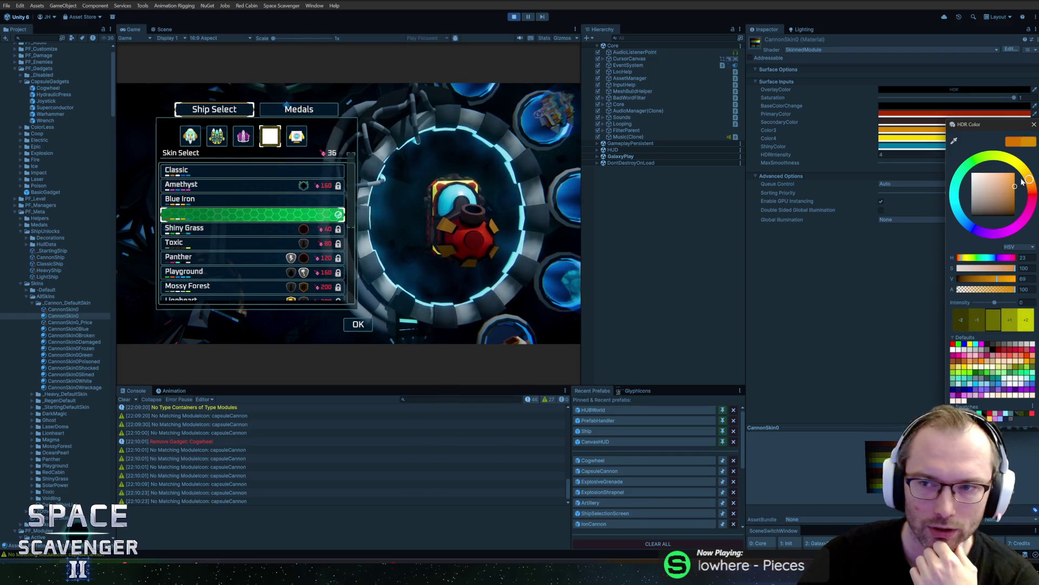
{"action": "left_click", "coordinate": [1033, 124]}
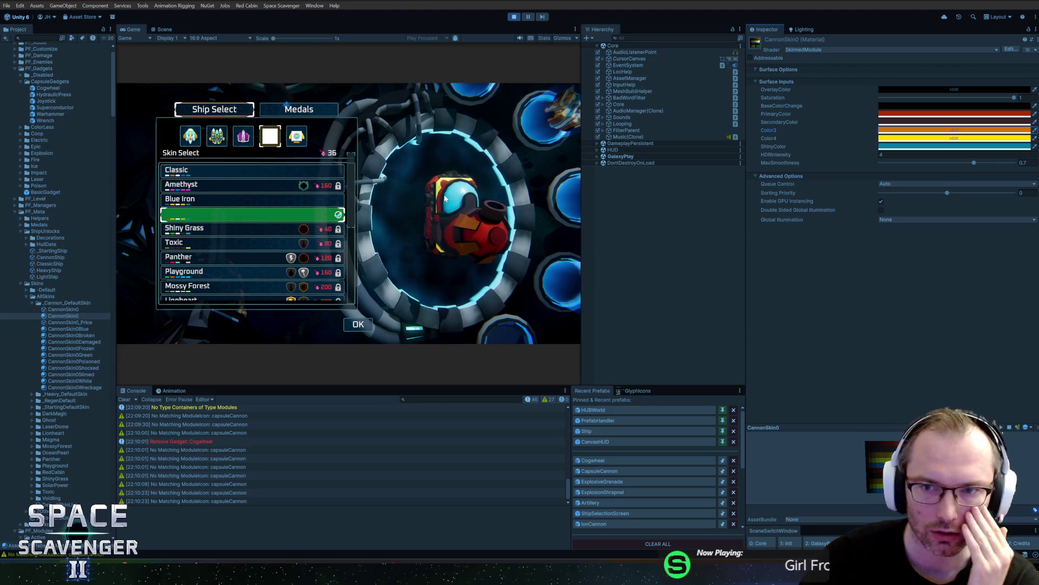
{"action": "left_click", "coordinate": [907, 148]}
{"action": "left_click", "coordinate": [994, 199]}
{"action": "left_click_drag", "start_coordinate": [995, 197], "coordinate": [1003, 185]}
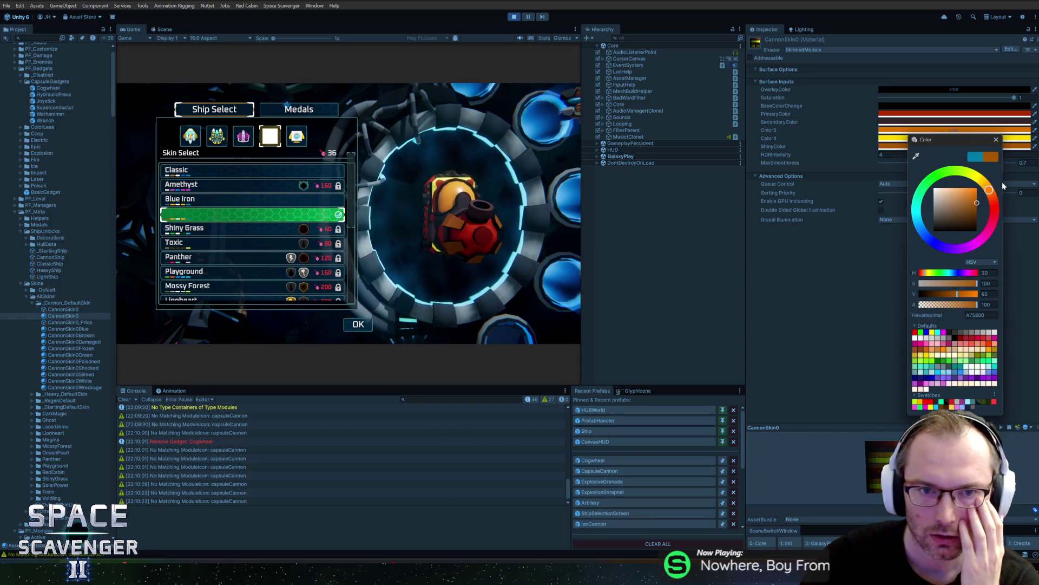
{"action": "left_click", "coordinate": [996, 139]}
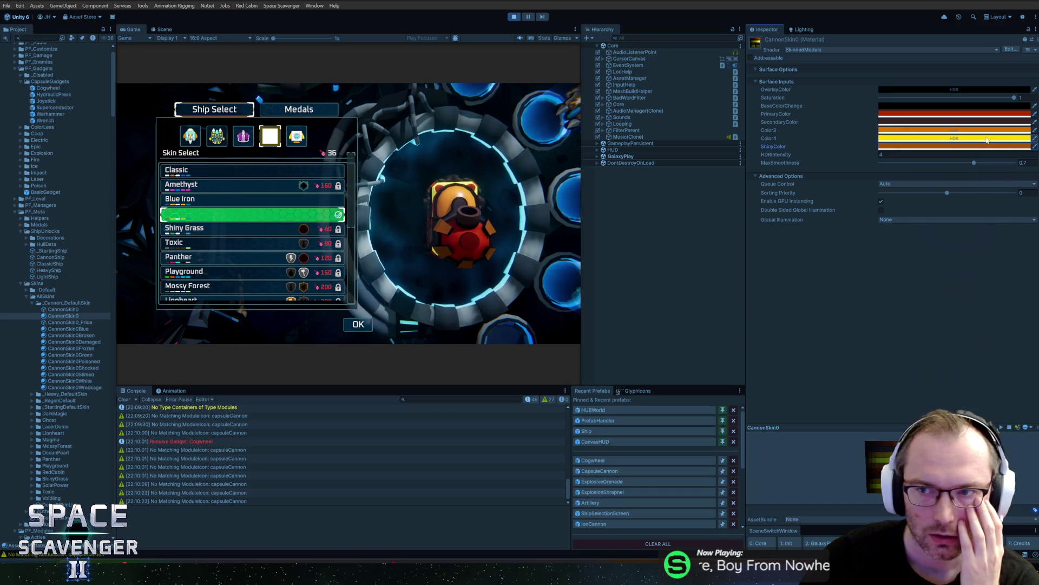
Step: Shift Color4's hue from orange toward yellow
{"action": "left_click", "coordinate": [1004, 138]}
{"action": "left_click", "coordinate": [1033, 199]}
{"action": "mouse_move", "coordinate": [1032, 197]}
{"action": "left_mouse_down"}
{"action": "mouse_move", "coordinate": [1015, 164]}
{"action": "mouse_move", "coordinate": [970, 170]}
{"action": "mouse_move", "coordinate": [934, 158]}
{"action": "mouse_move", "coordinate": [967, 173]}
{"action": "mouse_move", "coordinate": [957, 185]}
{"action": "mouse_move", "coordinate": [980, 198]}
{"action": "mouse_move", "coordinate": [955, 221]}
{"action": "left_mouse_up"}
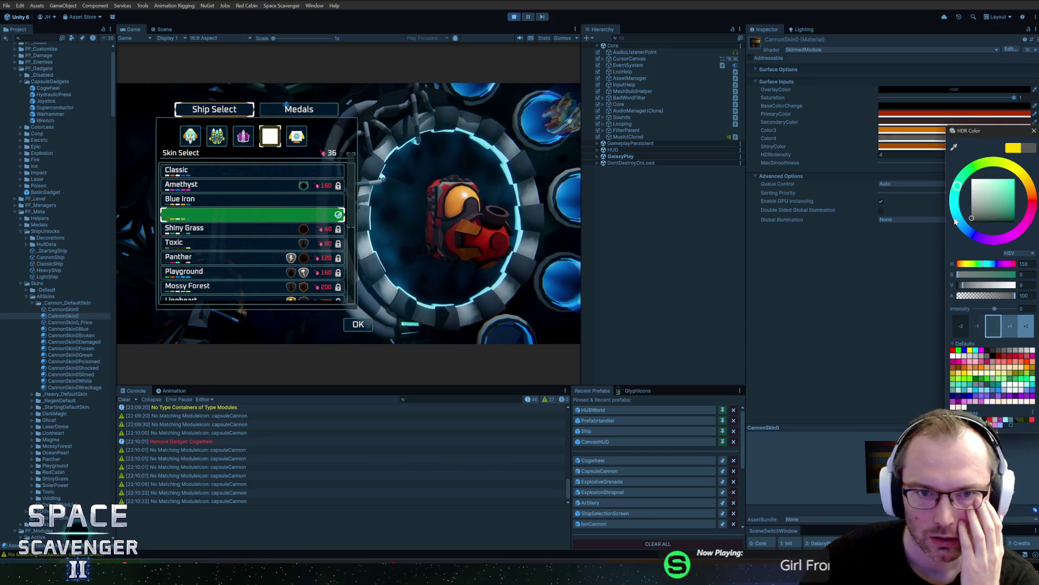
{"action": "left_click", "coordinate": [1029, 131]}
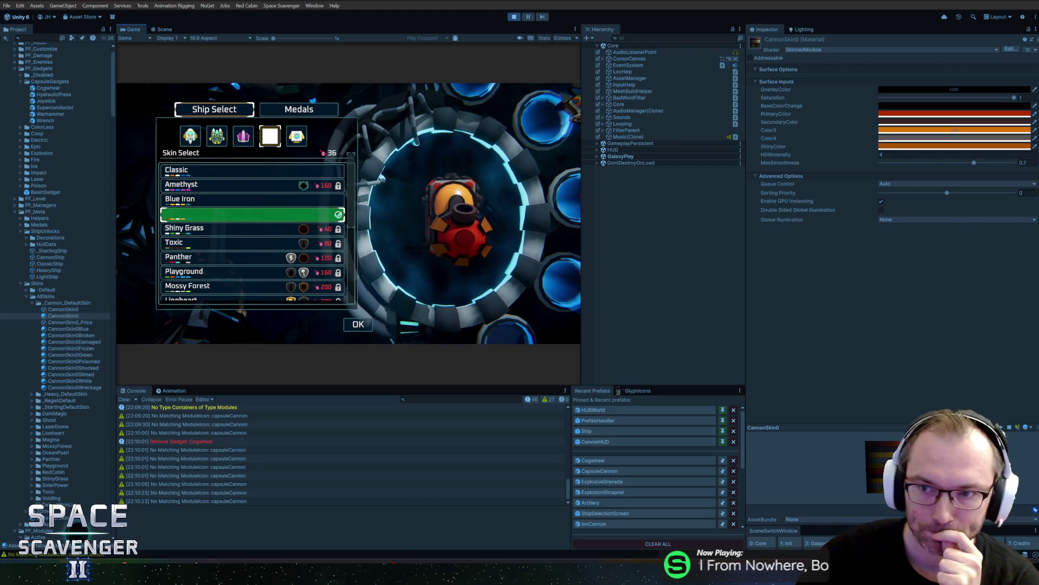
Step: Set the hue of both PrimaryColor and Color3 to 4 for a strong red
{"action": "left_click", "coordinate": [952, 114]}
{"action": "mouse_move", "coordinate": [973, 164]}
{"action": "left_mouse_down"}
{"action": "mouse_move", "coordinate": [982, 171]}
{"action": "mouse_move", "coordinate": [989, 139]}
{"action": "left_mouse_up"}
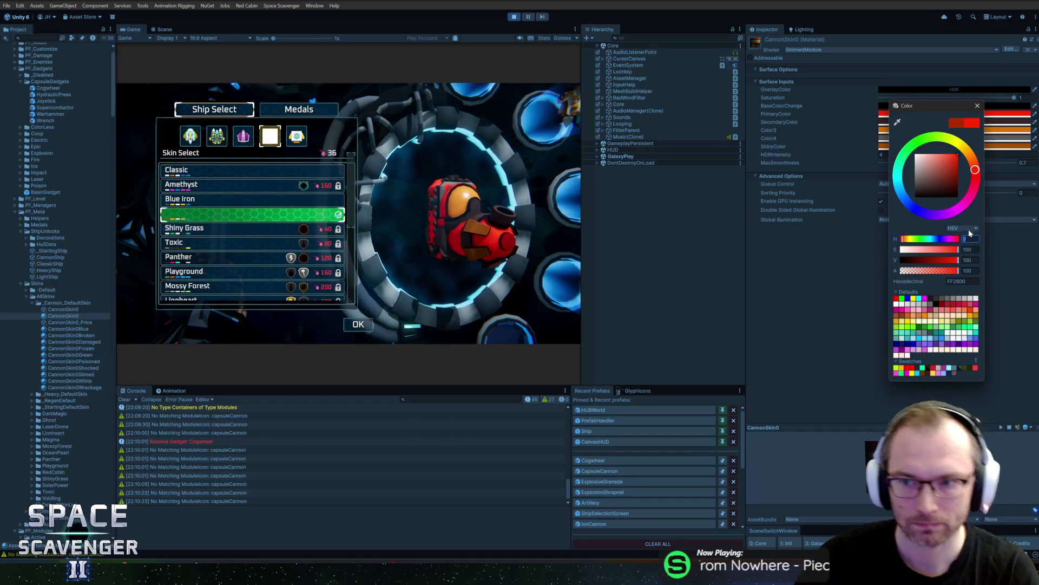
{"action": "type", "text": "4"}
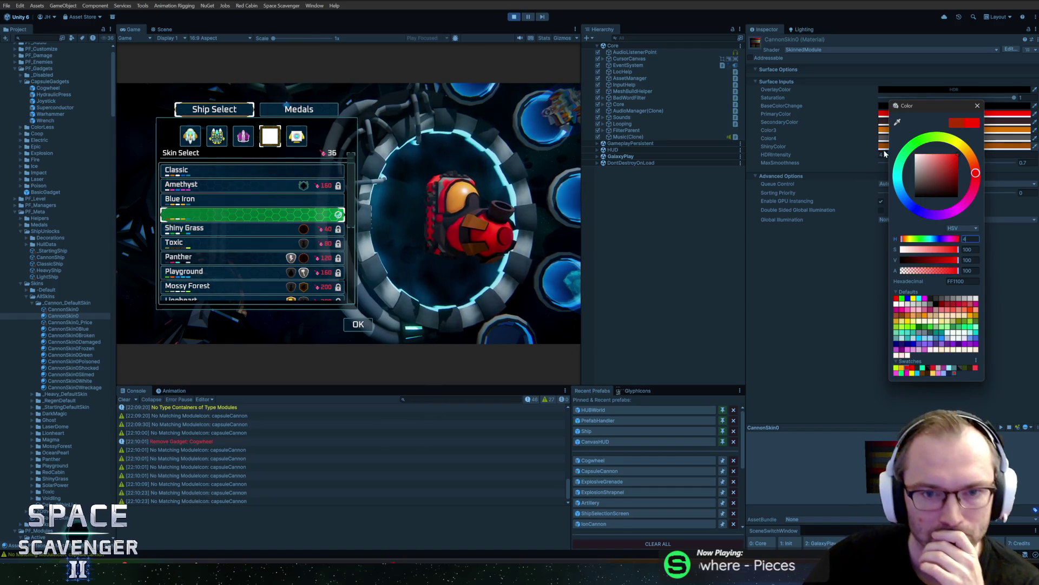
{"action": "left_click", "coordinate": [978, 107]}
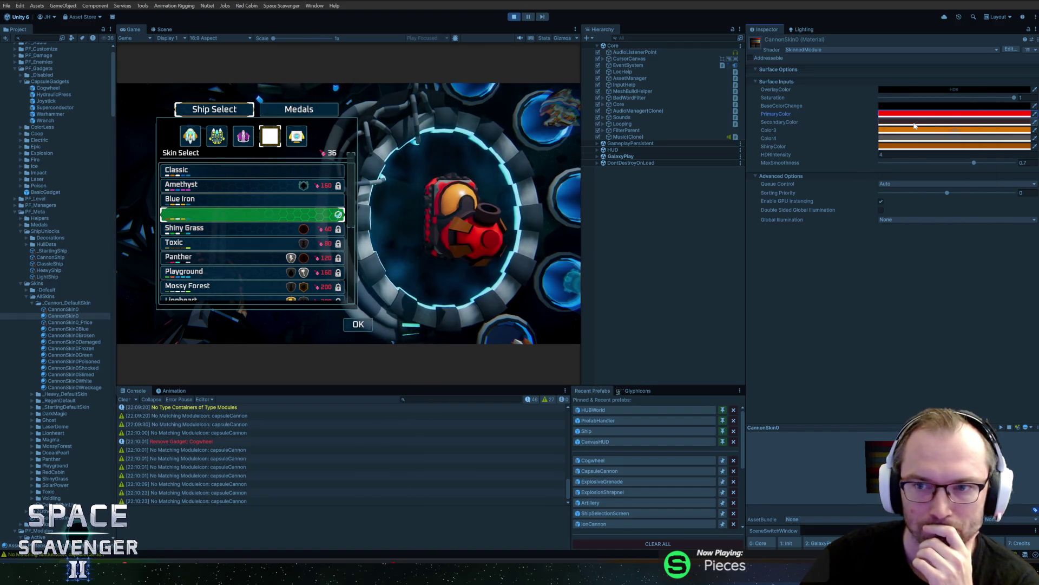
{"action": "left_click", "coordinate": [935, 130]}
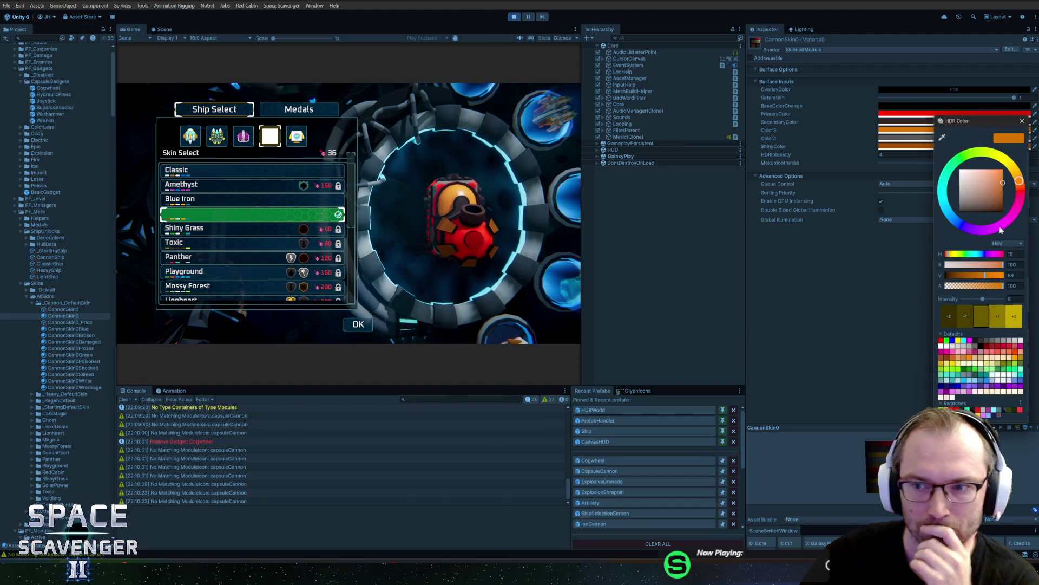
{"action": "left_click", "coordinate": [1014, 254]}
{"action": "type", "text": "4"}
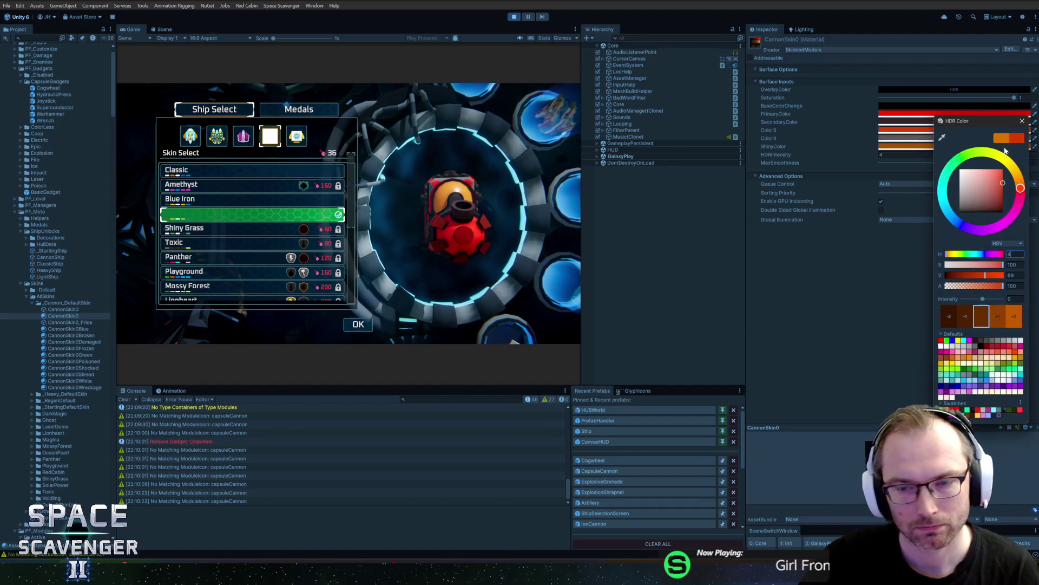
{"action": "left_click", "coordinate": [1022, 120]}
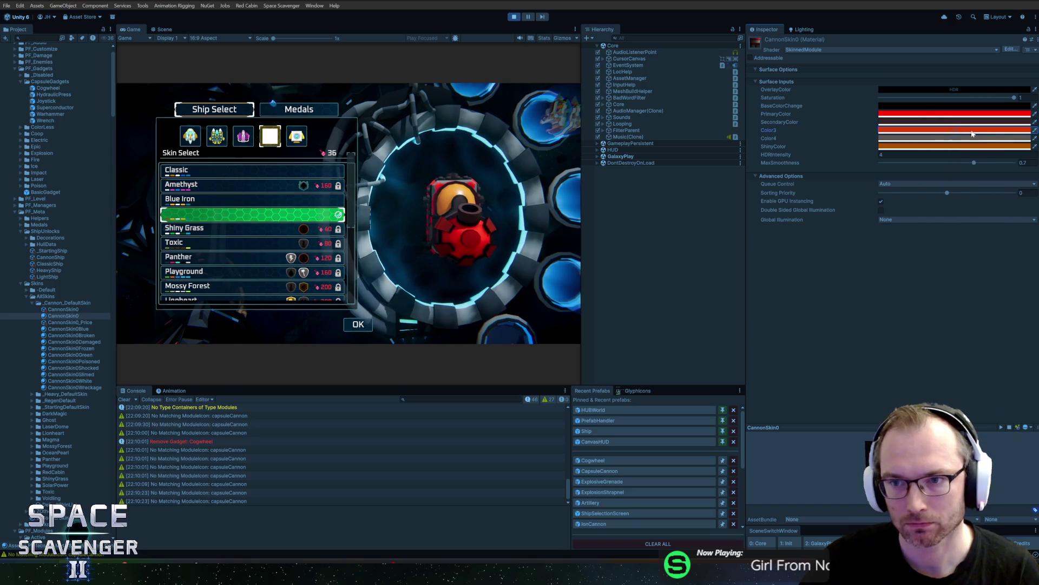
Step: Make ShinyColor a light pinkish red
{"action": "left_click", "coordinate": [946, 146]}
{"action": "left_click_drag", "start_coordinate": [1005, 212], "coordinate": [923, 201]}
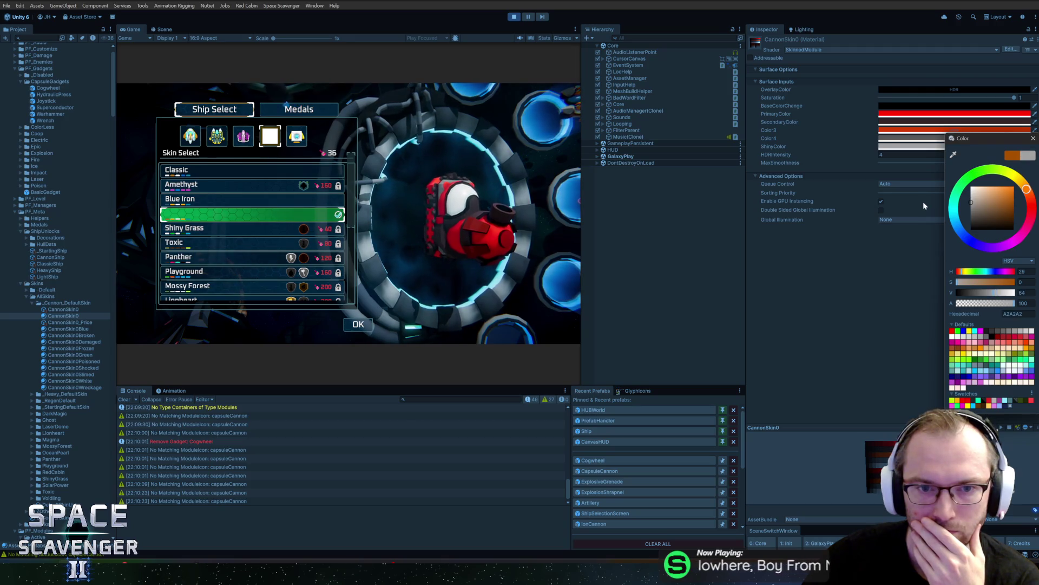
{"action": "left_click", "coordinate": [962, 233]}
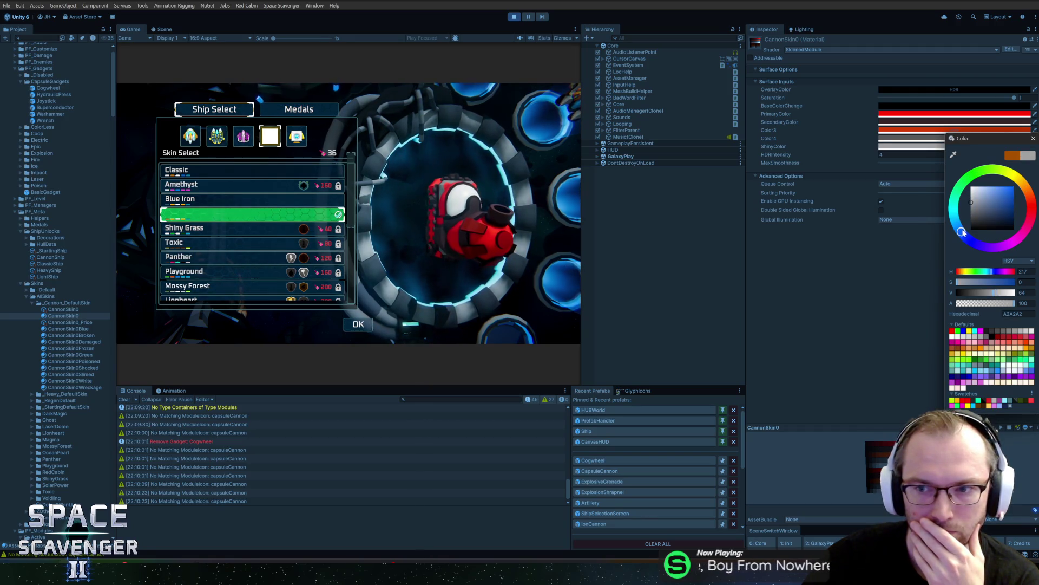
{"action": "left_click", "coordinate": [980, 200]}
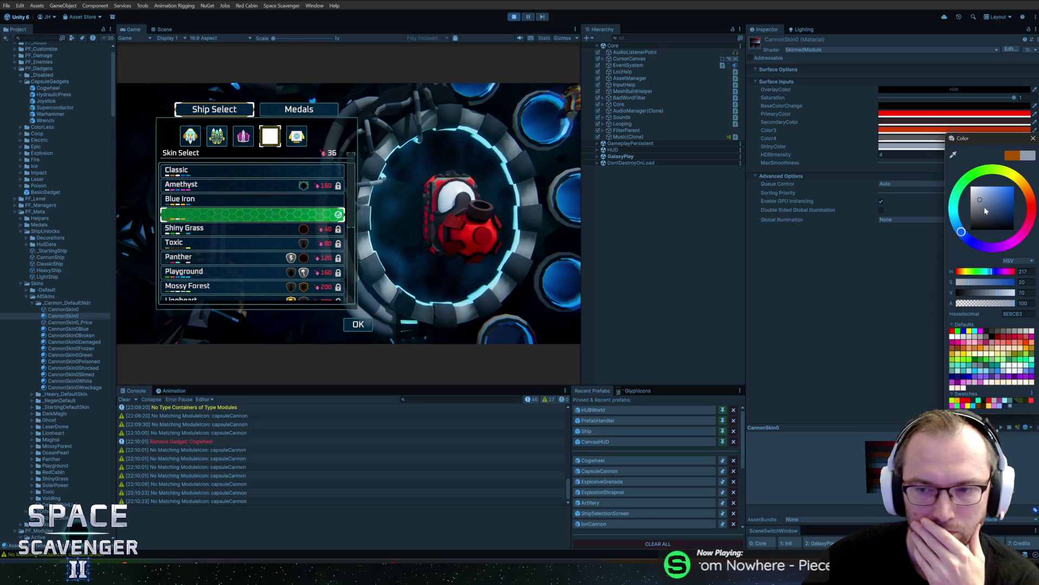
{"action": "left_click", "coordinate": [1031, 203]}
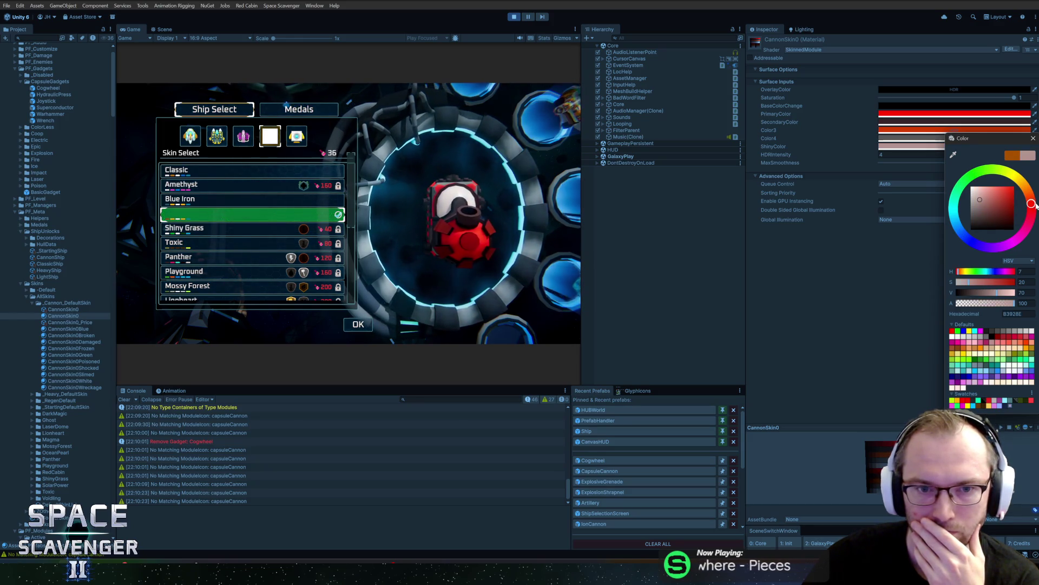
{"action": "left_click", "coordinate": [986, 199]}
{"action": "mouse_move", "coordinate": [988, 201]}
{"action": "left_mouse_down"}
{"action": "mouse_move", "coordinate": [991, 188]}
{"action": "mouse_move", "coordinate": [1002, 191]}
{"action": "left_mouse_up"}
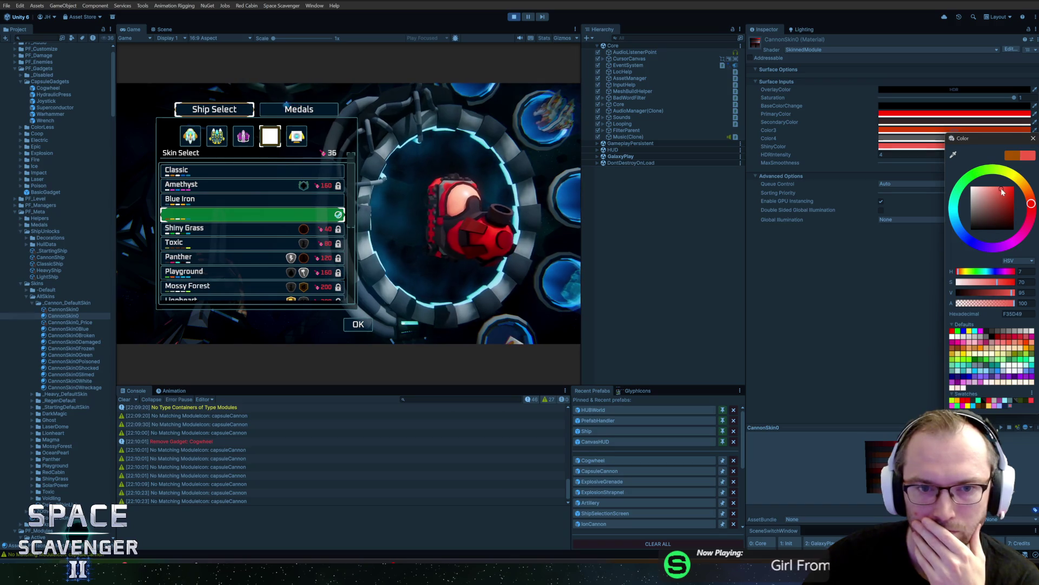
{"action": "left_click", "coordinate": [1034, 139]}
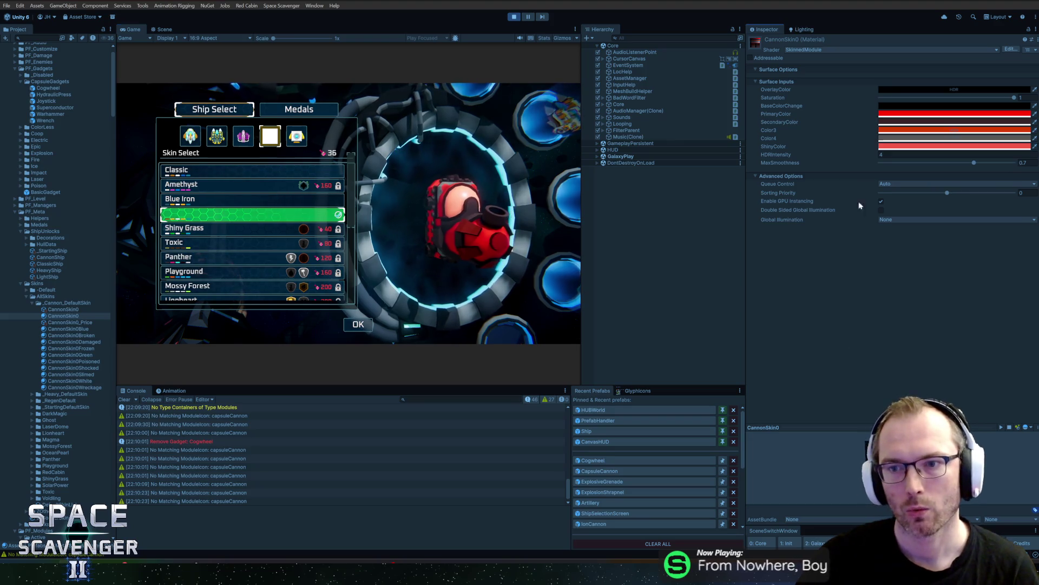
Step: Lighten a black colour field to dark grey and set Color4's HDR V value to 4
{"action": "left_click", "coordinate": [886, 147]}
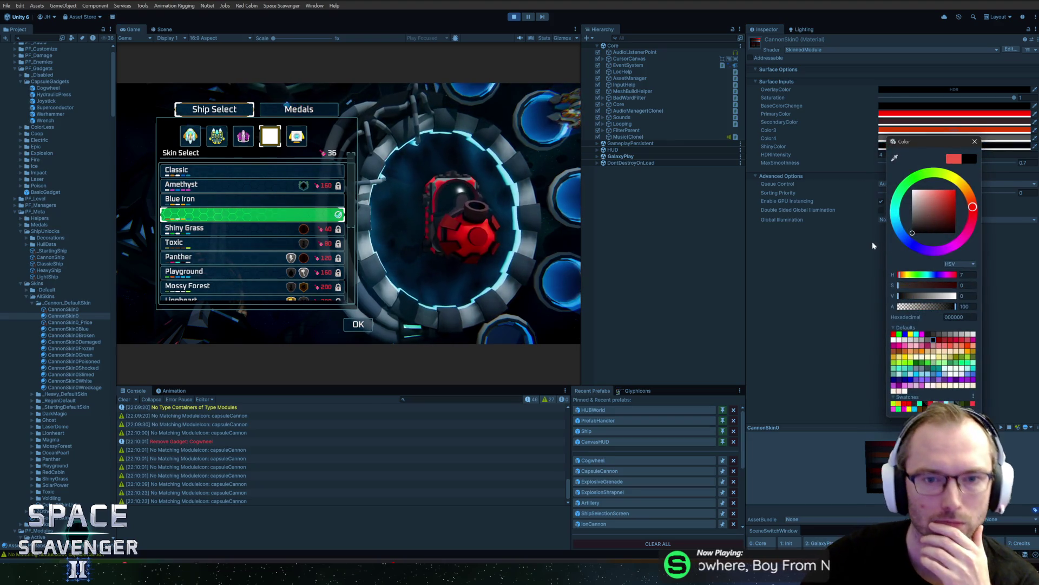
{"action": "left_click_drag", "start_coordinate": [859, 232], "coordinate": [858, 225]}
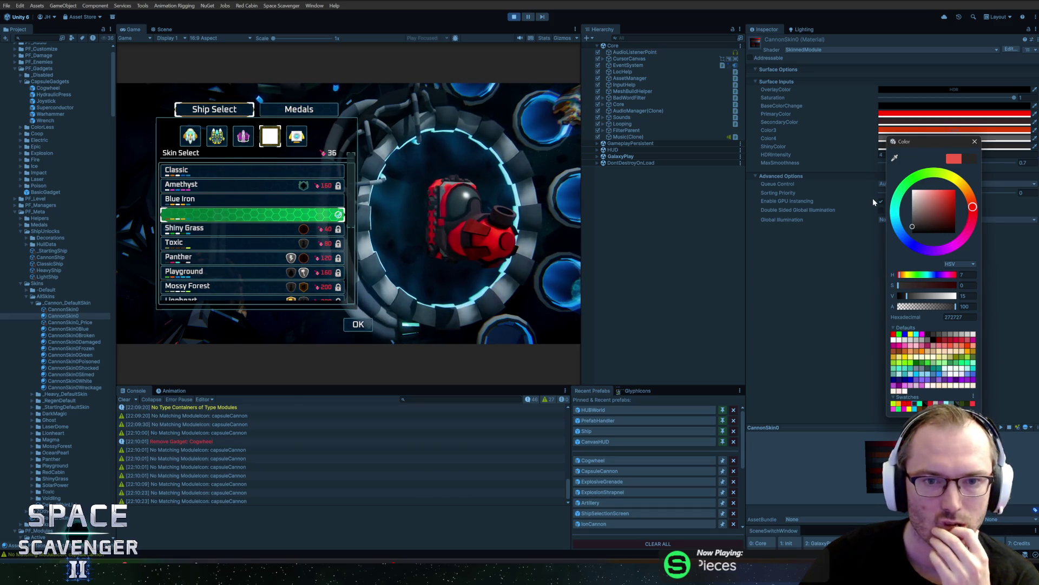
{"action": "left_click", "coordinate": [974, 142]}
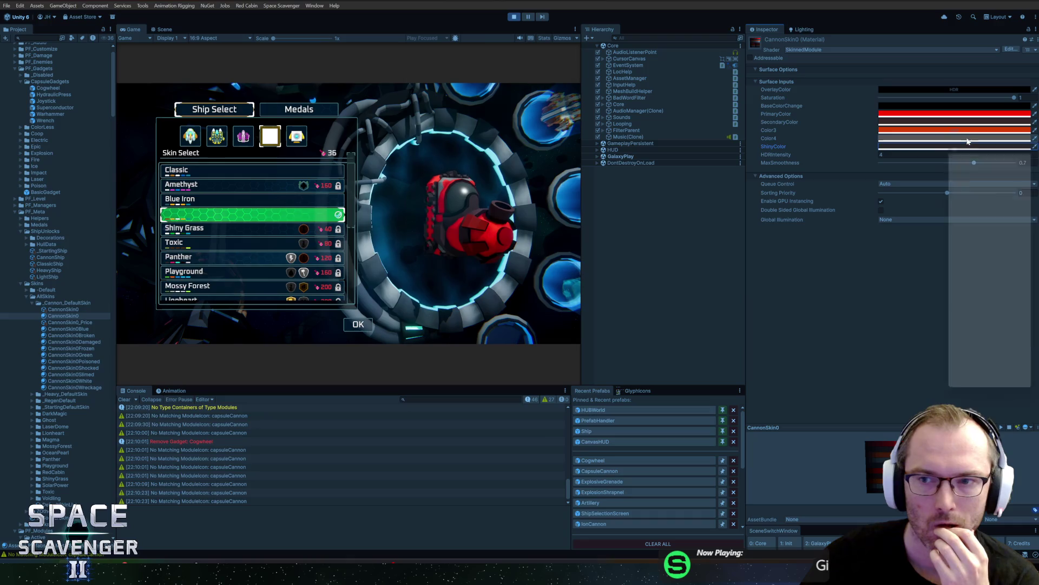
{"action": "left_click", "coordinate": [967, 139]}
{"action": "type", "text": "4"}
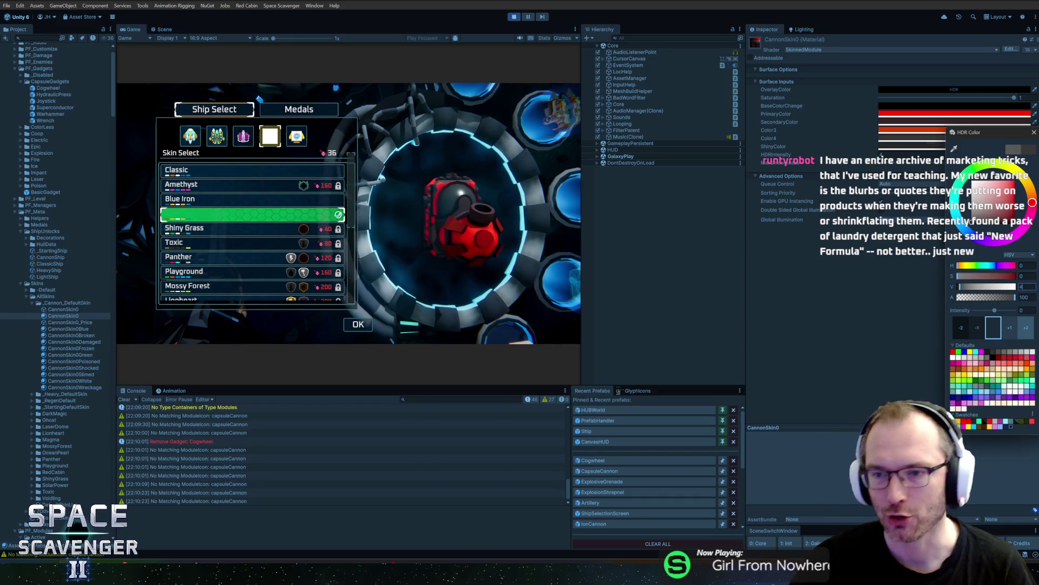
Step: Close the HDR picker, try a brighter red on Color3, then revert it to 372525
{"action": "left_click_drag", "start_coordinate": [908, 142], "coordinate": [842, 140]}
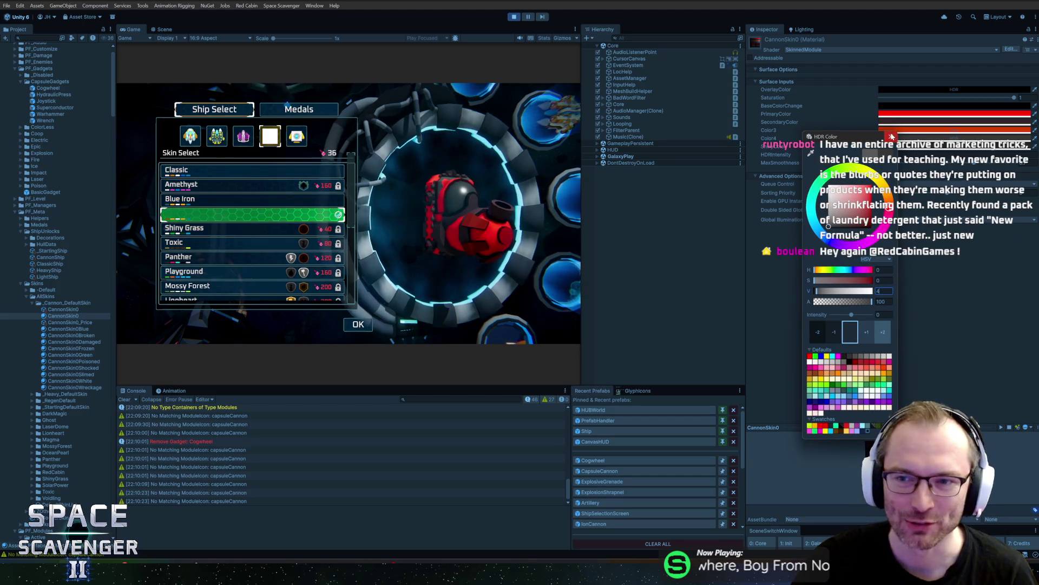
{"action": "left_click", "coordinate": [734, 193]}
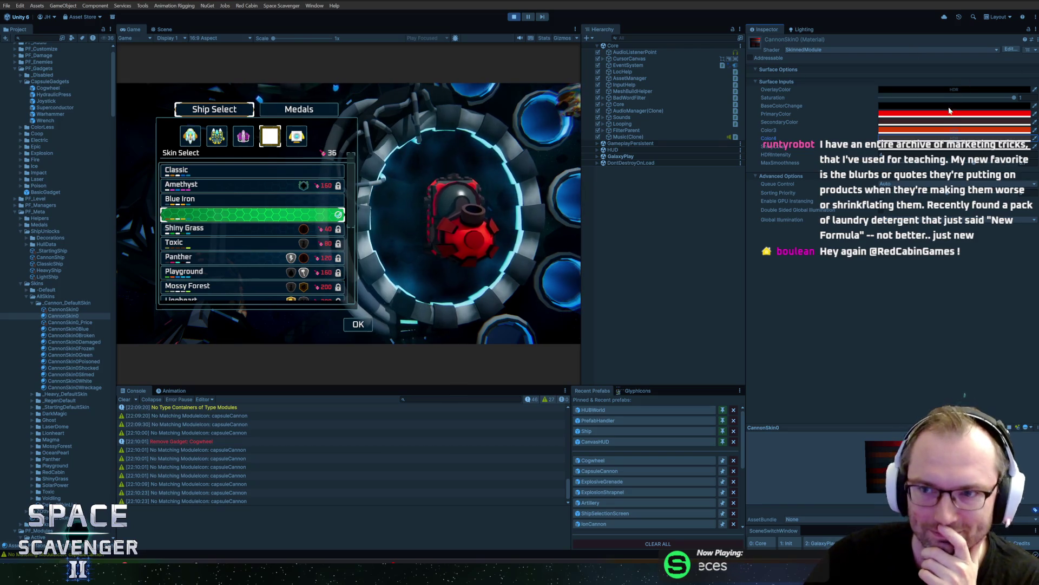
{"action": "left_click", "coordinate": [951, 127]}
{"action": "left_click_drag", "start_coordinate": [987, 199], "coordinate": [994, 196]}
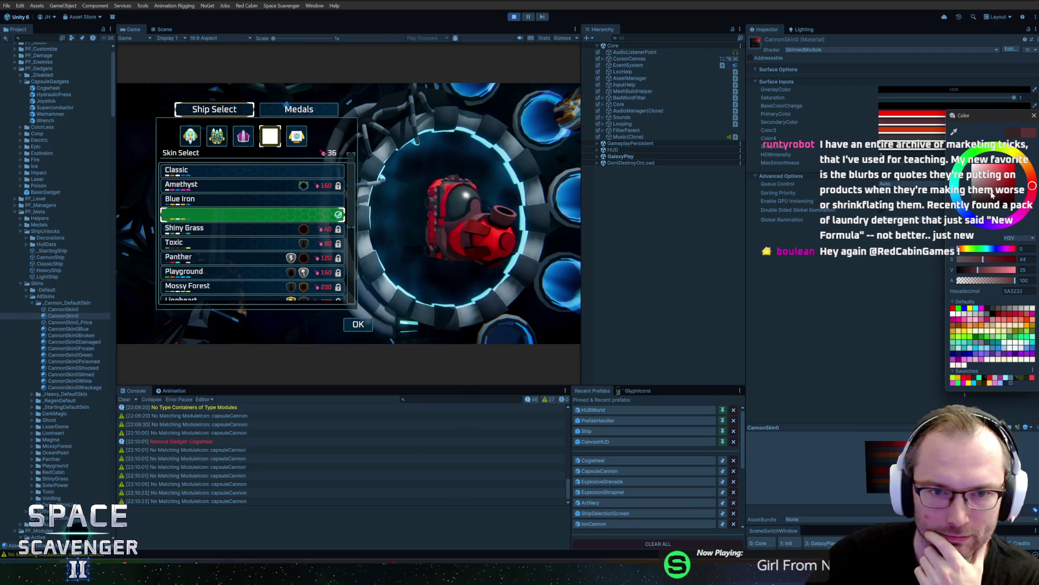
{"action": "left_click", "coordinate": [1013, 135]}
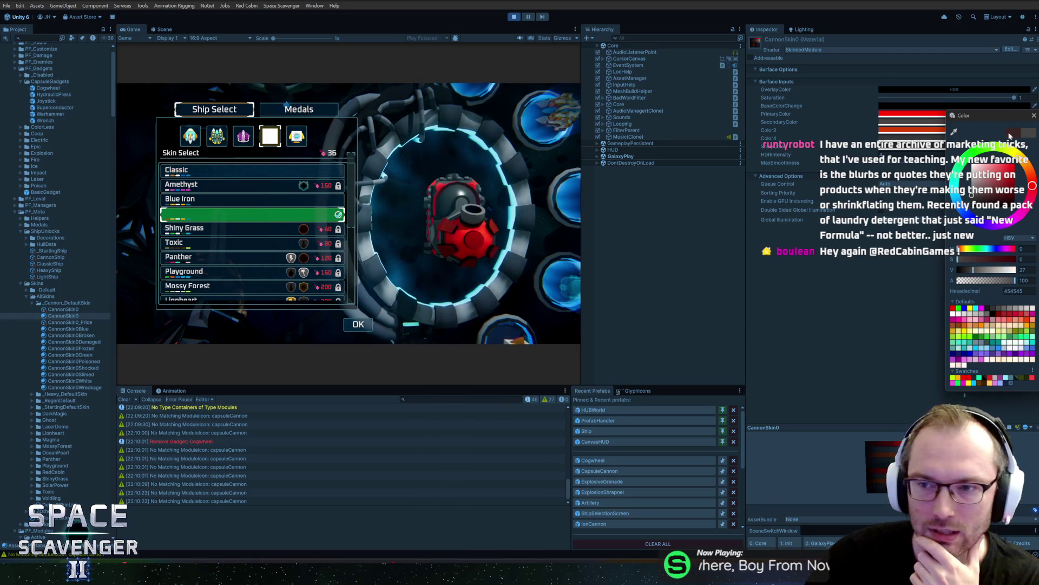
{"action": "left_click", "coordinate": [1033, 116]}
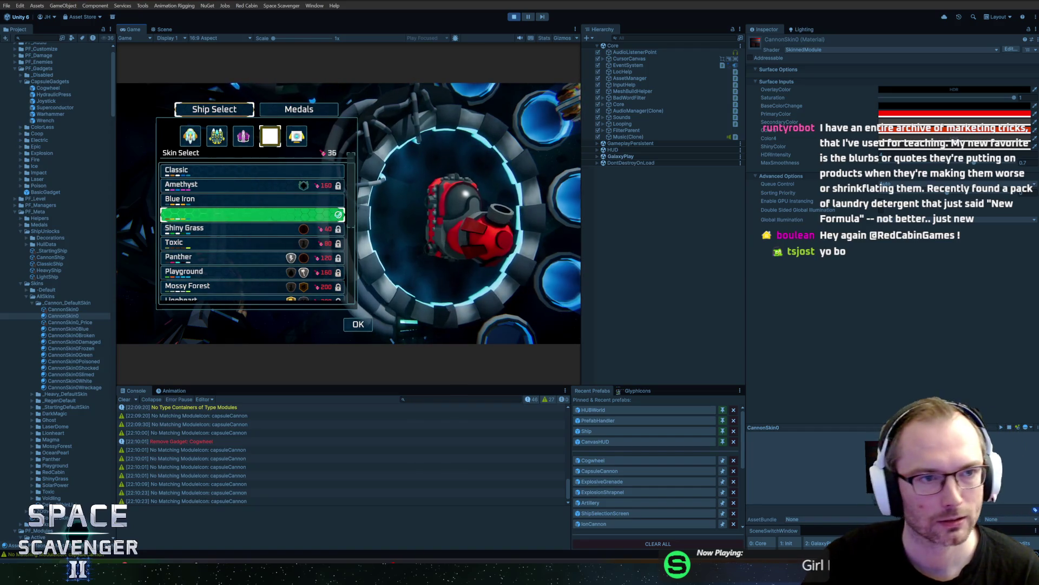
{"action": "key", "text": "super"}
Step: Maximise the Game view, leave the skin menu and fly the red cannon ship around the hub
{"action": "key", "text": "shift+space"}
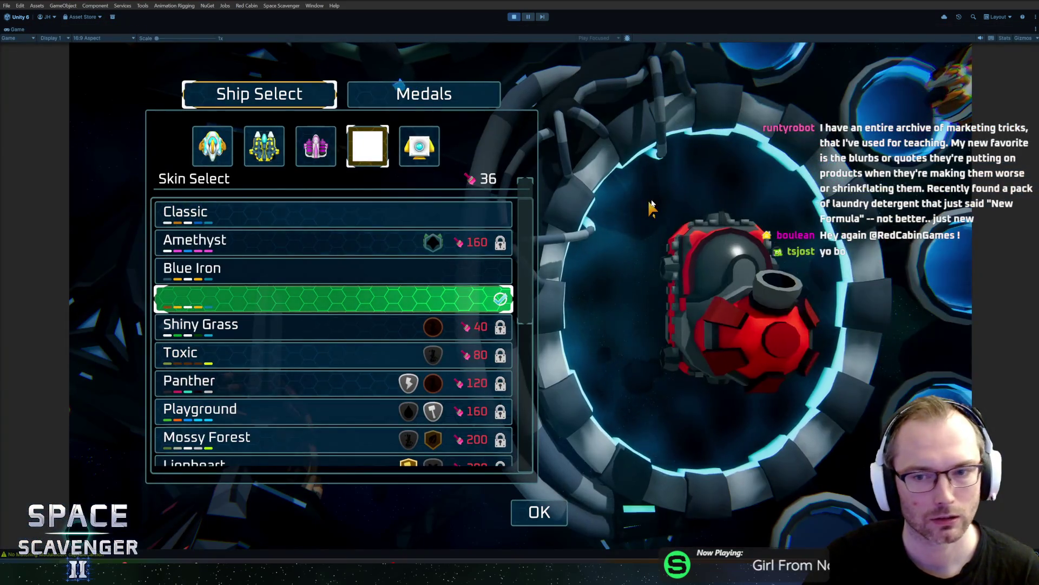
{"action": "key", "text": "Escape"}
{"action": "key", "text": "a"}
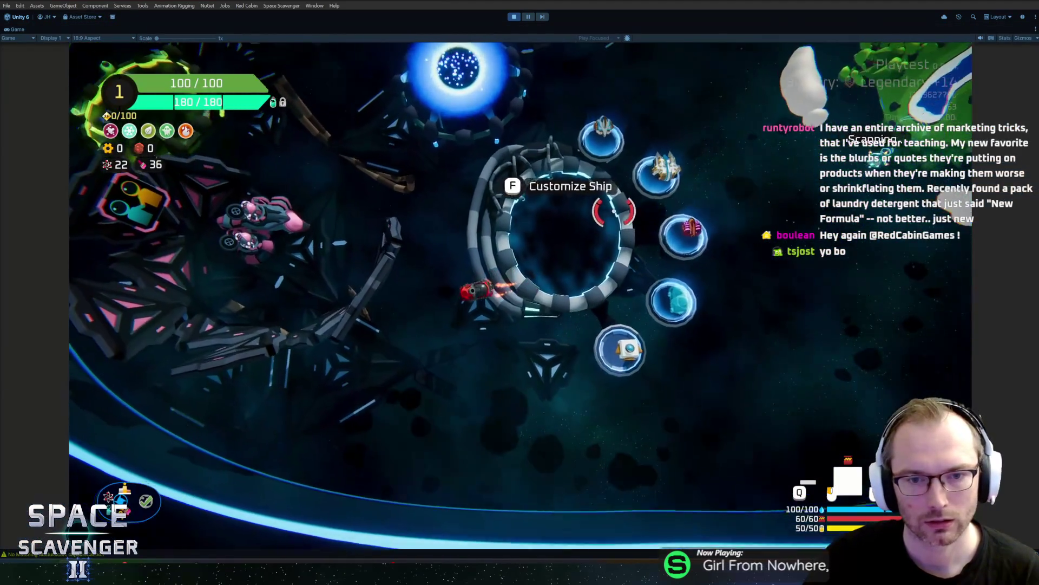
{"action": "key", "text": "w"}
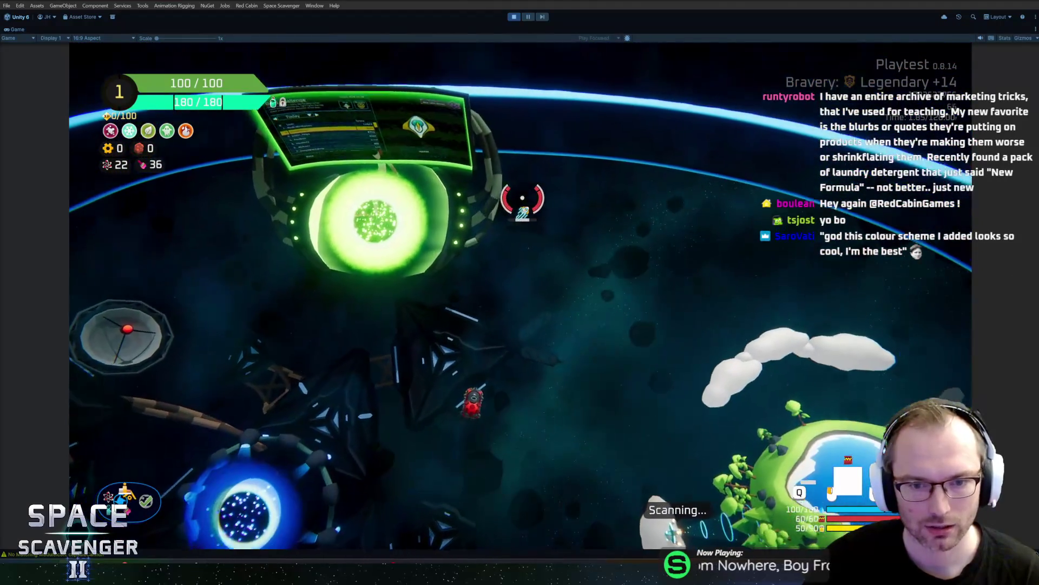
{"action": "key", "text": "a"}
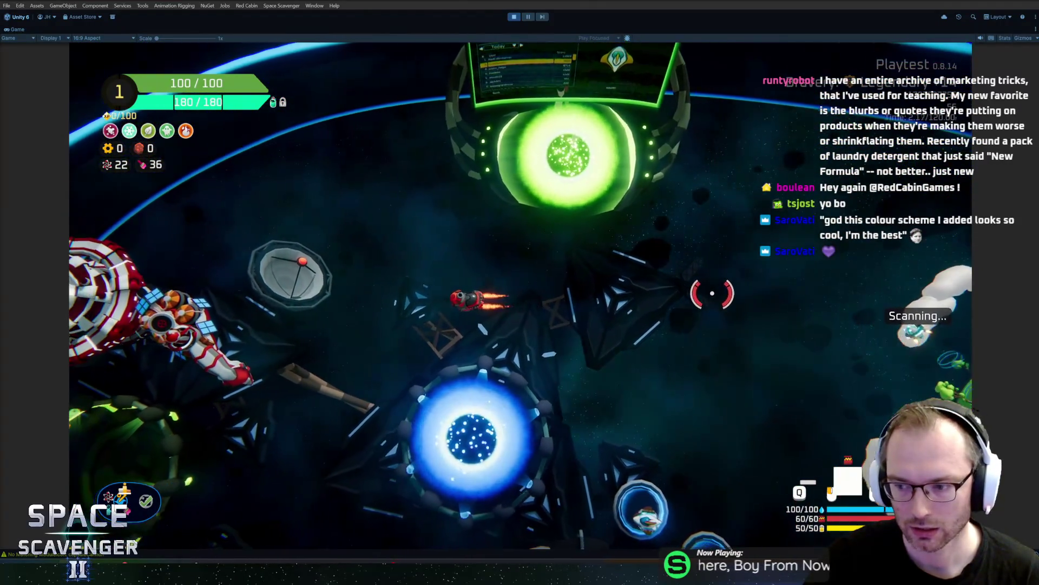
{"action": "key", "text": "d"}
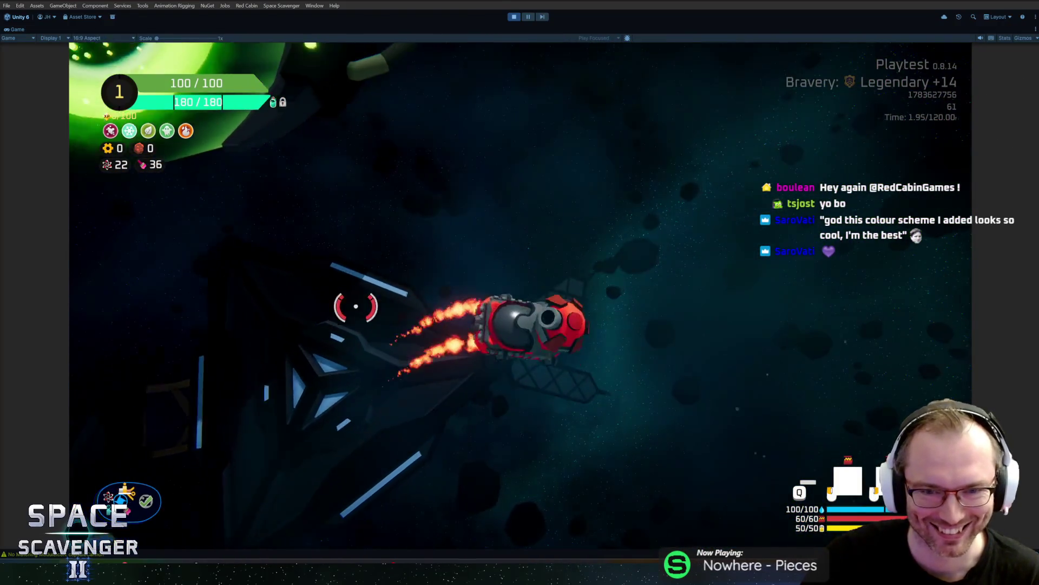
{"action": "key", "text": "s"}
{"action": "key", "text": "a"}
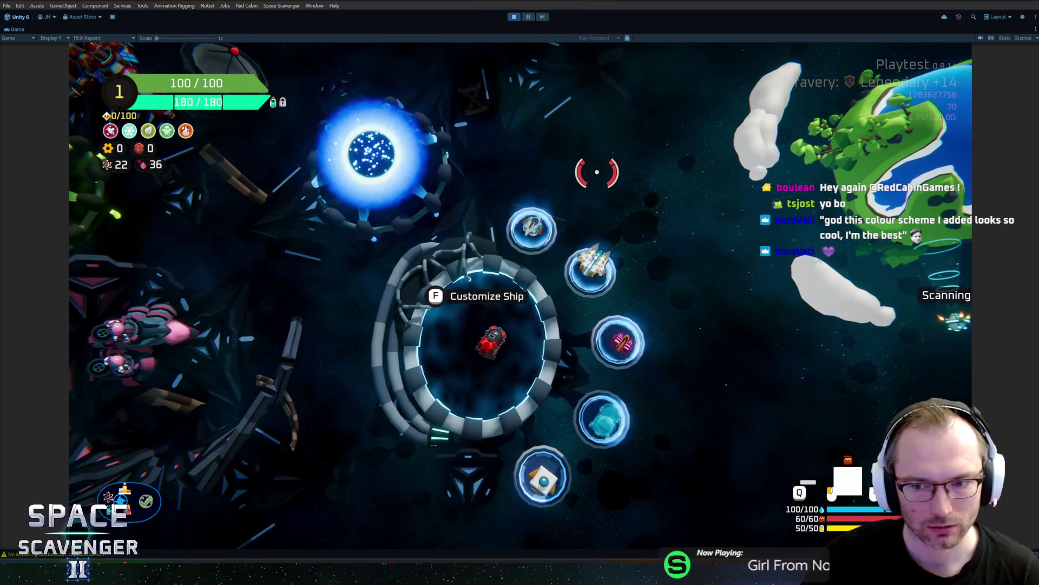
Step: Open Customize Ship and equip the red skin on the first three ships
{"action": "key", "text": "f"}
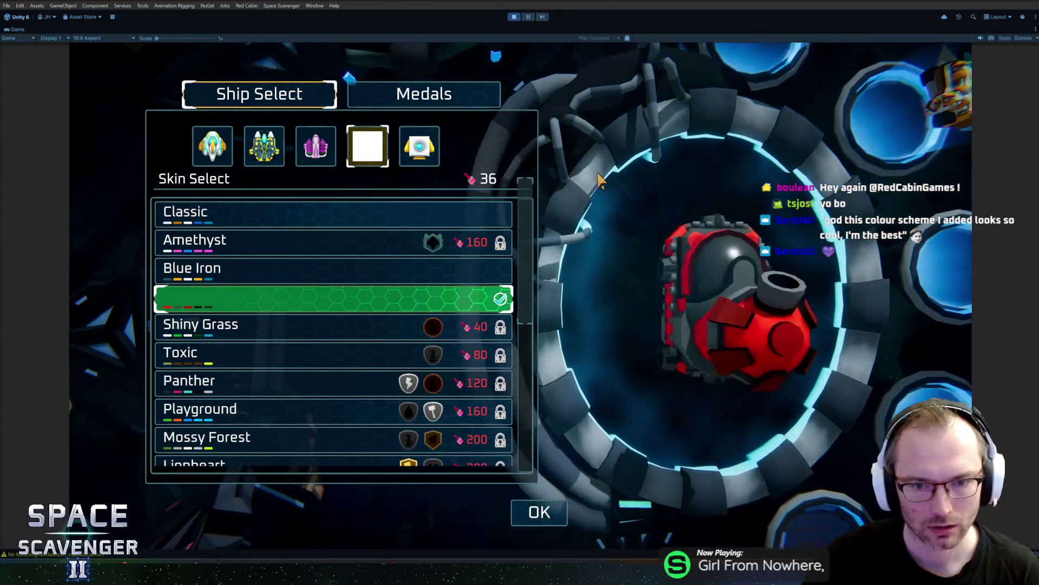
{"action": "left_click", "coordinate": [212, 146]}
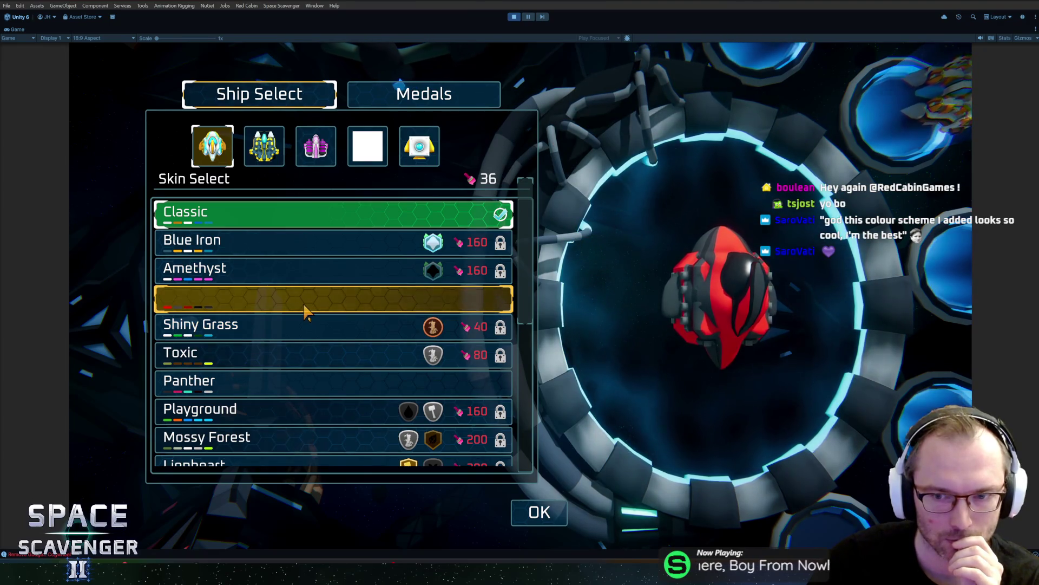
{"action": "left_click", "coordinate": [306, 310]}
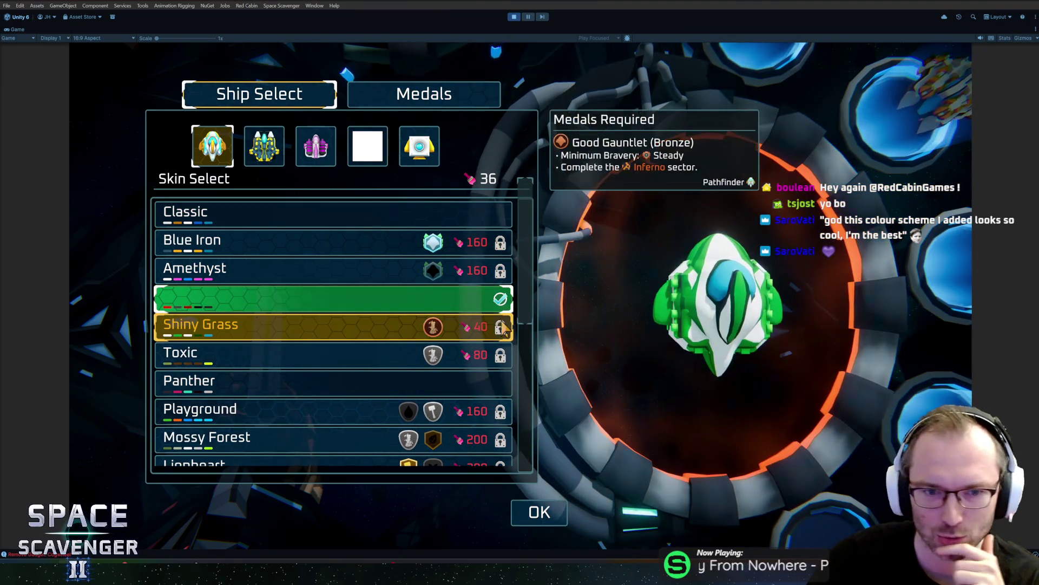
{"action": "left_click", "coordinate": [265, 151]}
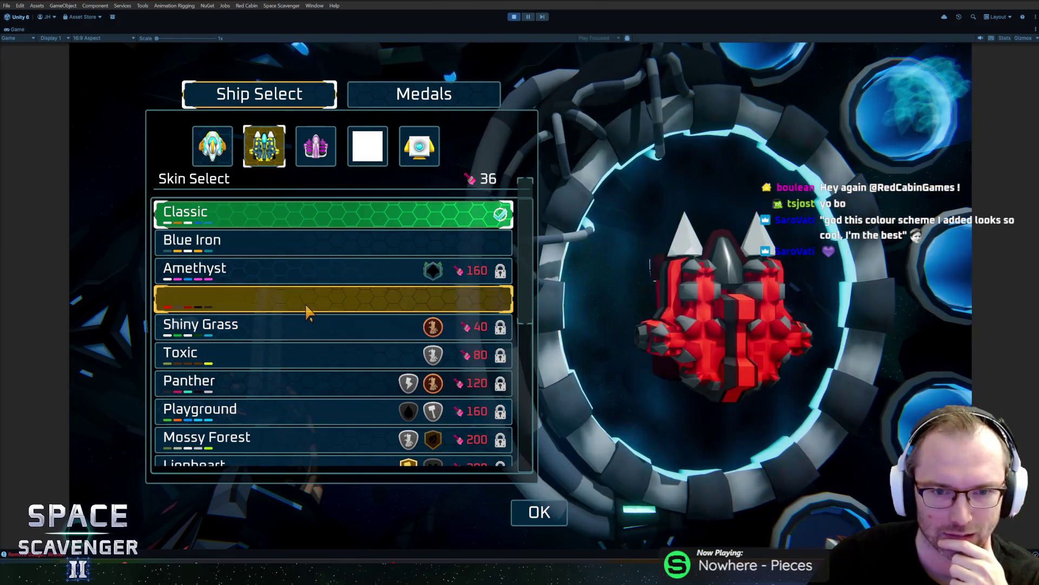
{"action": "left_click", "coordinate": [307, 307]}
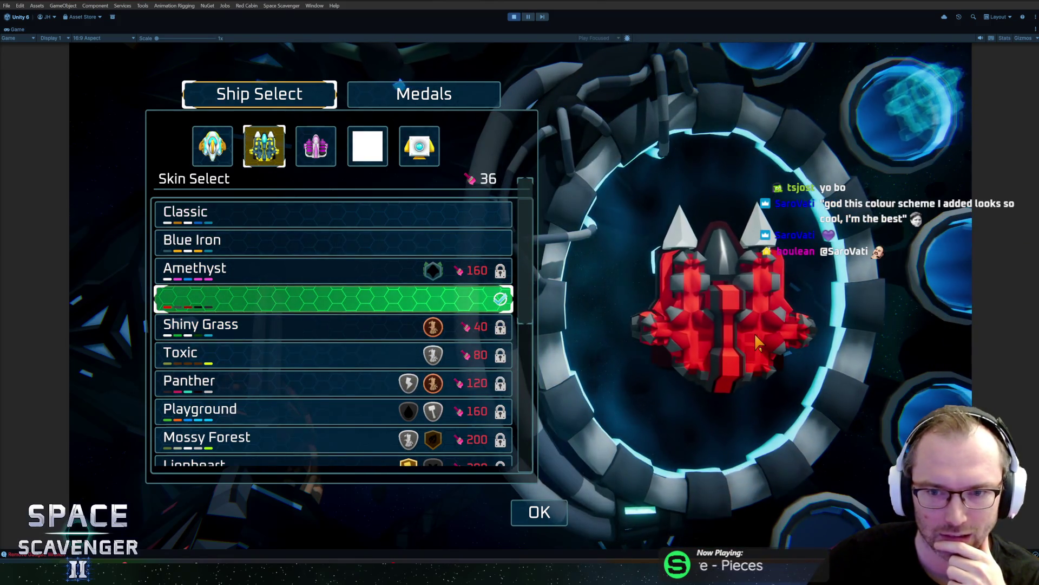
{"action": "left_click", "coordinate": [325, 162]}
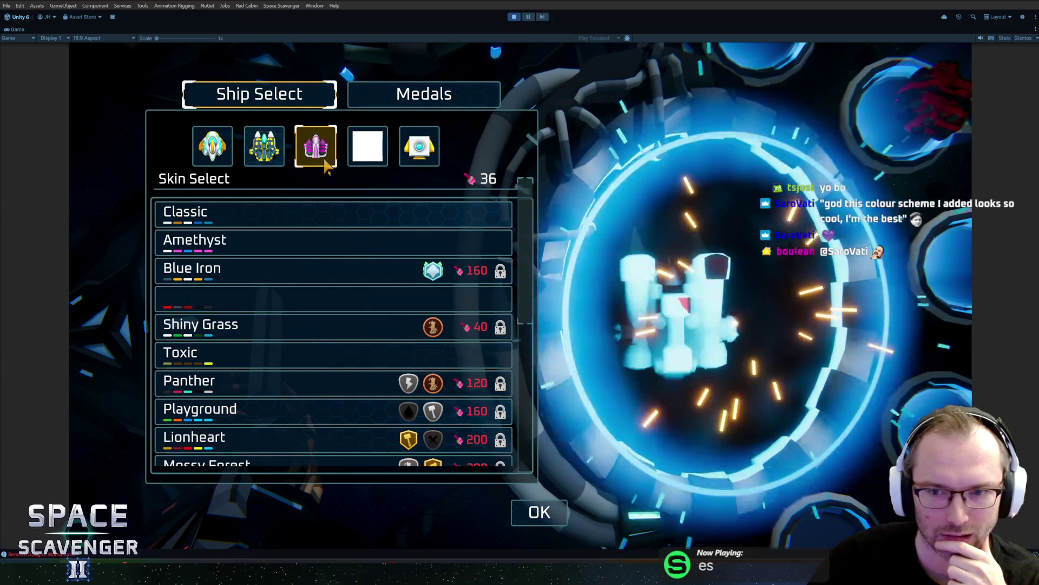
{"action": "left_click", "coordinate": [297, 306]}
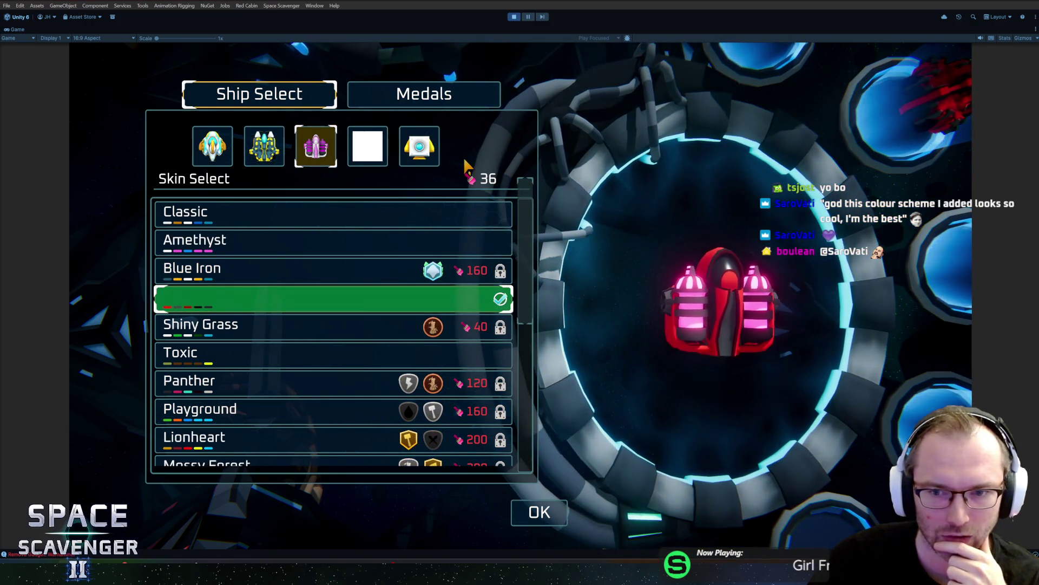
Step: Equip the red skin on the fifth ship, revisit the capsule cannon, and close the menu
{"action": "left_click", "coordinate": [419, 147]}
{"action": "left_click", "coordinate": [307, 310]}
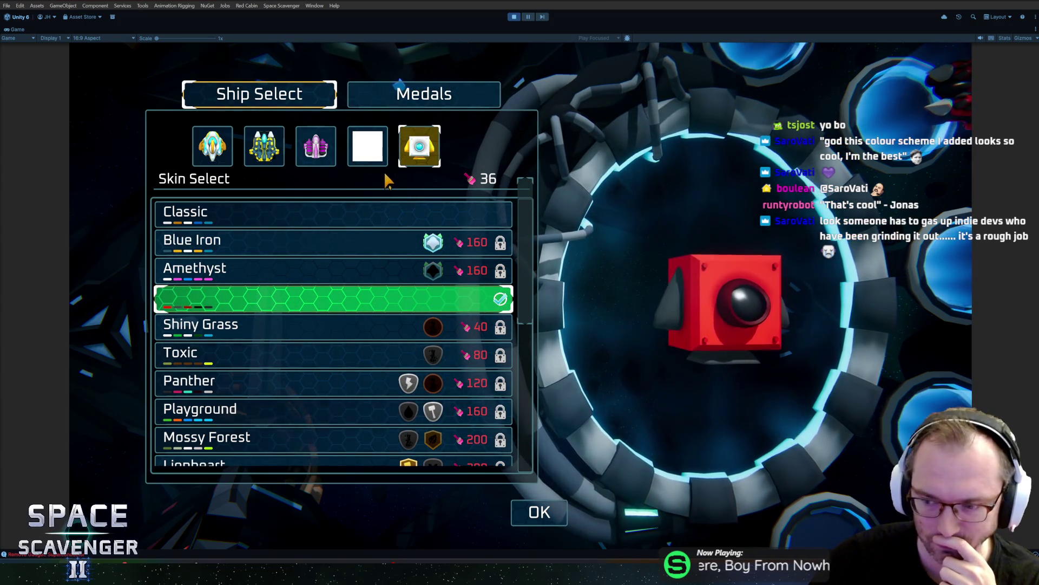
{"action": "left_click", "coordinate": [368, 157]}
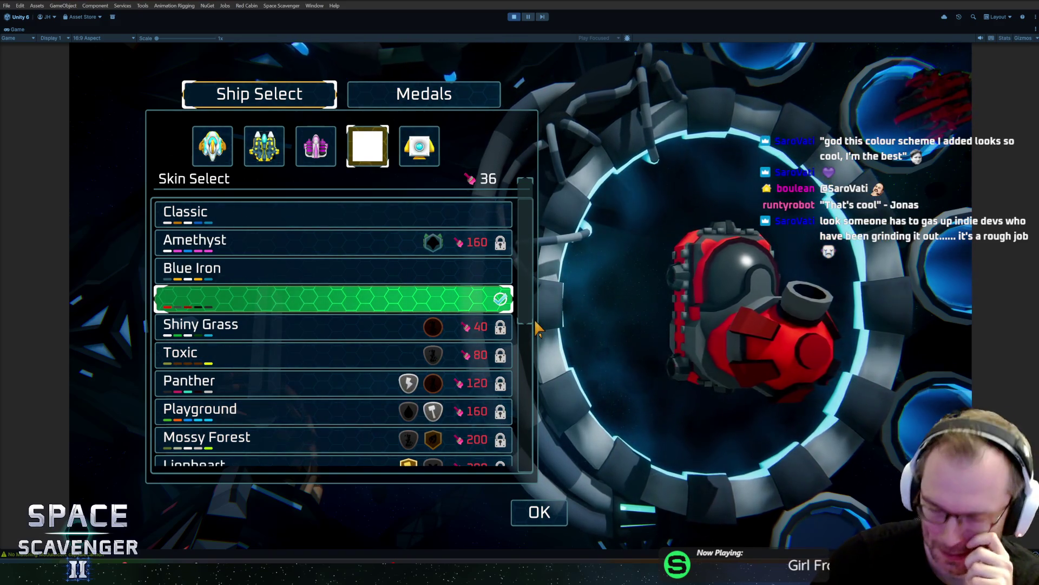
{"action": "mouse_move", "coordinate": [433, 335]}
{"action": "scroll", "coordinate": [406, 336], "scroll_direction": "down", "scroll_amount": 5}
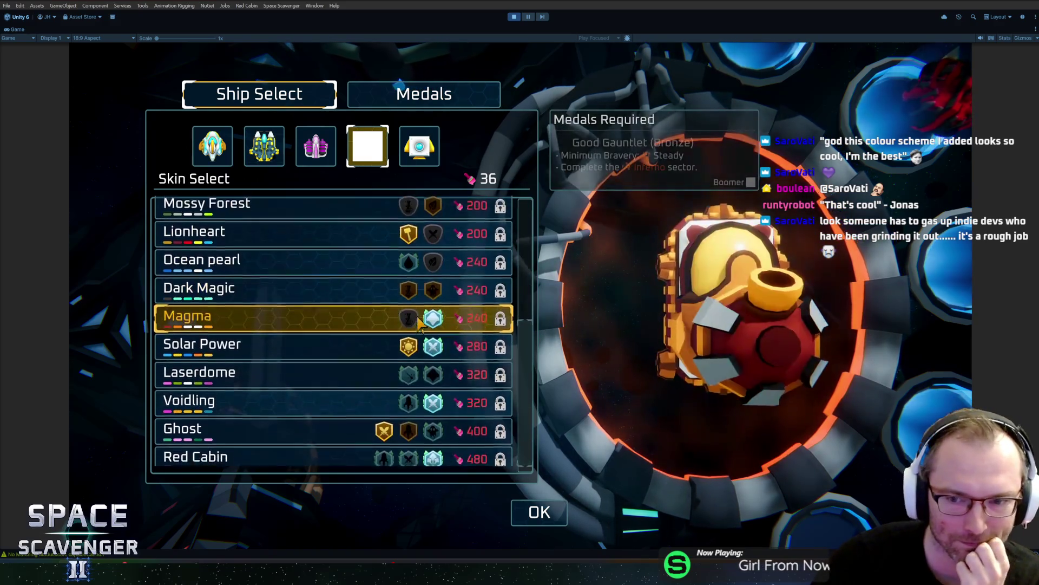
{"action": "scroll", "coordinate": [332, 339], "scroll_direction": "up", "scroll_amount": 2}
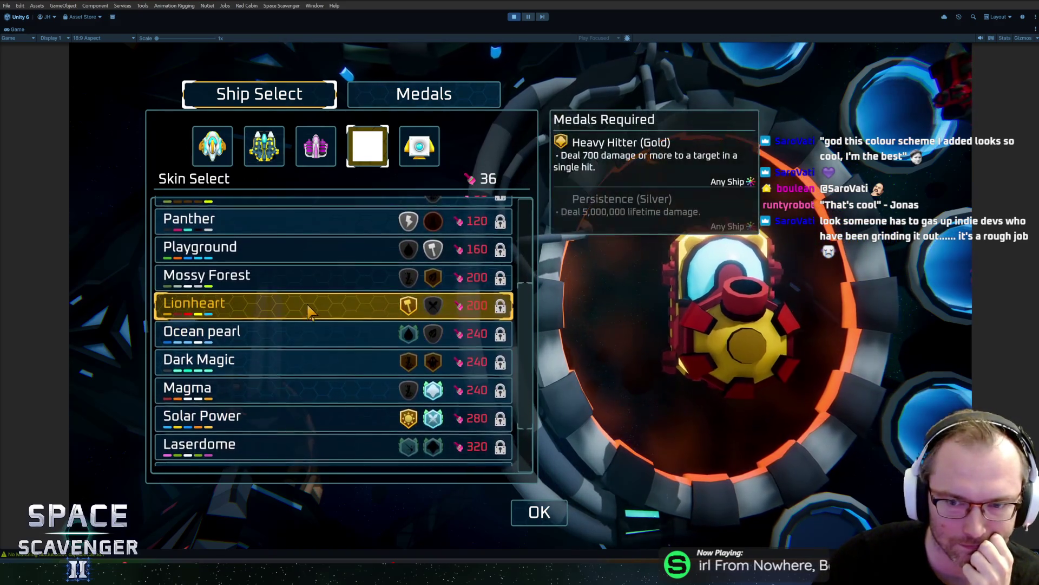
{"action": "scroll", "coordinate": [314, 303], "scroll_direction": "up", "scroll_amount": 4}
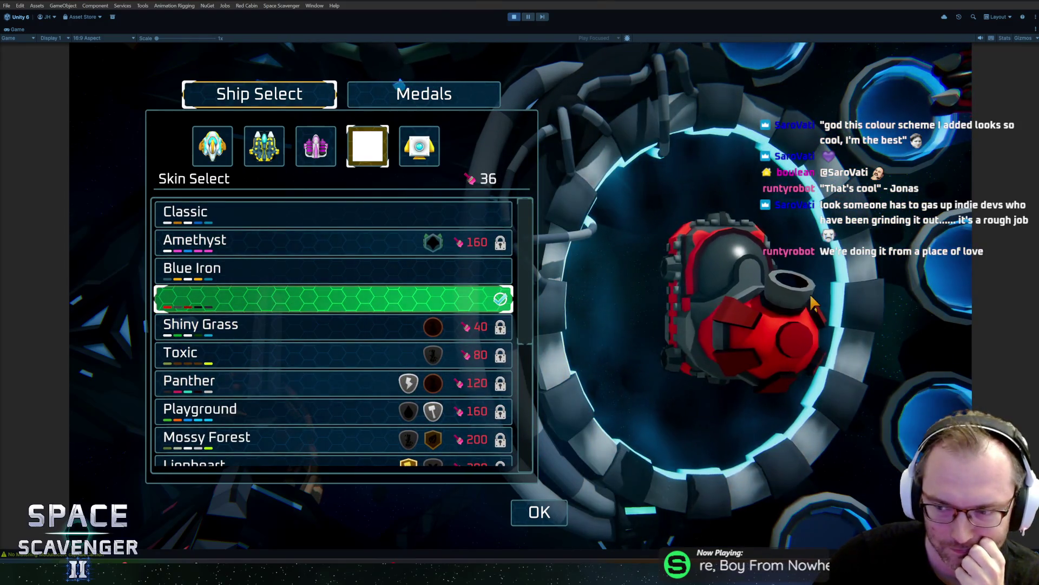
{"action": "key", "text": "Escape"}
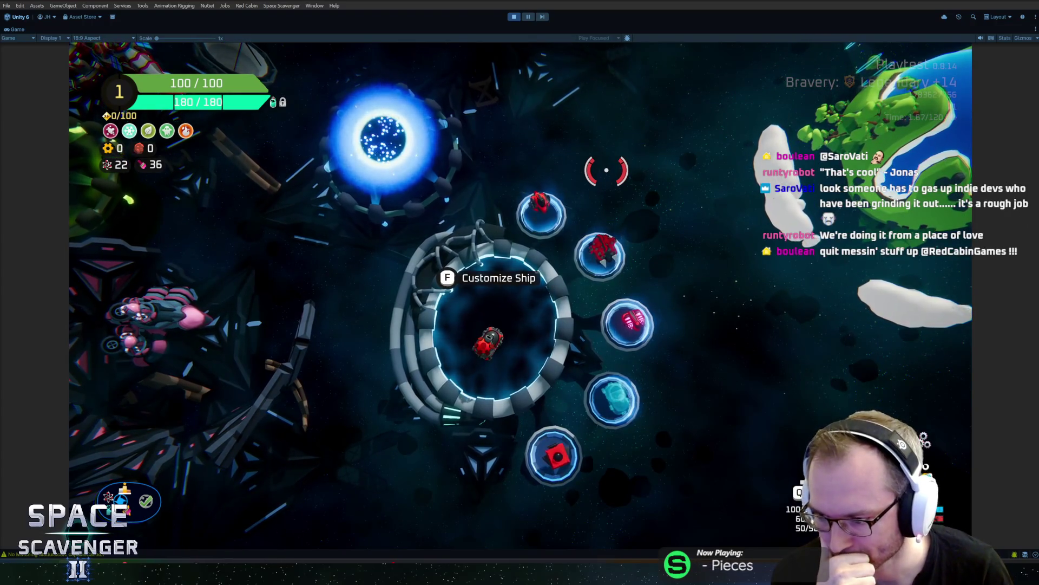
Step: Fly the ship down out of the ring and back up into it
{"action": "key", "text": "a"}
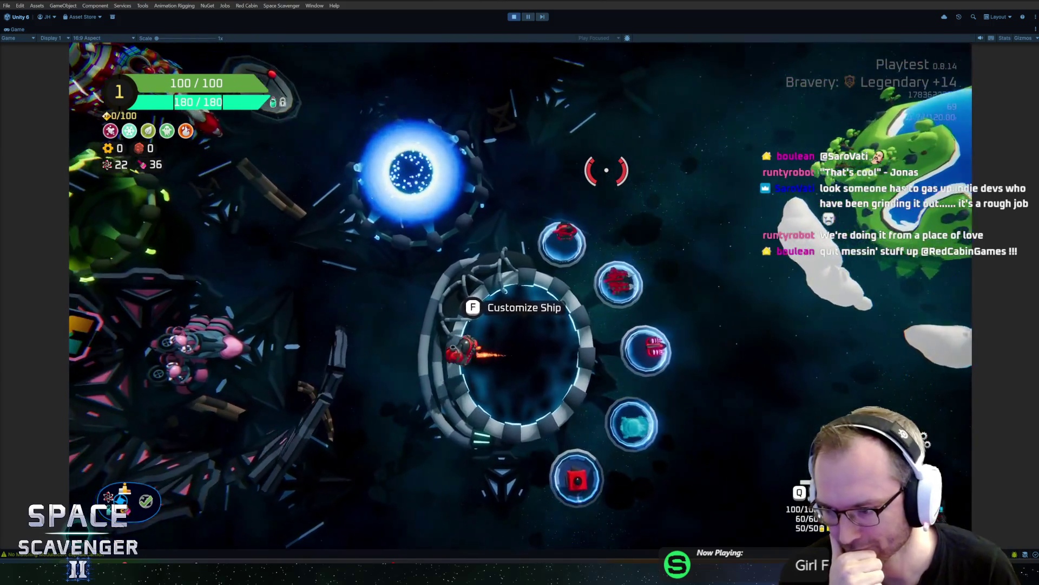
{"action": "key", "text": "s"}
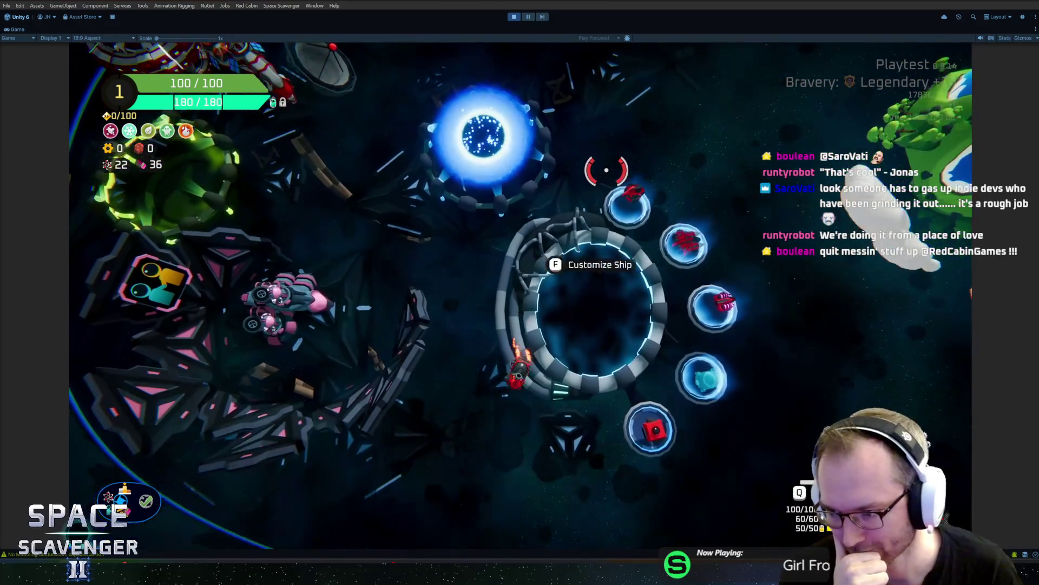
{"action": "key", "text": "d"}
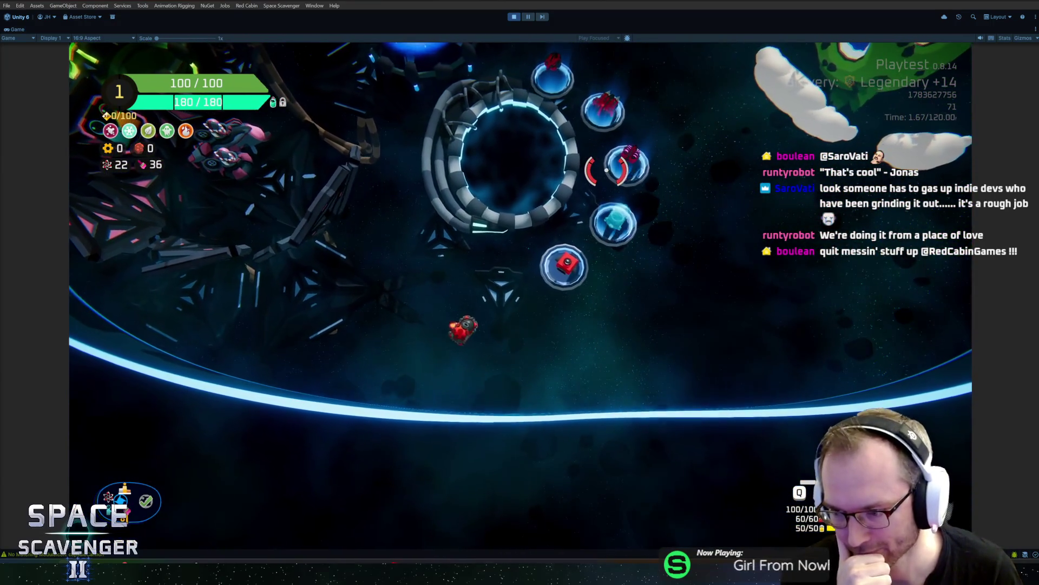
{"action": "key", "text": "w"}
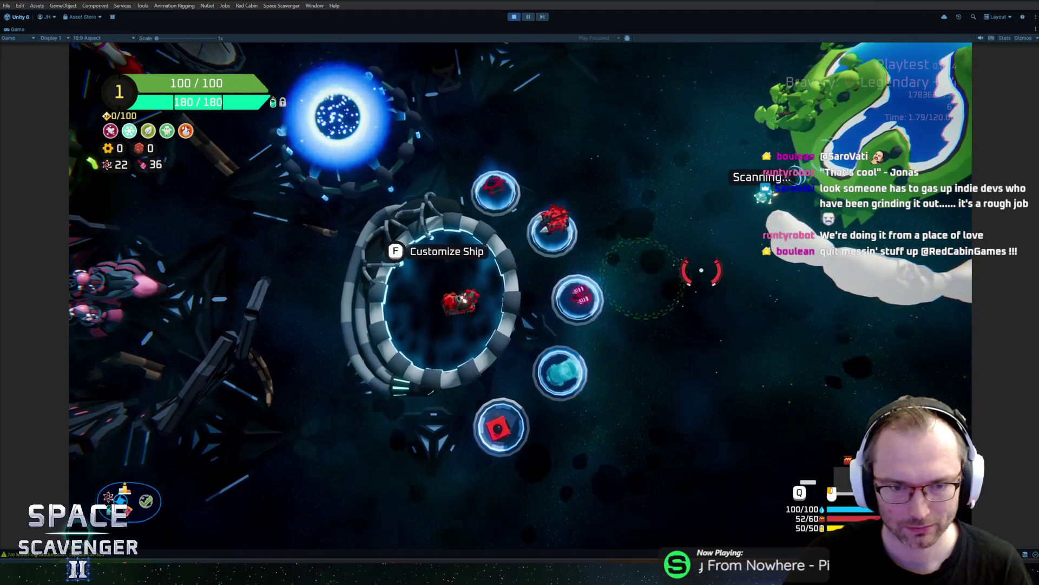
Step: Test-fire the cannon repeatedly until ammo reaches 12/60, then stop Play mode
{"action": "left_click", "coordinate": [701, 270]}
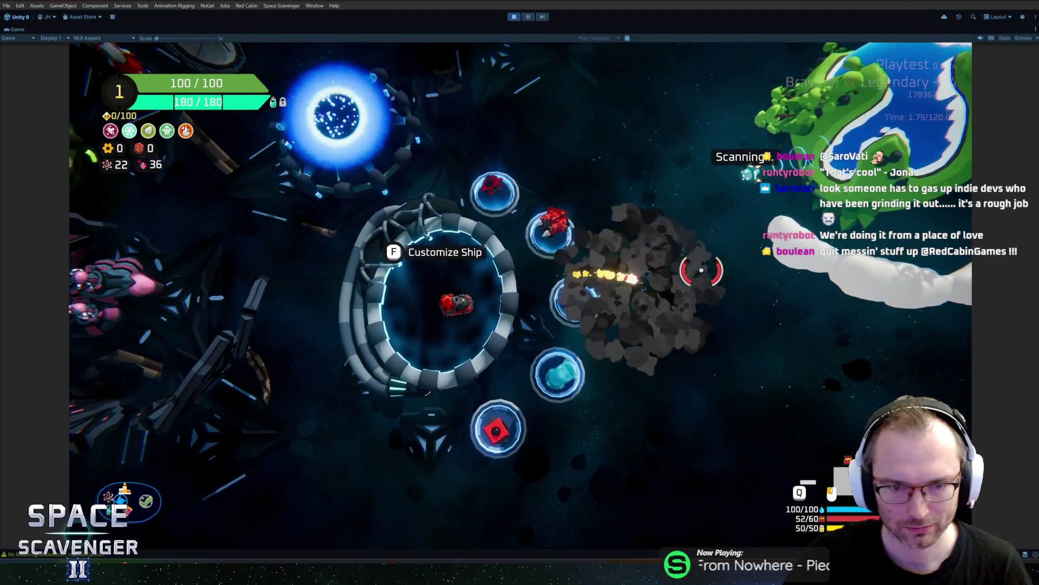
{"action": "left_click", "coordinate": [701, 270]}
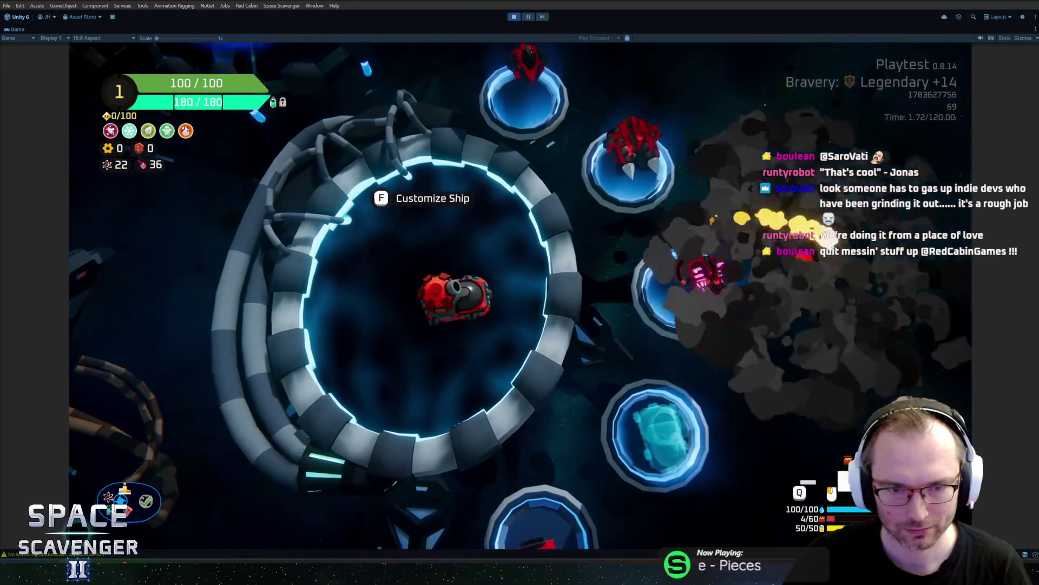
{"action": "left_click", "coordinate": [701, 269]}
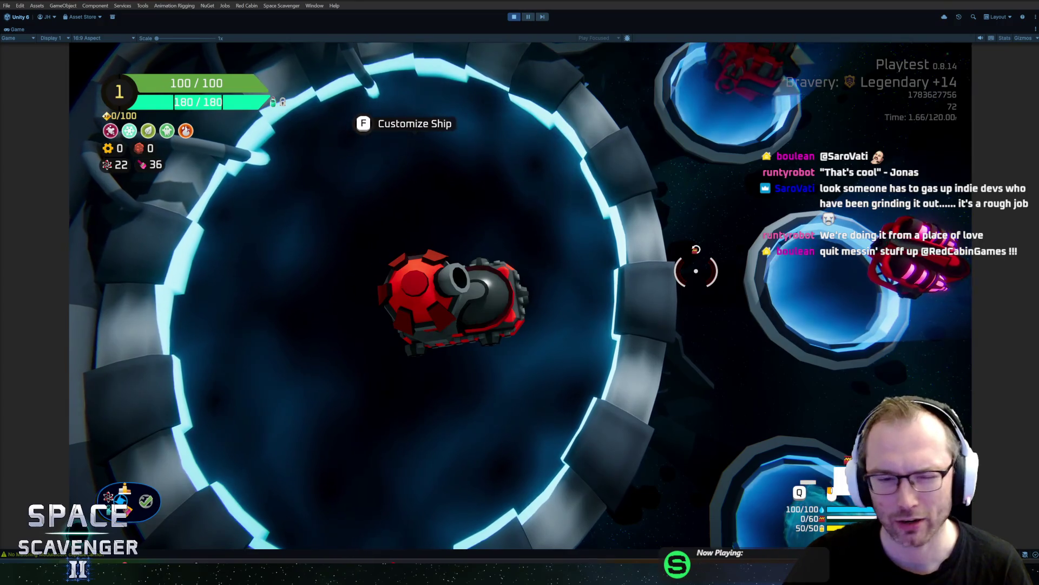
{"action": "left_click", "coordinate": [696, 271]}
{"action": "left_click", "coordinate": [696, 271]}
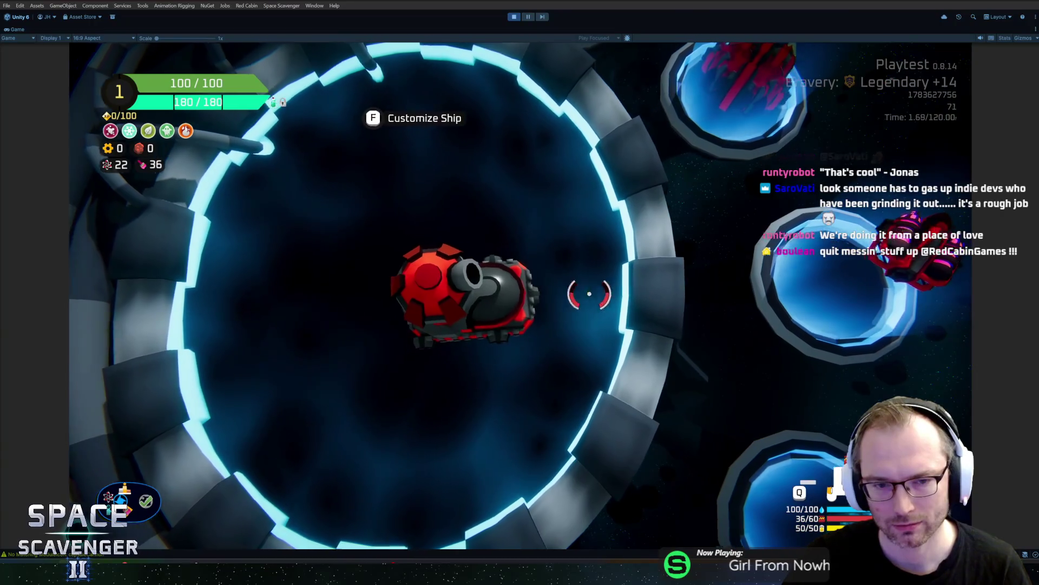
{"action": "scroll", "coordinate": [526, 273], "scroll_direction": "down", "scroll_amount": 5}
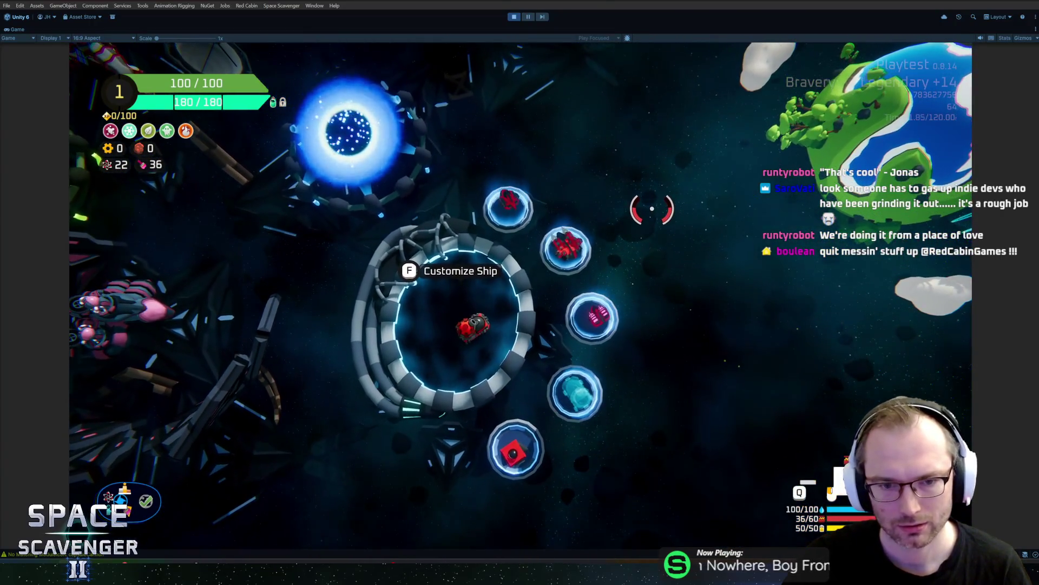
{"action": "left_click", "coordinate": [652, 208]}
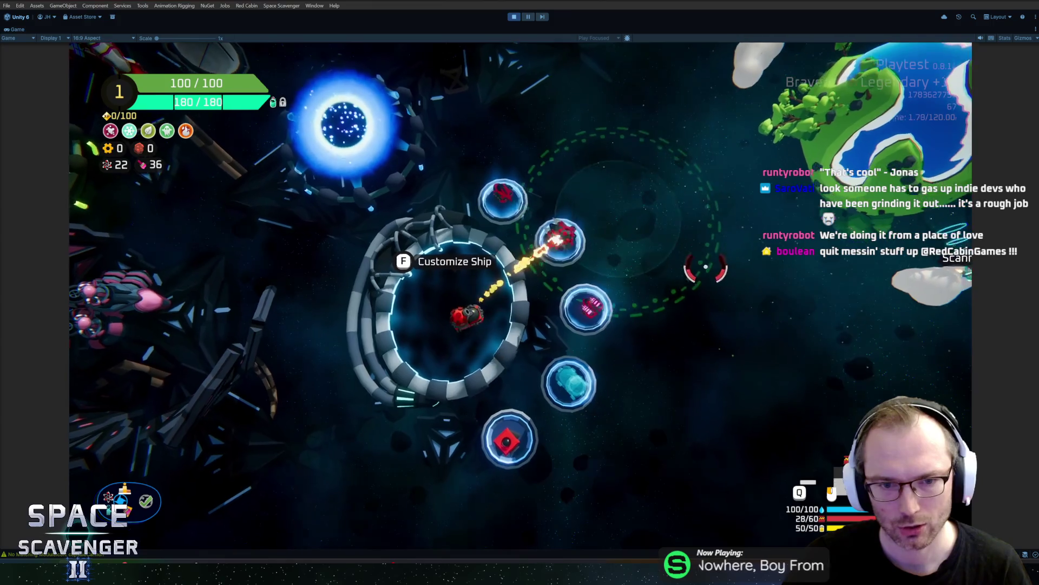
{"action": "left_click", "coordinate": [670, 218]}
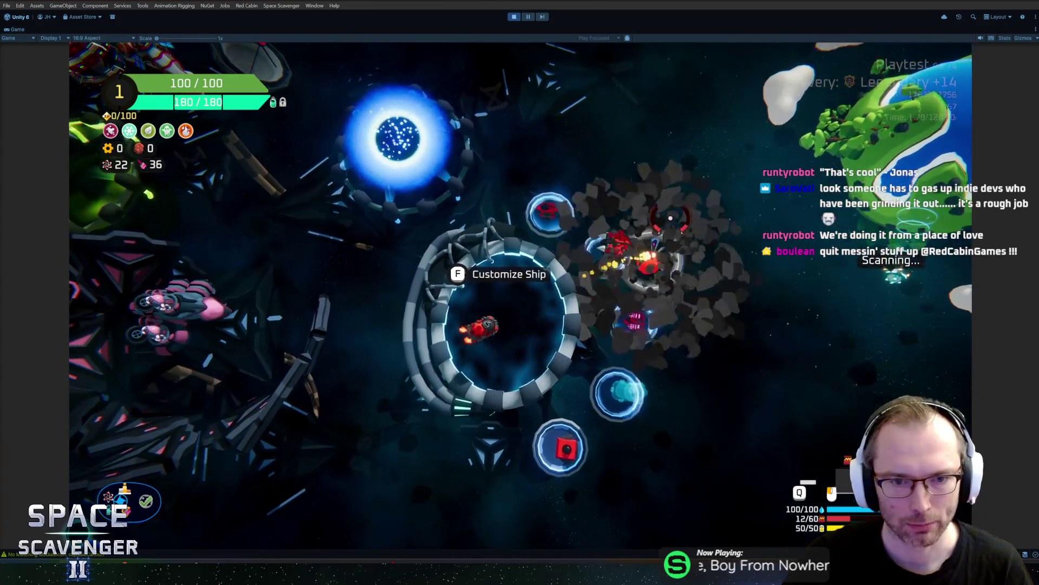
{"action": "scroll", "coordinate": [668, 216], "scroll_direction": "up", "scroll_amount": 3}
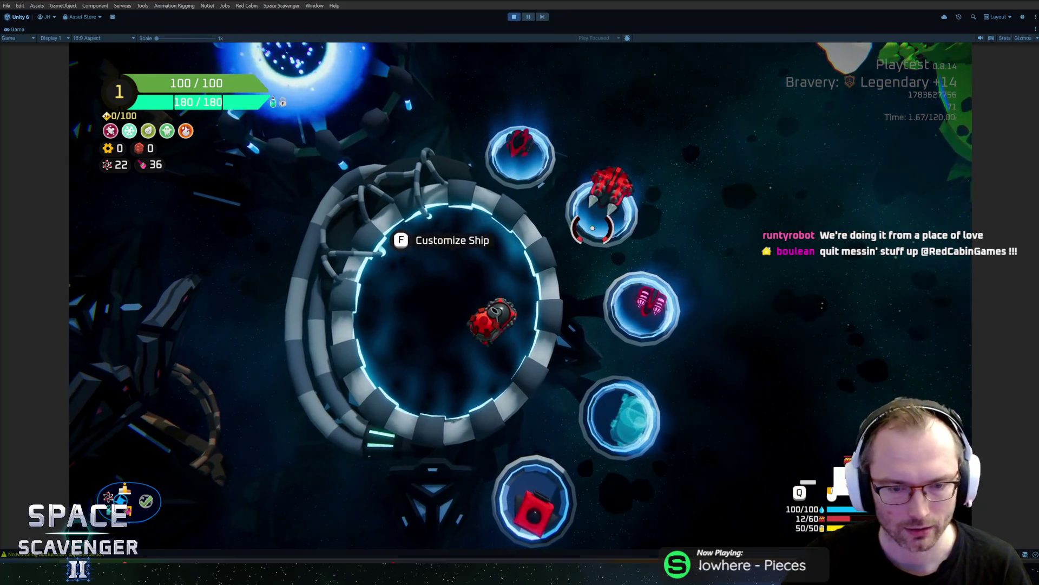
{"action": "key", "text": "ctrl+p"}
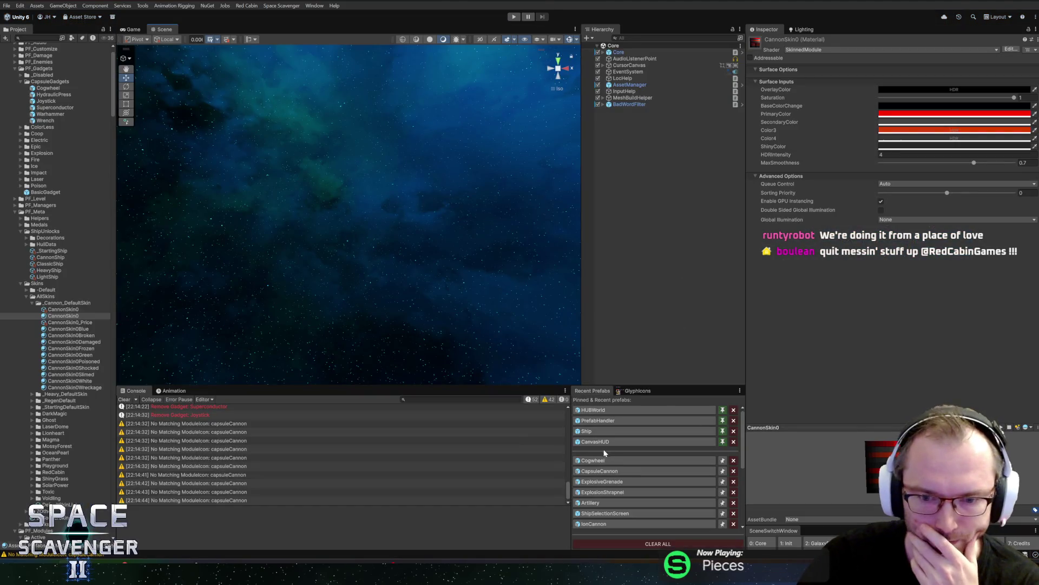
Step: Open the CapsuleCannon prefab and collapse the GemSocket and AdditionalComponents children
{"action": "left_click", "coordinate": [599, 471]}
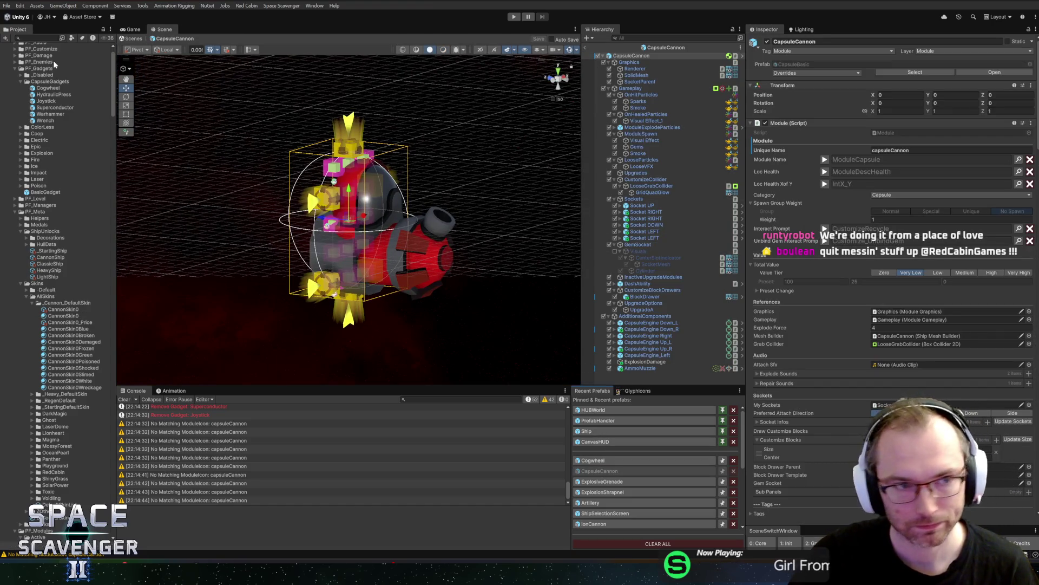
{"action": "type", "text": "mu"}
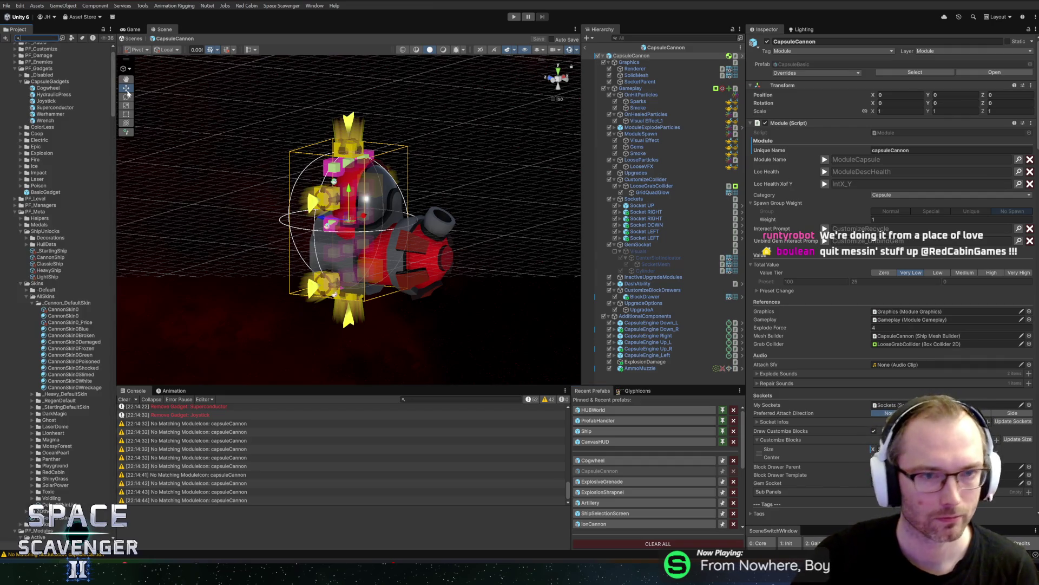
{"action": "left_click", "coordinate": [615, 245]}
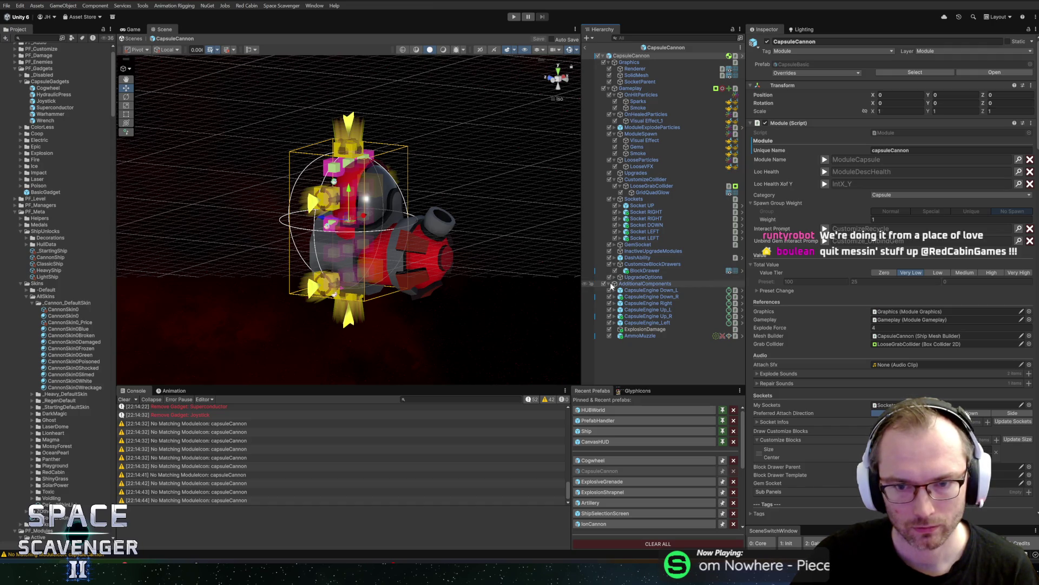
{"action": "left_click", "coordinate": [610, 284]}
Step: Create an empty child 'ExplosionMuzzle' under the cannon root and add a VFX Container component
{"action": "right_click", "coordinate": [633, 56]}
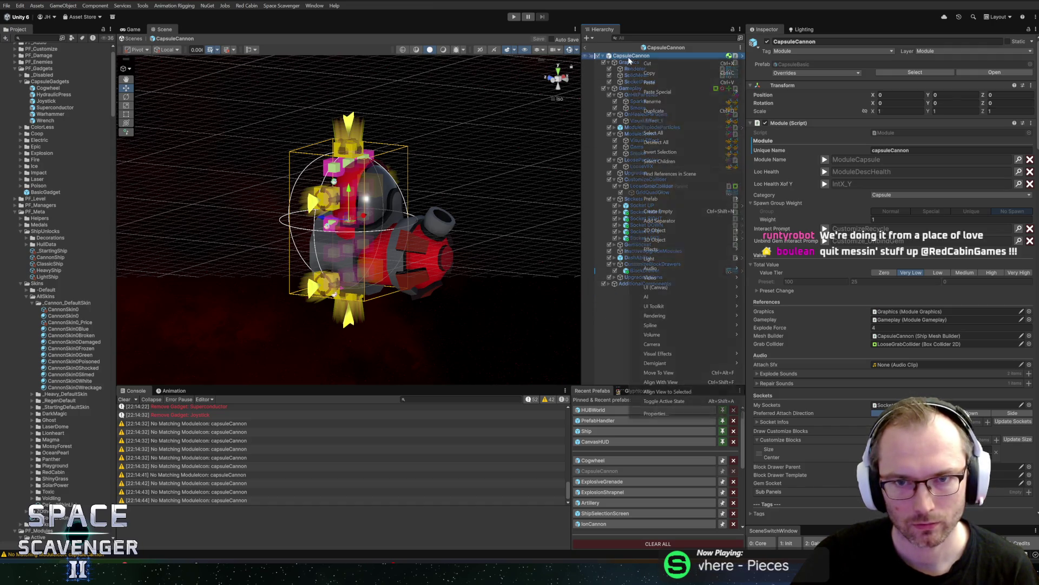
{"action": "left_click", "coordinate": [669, 211]}
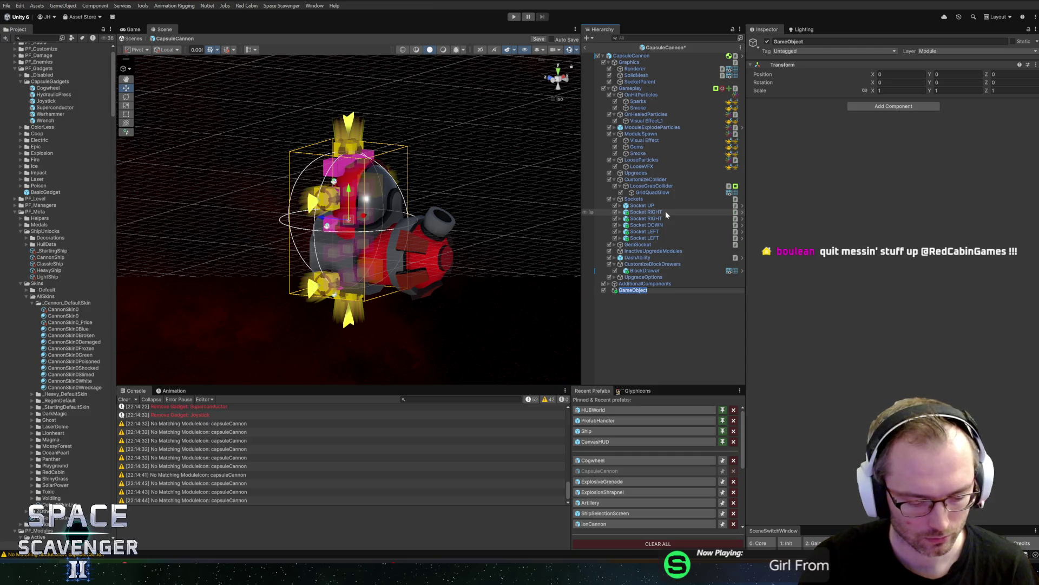
{"action": "type", "text": "ExplosionMuzz"}
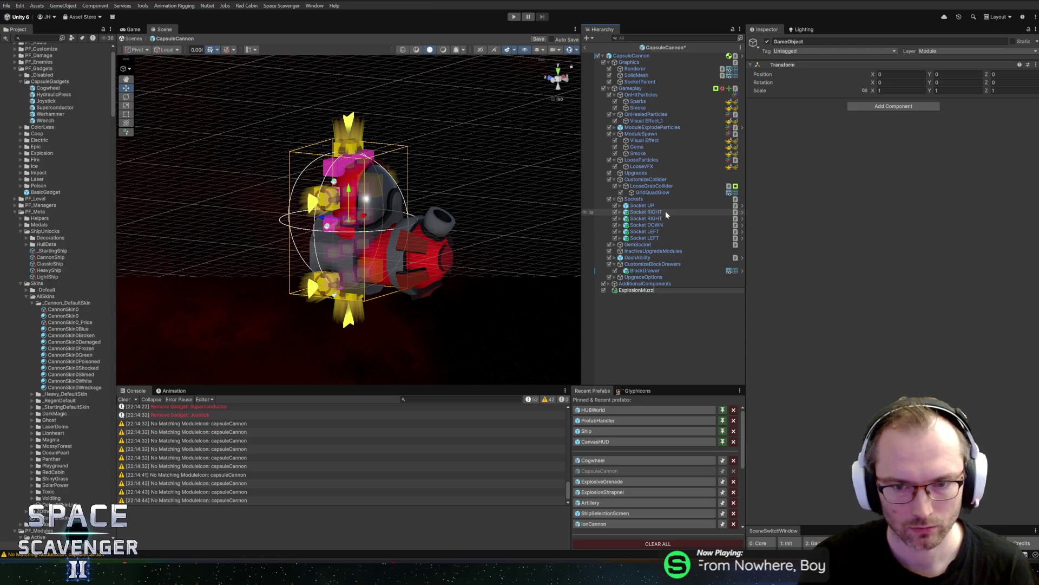
{"action": "type", "text": "le"}
{"action": "key", "text": "Return"}
{"action": "left_click", "coordinate": [896, 107]}
{"action": "type", "text": "vfxc"}
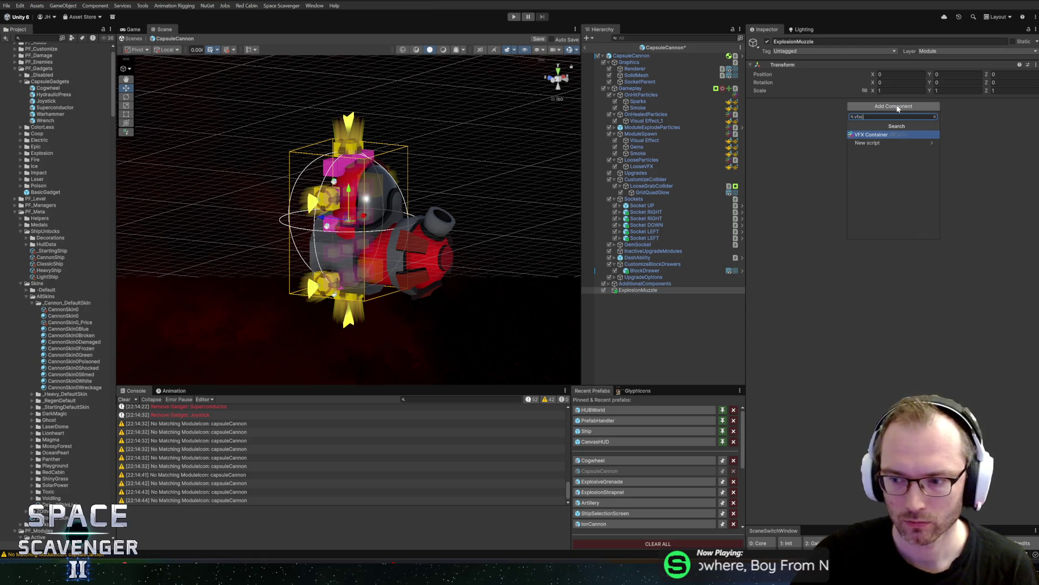
{"action": "key", "text": "Return"}
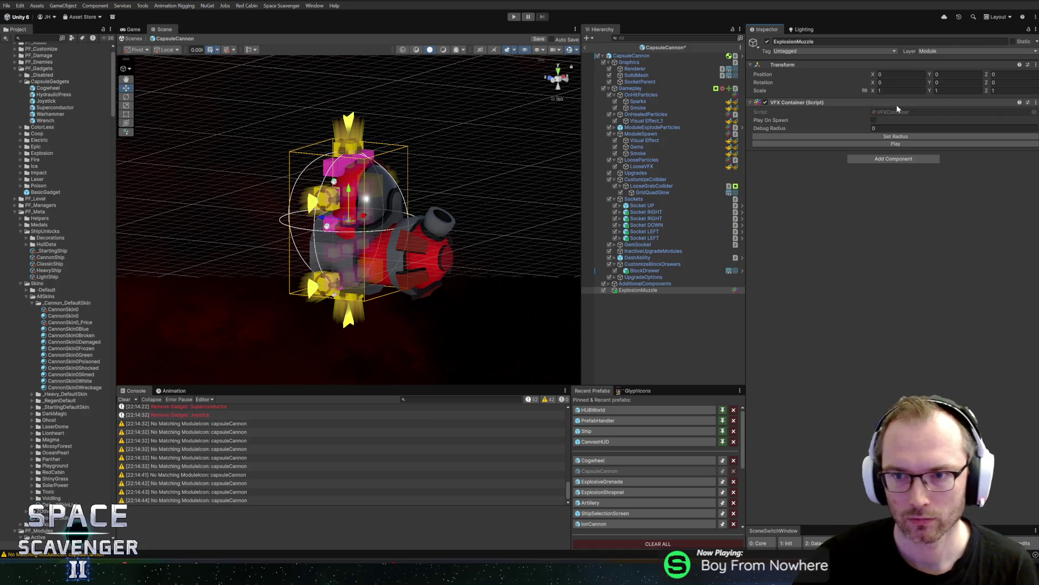
Step: Check the muzzle object's placement from the side and back, and rename it ExplosionMuzzleVFX
{"action": "right_click", "coordinate": [637, 292]}
{"action": "left_click", "coordinate": [939, 267]}
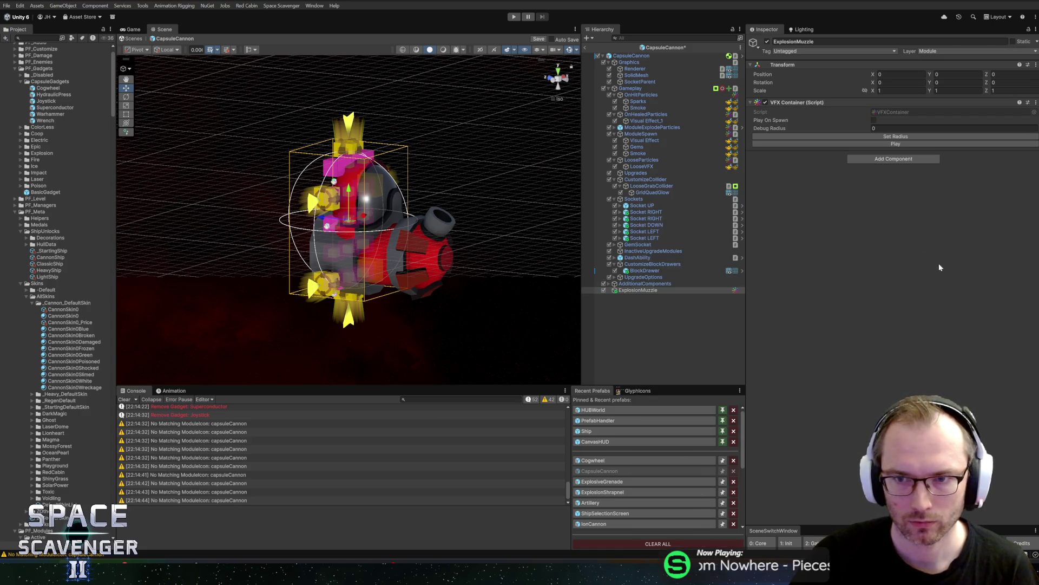
{"action": "left_click", "coordinate": [641, 290]}
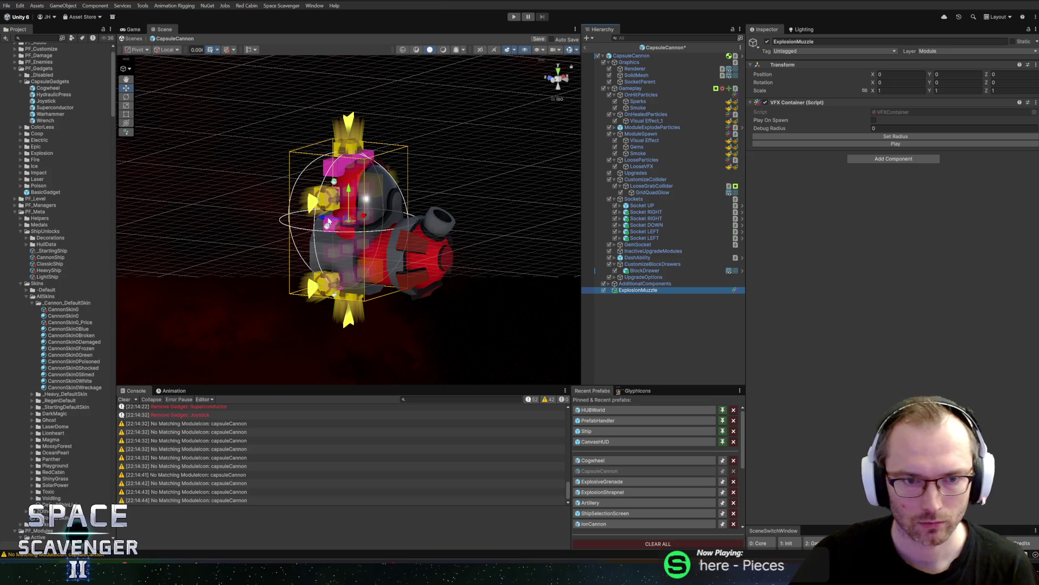
{"action": "left_click", "coordinate": [544, 79]}
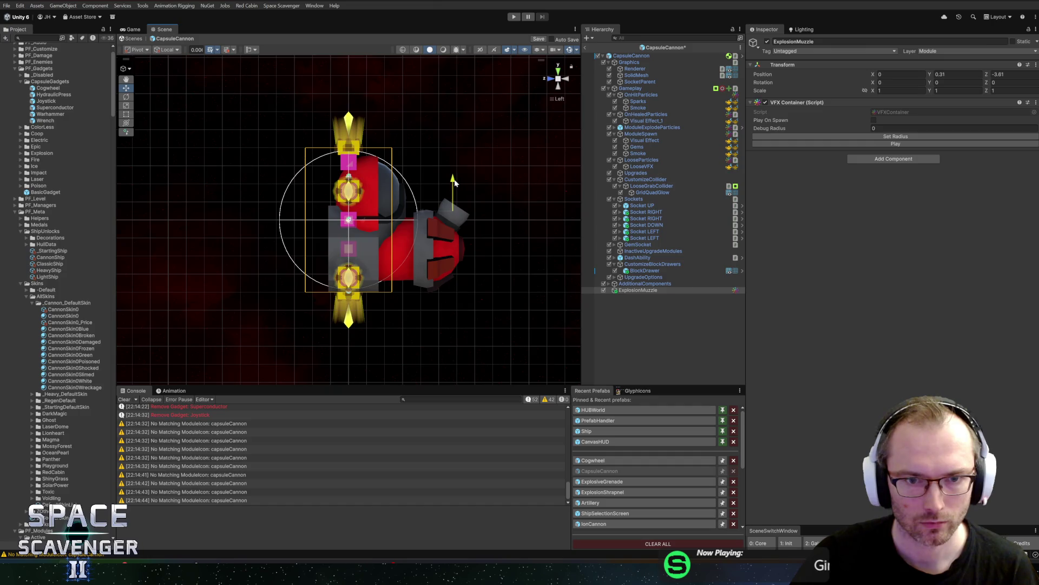
{"action": "left_click", "coordinate": [565, 82]}
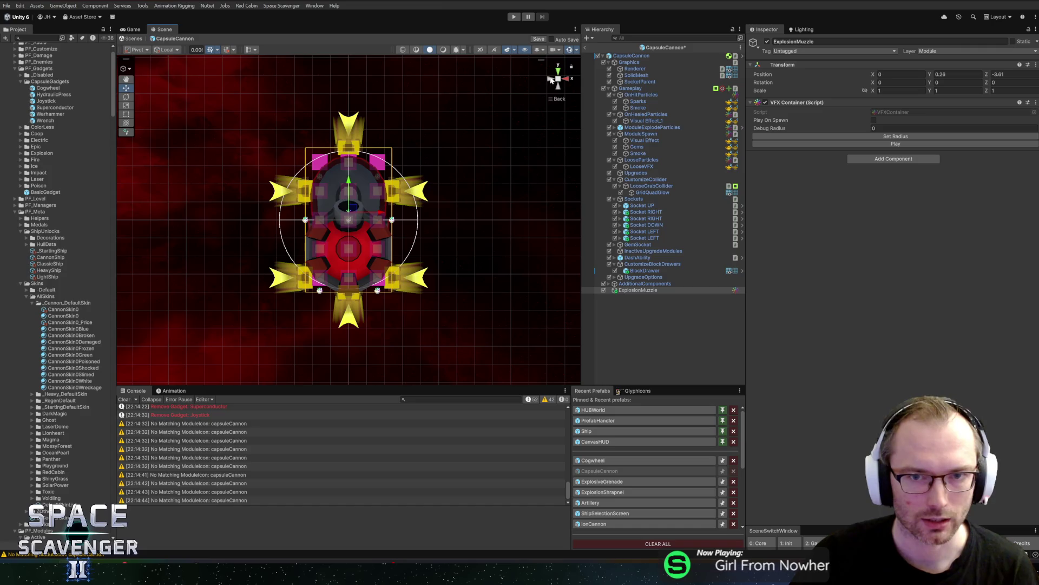
{"action": "left_click", "coordinate": [551, 80]}
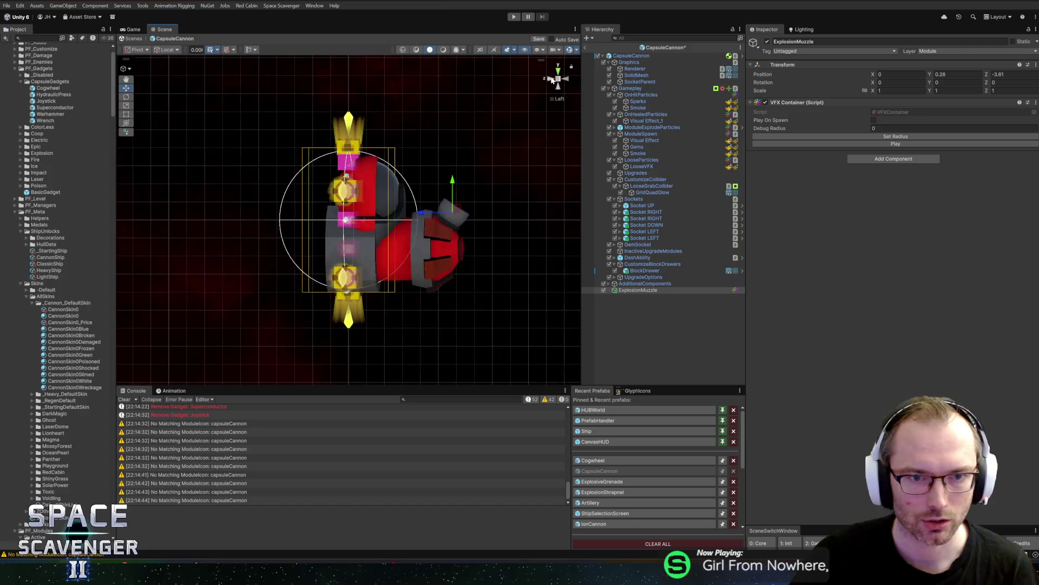
{"action": "left_click", "coordinate": [653, 285]}
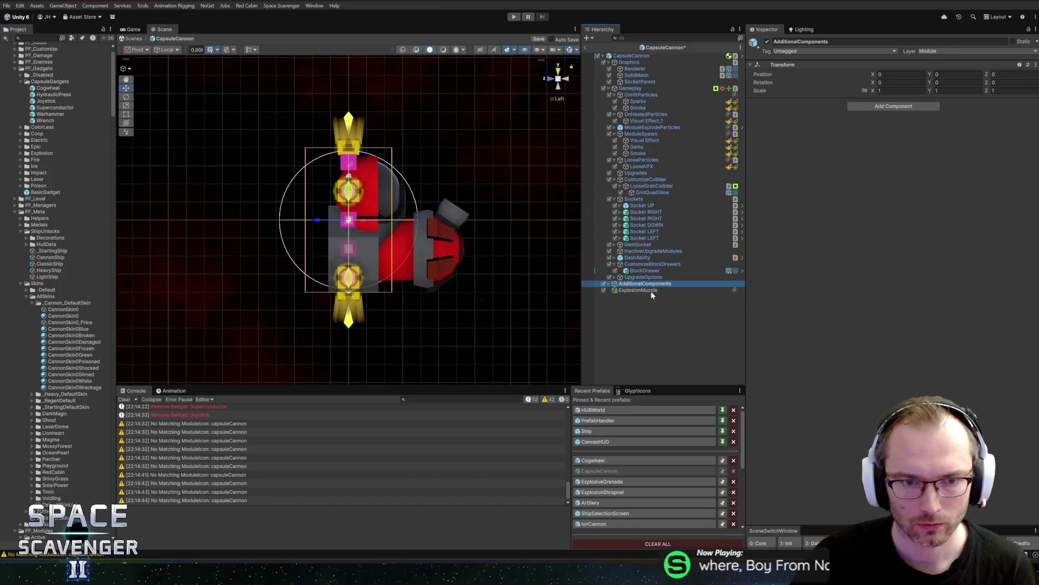
{"action": "left_click", "coordinate": [651, 291]}
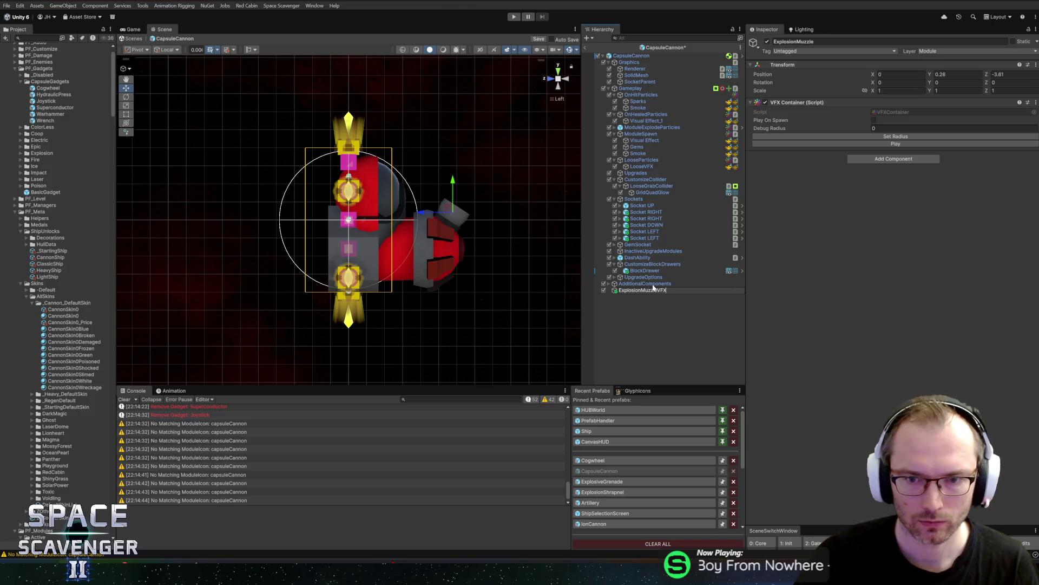
{"action": "key", "text": "Return"}
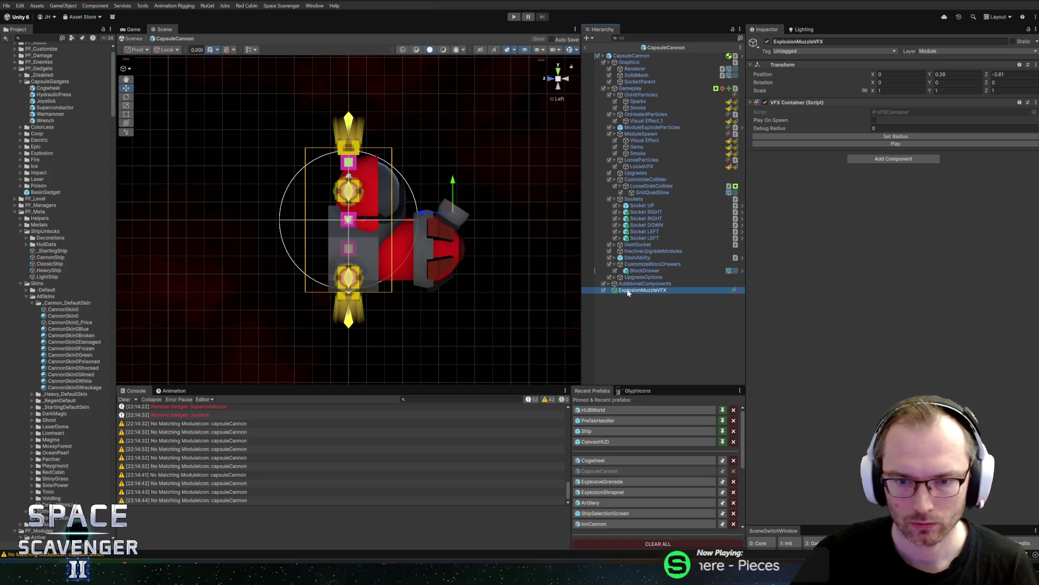
Step: Add a Visual Effect child under ExplosionMuzzleVFX using AOE_SmokeBurst and preview it
{"action": "right_click", "coordinate": [635, 293]}
{"action": "mouse_move", "coordinate": [660, 368]}
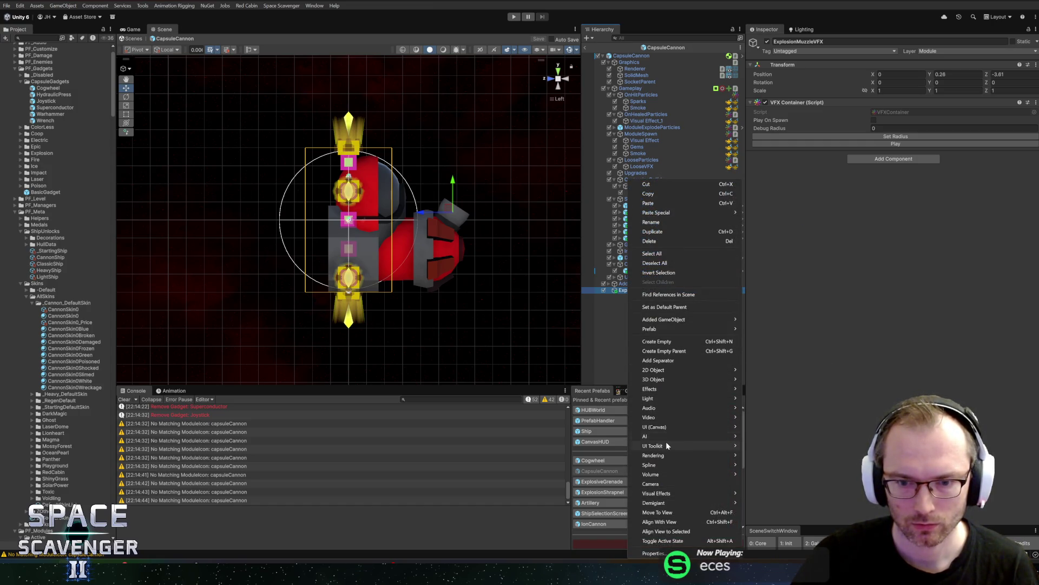
{"action": "left_click", "coordinate": [769, 494]}
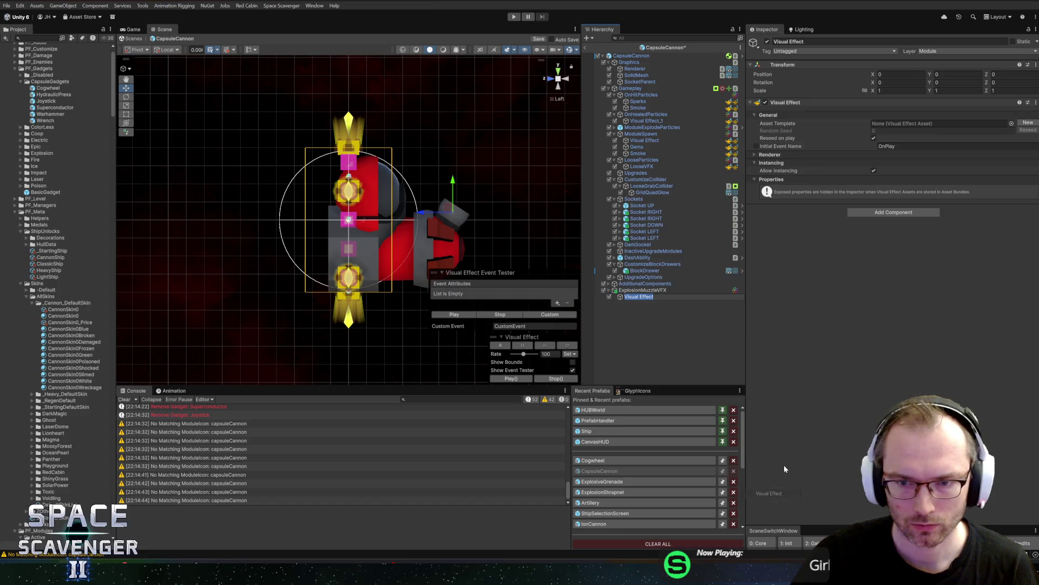
{"action": "left_click", "coordinate": [1011, 125]}
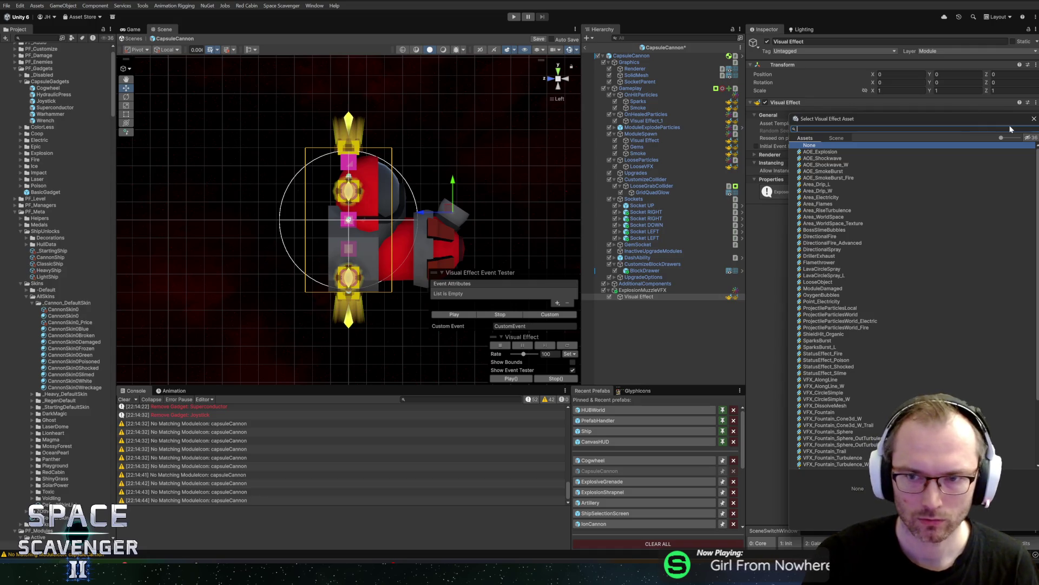
{"action": "double_click", "coordinate": [828, 173]}
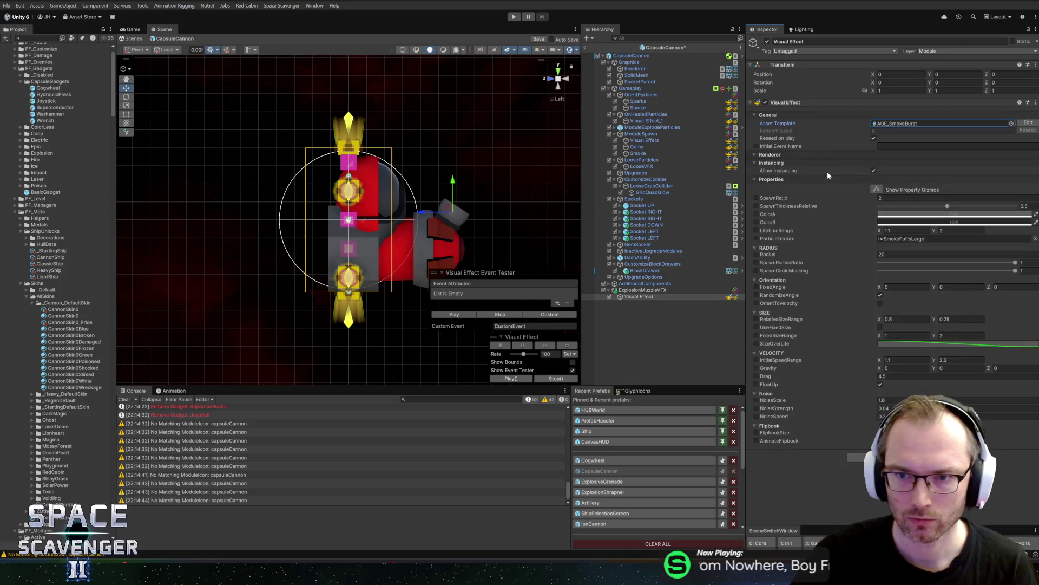
{"action": "left_click", "coordinate": [469, 311]}
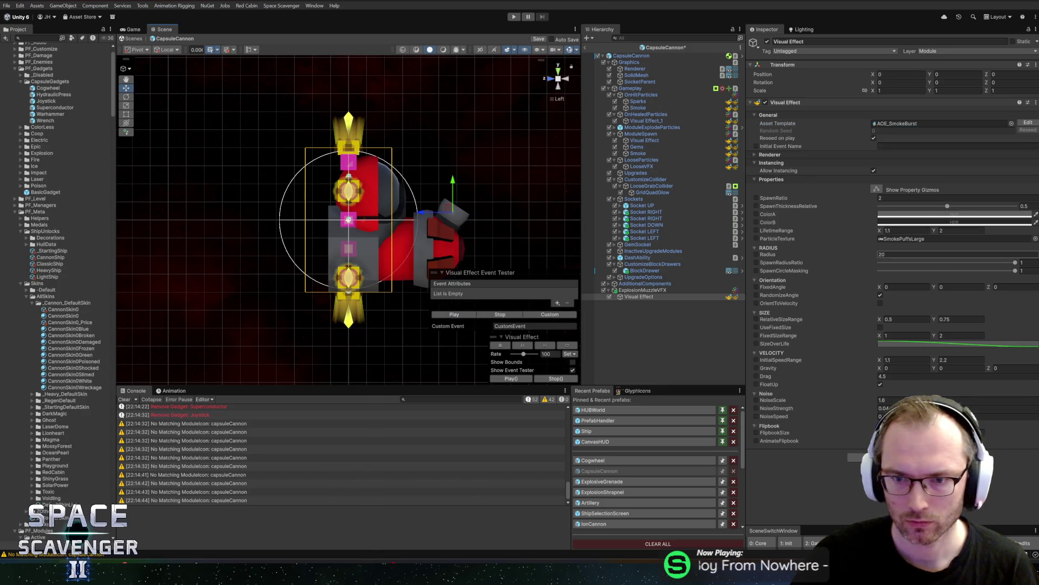
{"action": "left_click", "coordinate": [454, 314]}
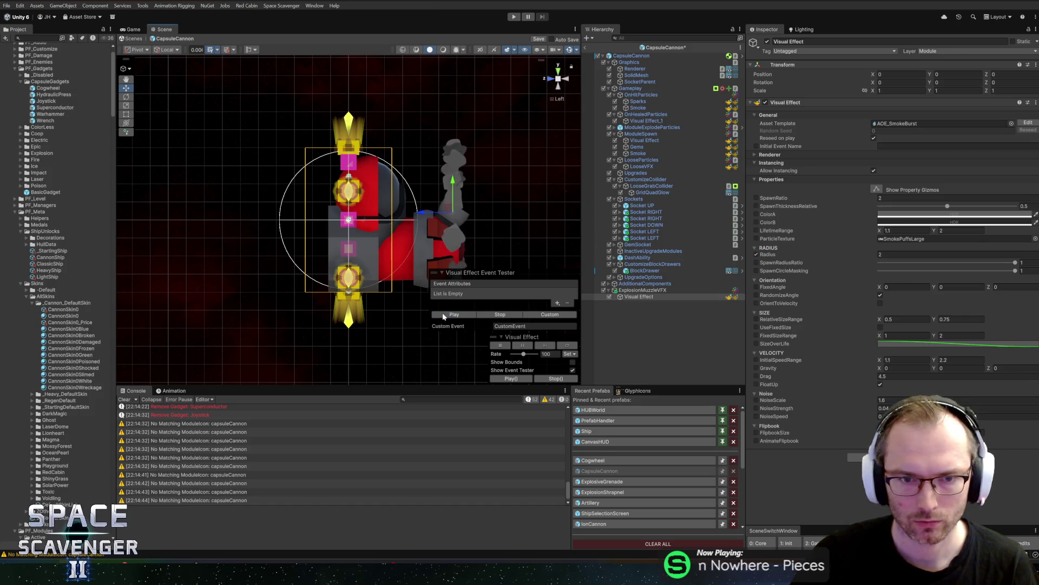
{"action": "left_click_drag", "start_coordinate": [379, 260], "coordinate": [309, 265]}
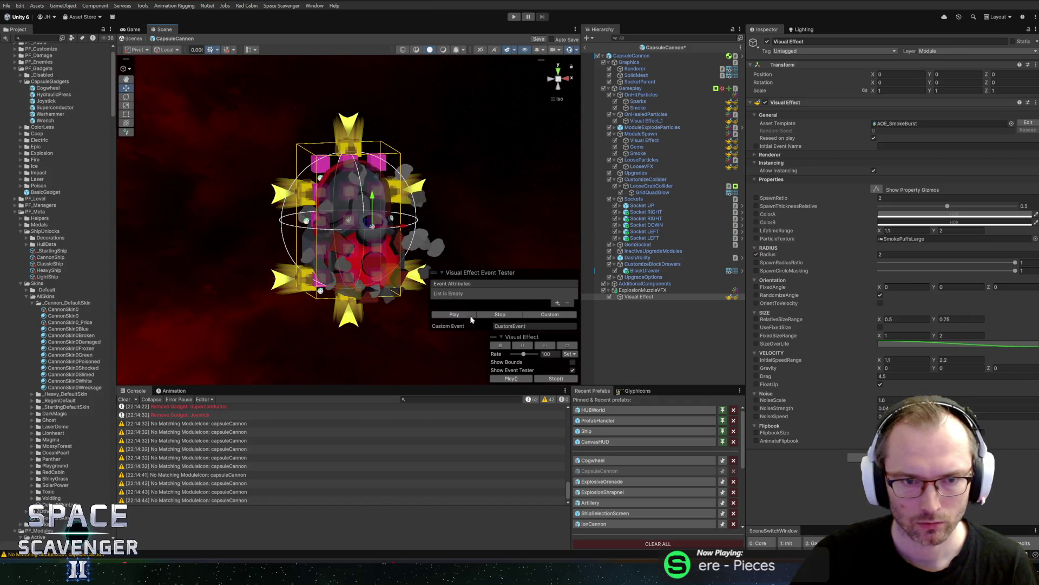
Step: Set the smoke radius to 1 and tilt ExplosionMuzzleVFX to 60° on X
{"action": "left_click", "coordinate": [898, 254]}
{"action": "type", "text": "1"}
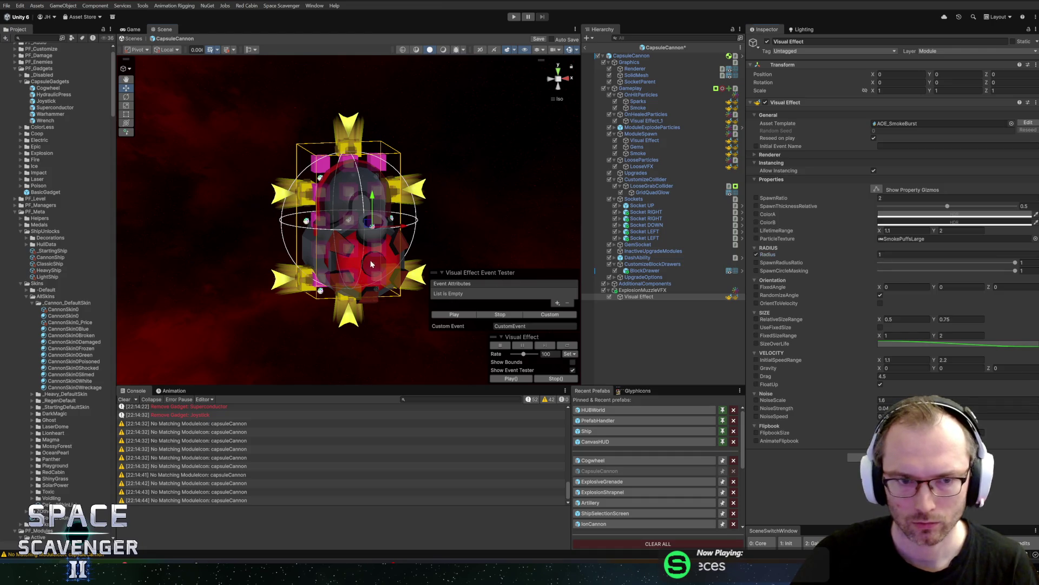
{"action": "left_click_drag", "start_coordinate": [371, 263], "coordinate": [508, 234]}
{"action": "left_click", "coordinate": [643, 291]}
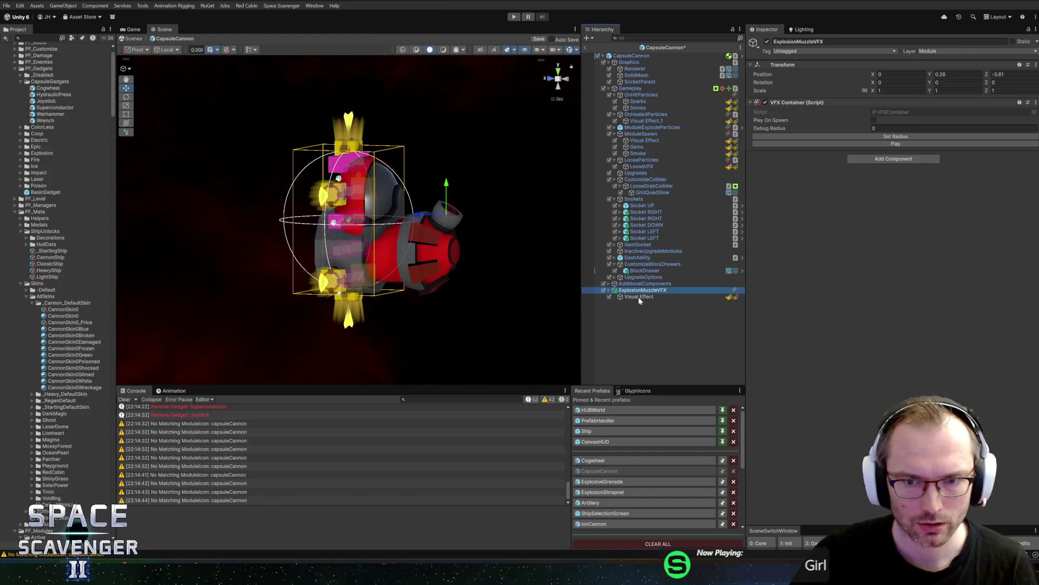
{"action": "key", "text": "e"}
{"action": "left_click_drag", "start_coordinate": [473, 198], "coordinate": [473, 200]}
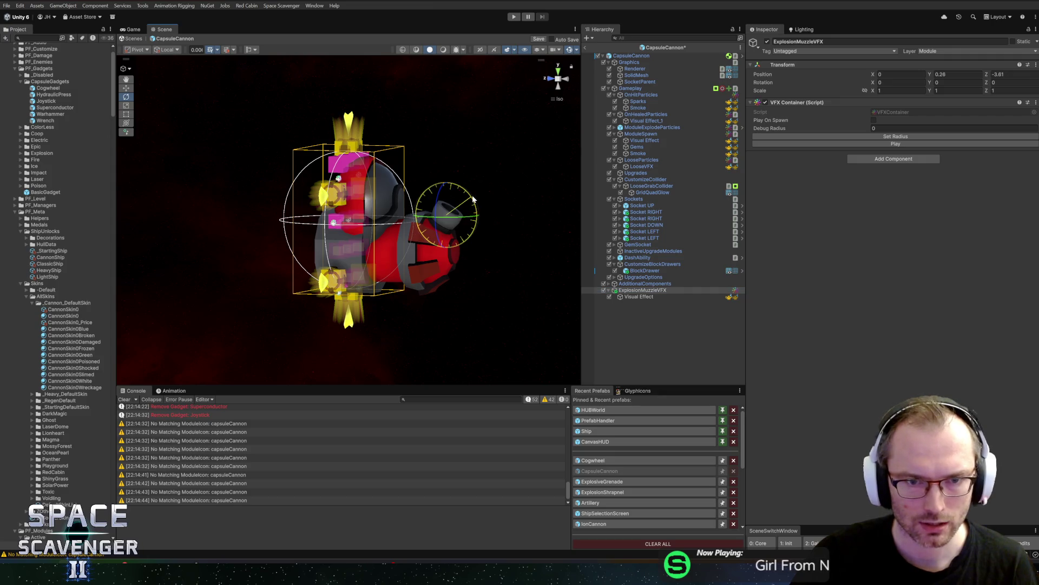
{"action": "mouse_move", "coordinate": [452, 153]}
{"action": "left_mouse_down"}
{"action": "mouse_move", "coordinate": [443, 143]}
{"action": "mouse_move", "coordinate": [450, 162]}
{"action": "left_mouse_up"}
{"action": "left_click", "coordinate": [662, 298]}
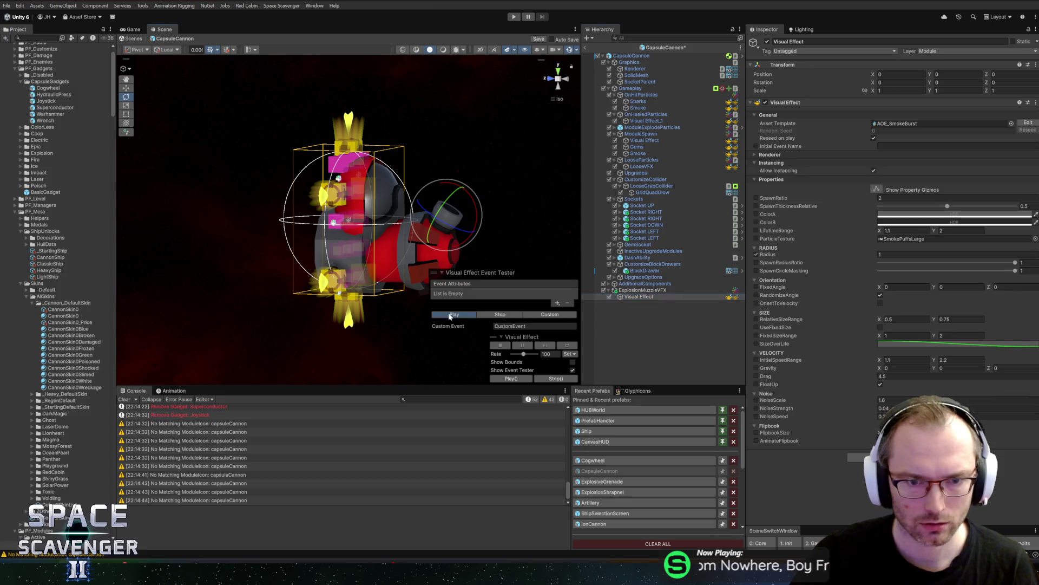
{"action": "left_click", "coordinate": [449, 315]}
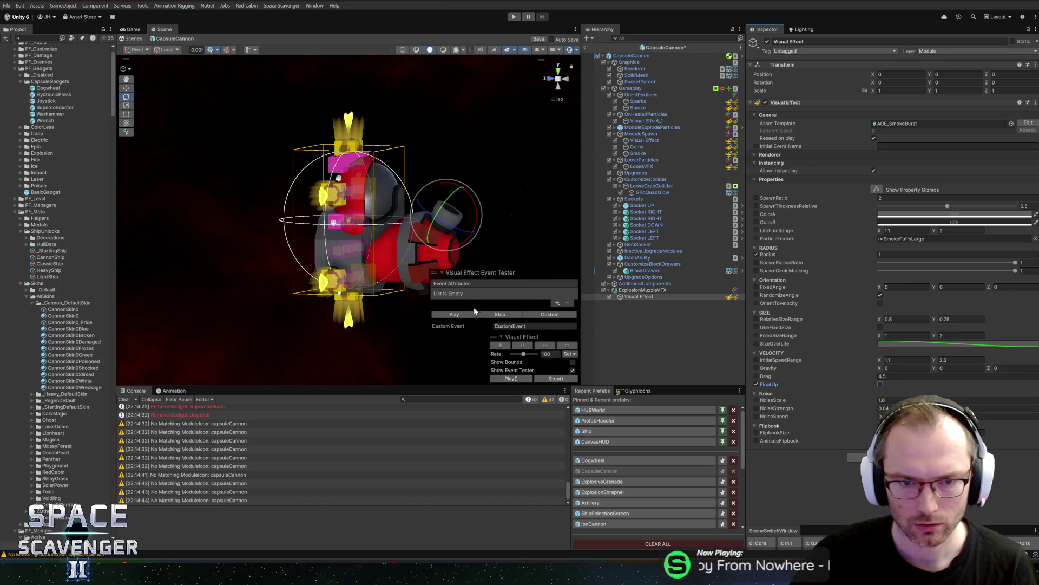
Step: Brighten the smoke's ColorA and preview the burst several times
{"action": "left_click_drag", "start_coordinate": [498, 256], "coordinate": [433, 278]}
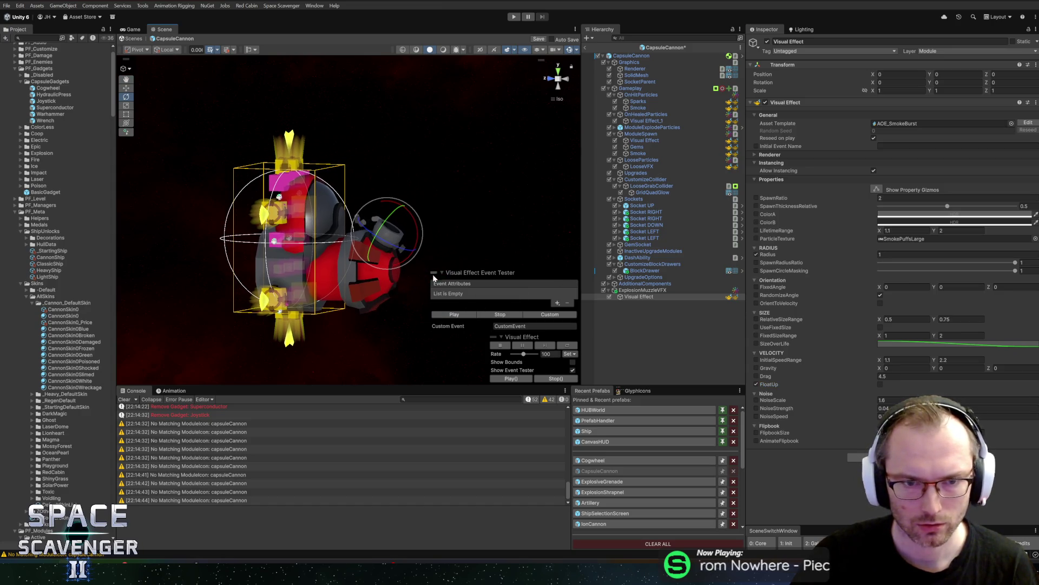
{"action": "left_click", "coordinate": [654, 292]}
{"action": "left_click_drag", "start_coordinate": [441, 234], "coordinate": [450, 232]}
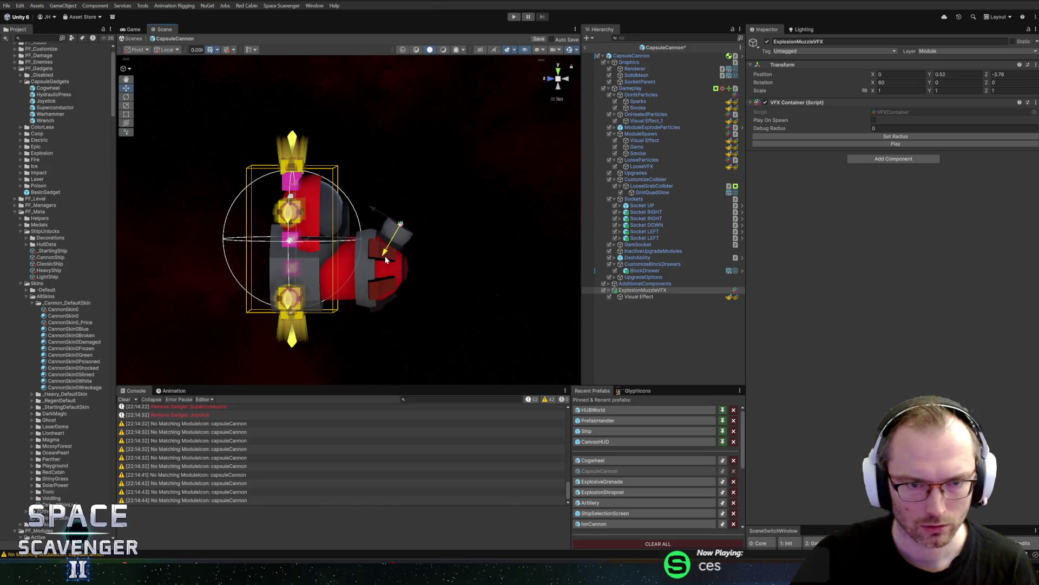
{"action": "left_click", "coordinate": [661, 296]}
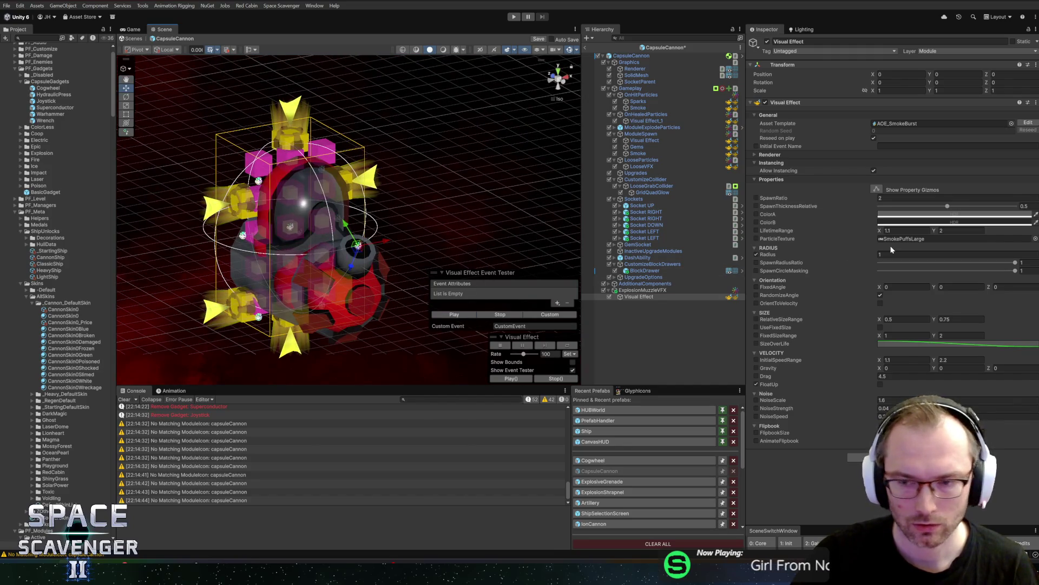
{"action": "left_click", "coordinate": [899, 222]}
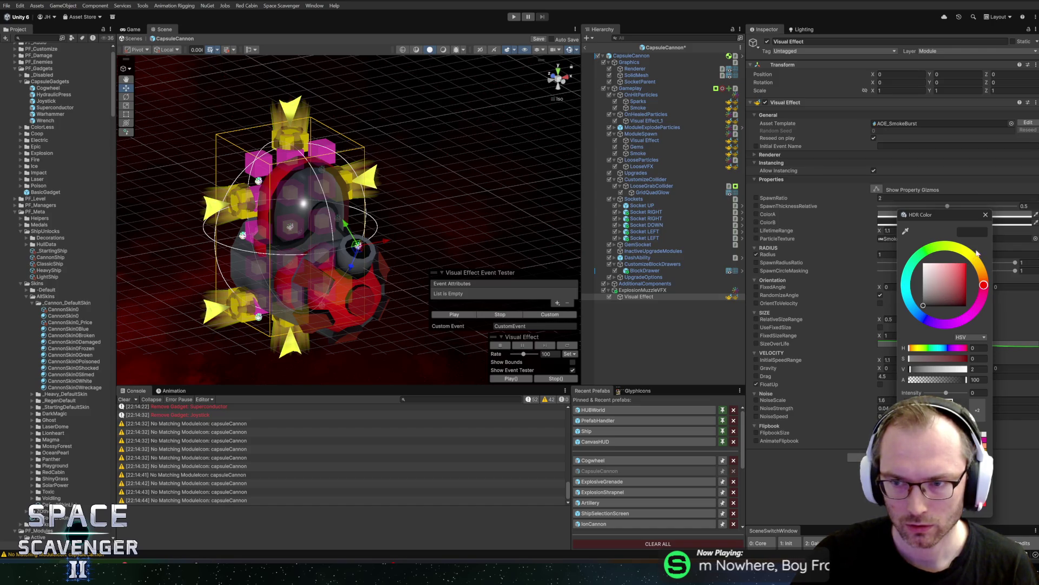
{"action": "left_click", "coordinate": [985, 214]}
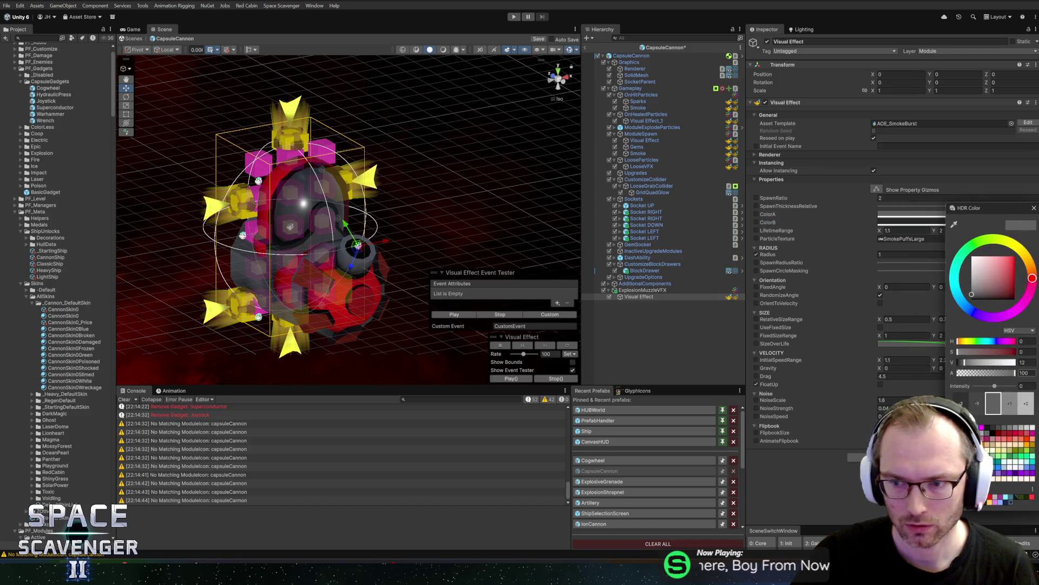
{"action": "key", "text": "Return"}
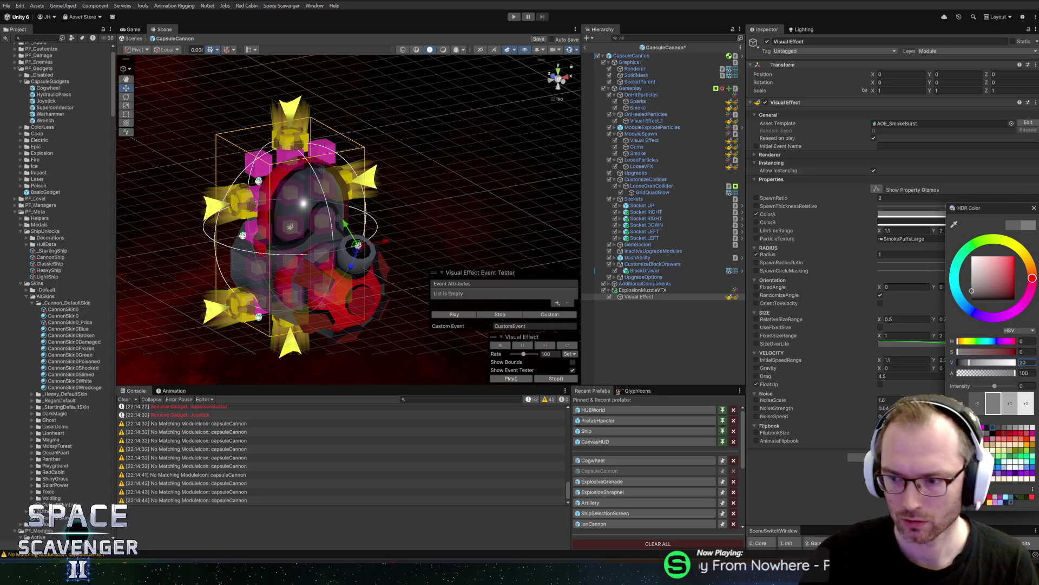
{"action": "left_click", "coordinate": [455, 314]}
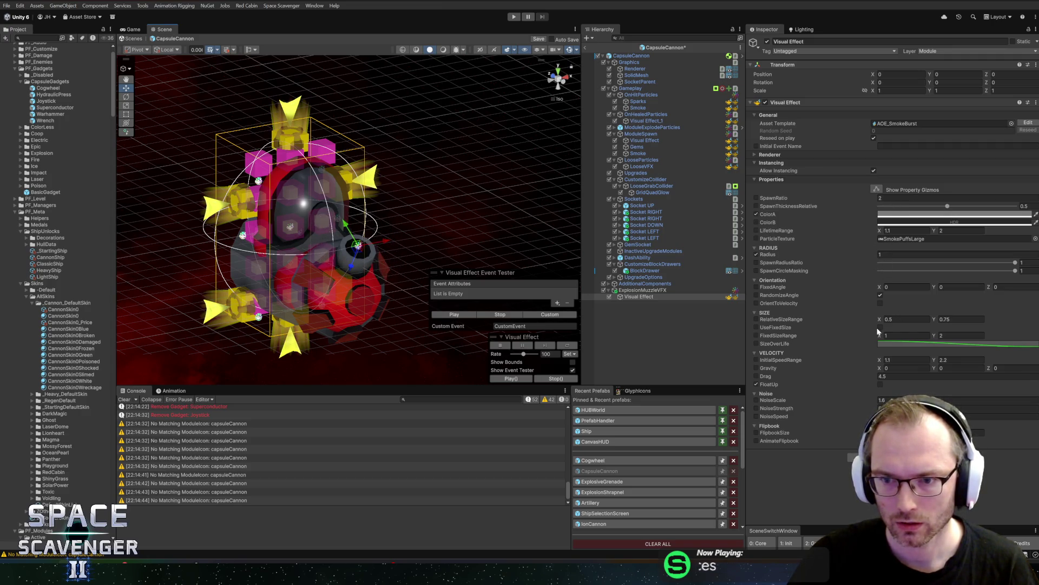
{"action": "left_click", "coordinate": [472, 316]}
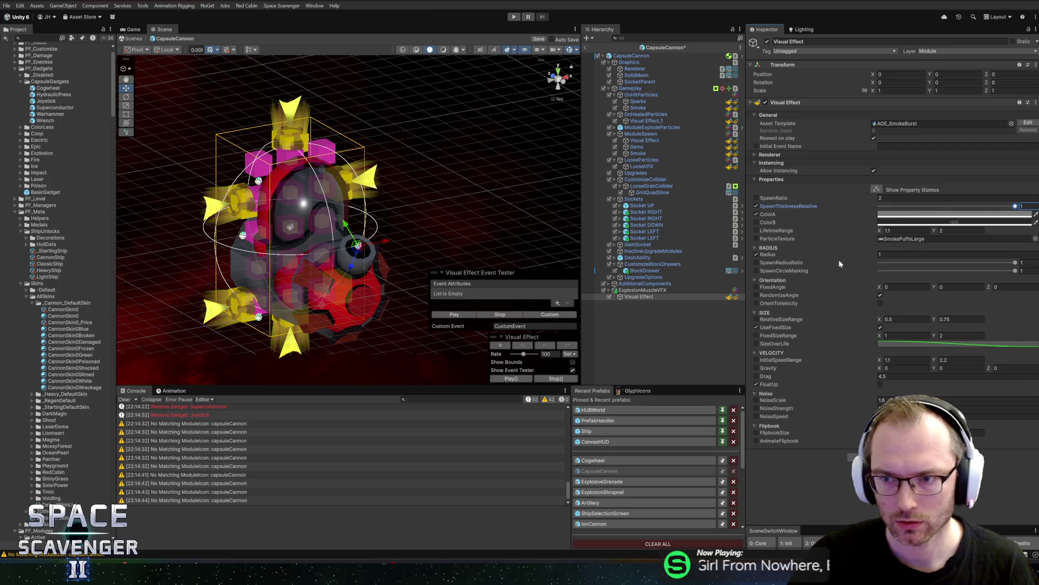
{"action": "left_click", "coordinate": [460, 317]}
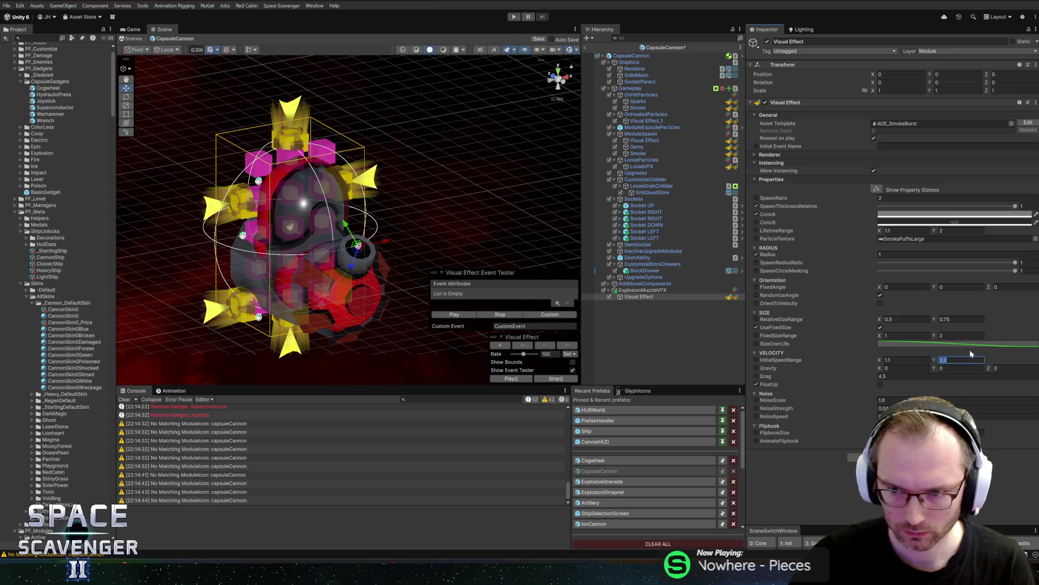
{"action": "type", "text": "6"}
{"action": "left_click", "coordinate": [451, 316]}
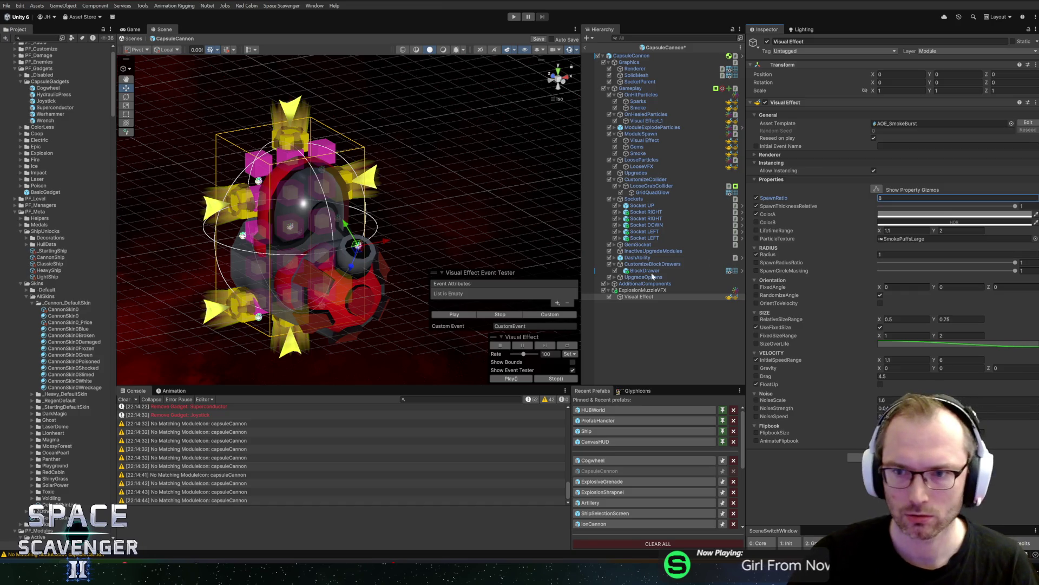
{"action": "left_click", "coordinate": [466, 315]}
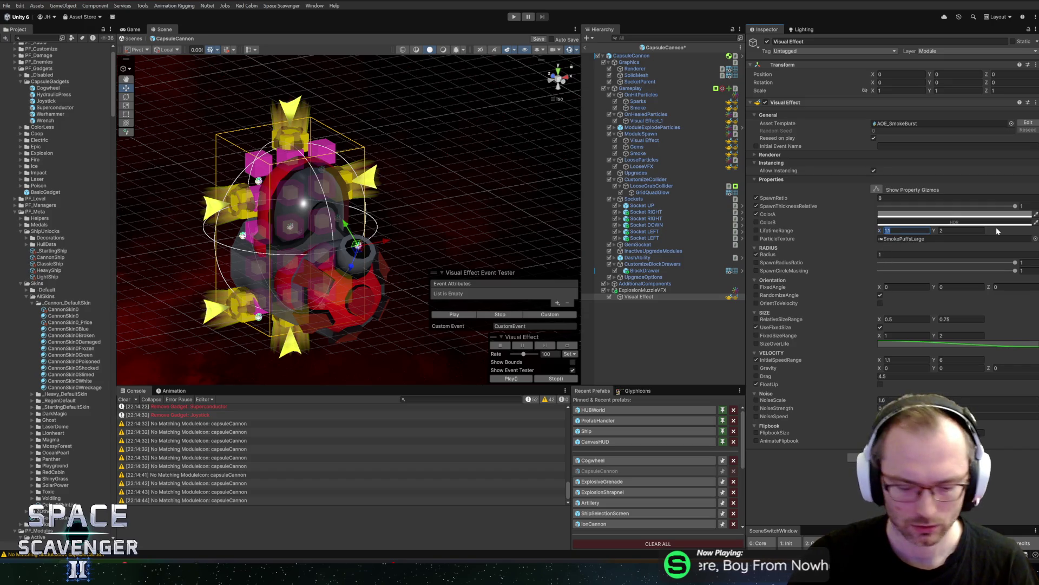
Step: Shorten the lifetime range to 0.2–0.5 and speed up particles to 5–12
{"action": "type", "text": "0.4"}
{"action": "key", "text": "Tab"}
{"action": "type", "text": "0"}
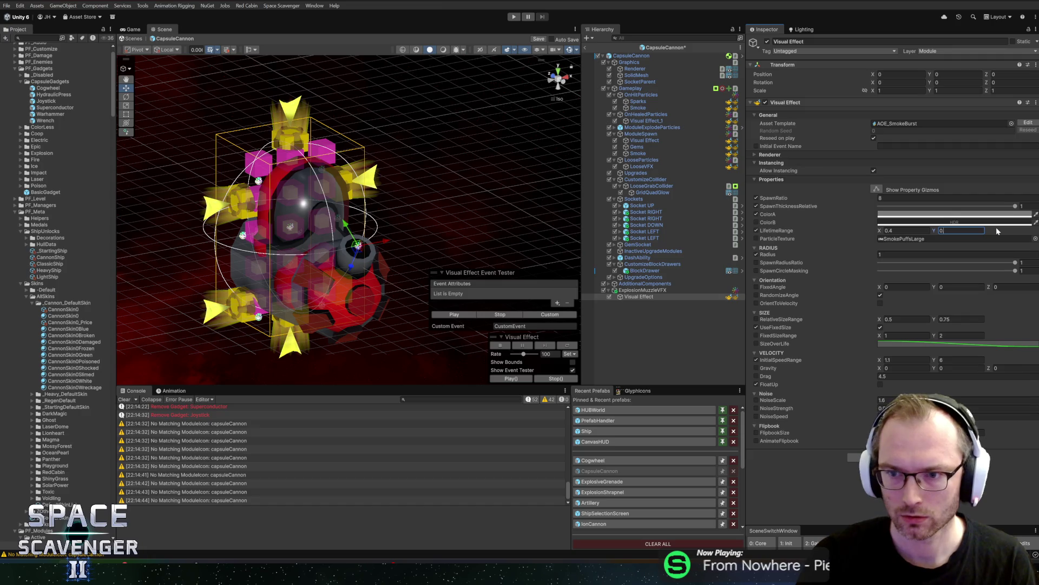
{"action": "type", "text": ".5"}
{"action": "key", "text": "shift+Tab"}
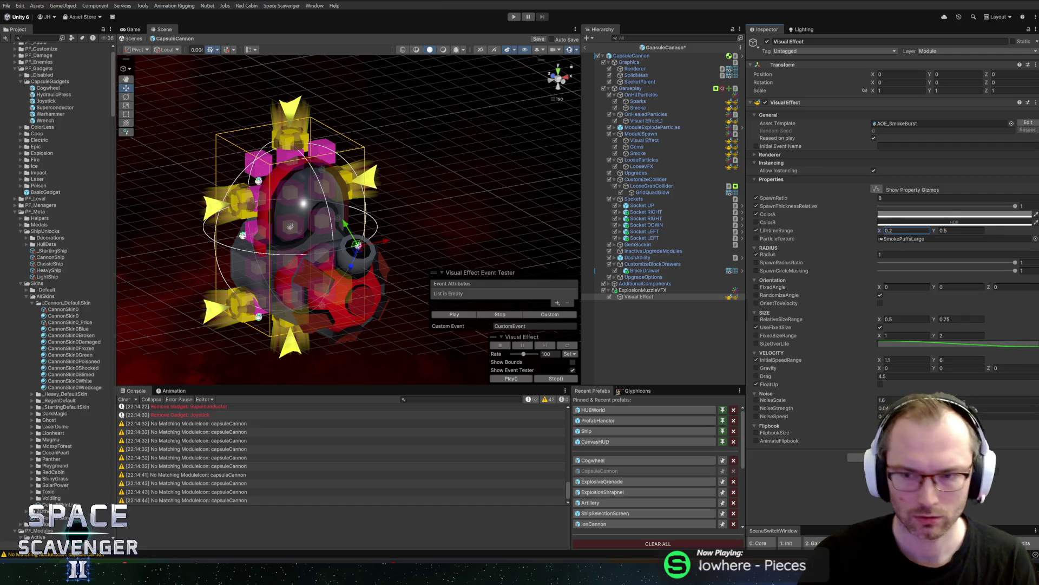
{"action": "left_click", "coordinate": [460, 313]}
{"action": "left_click", "coordinate": [459, 315]}
{"action": "left_click", "coordinate": [458, 316]}
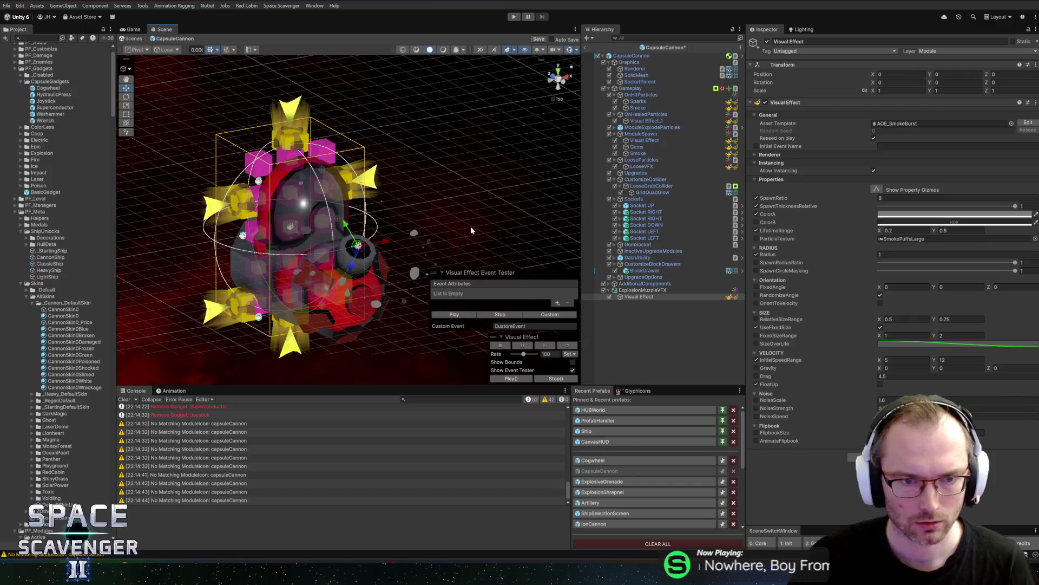
{"action": "left_click", "coordinate": [453, 314]}
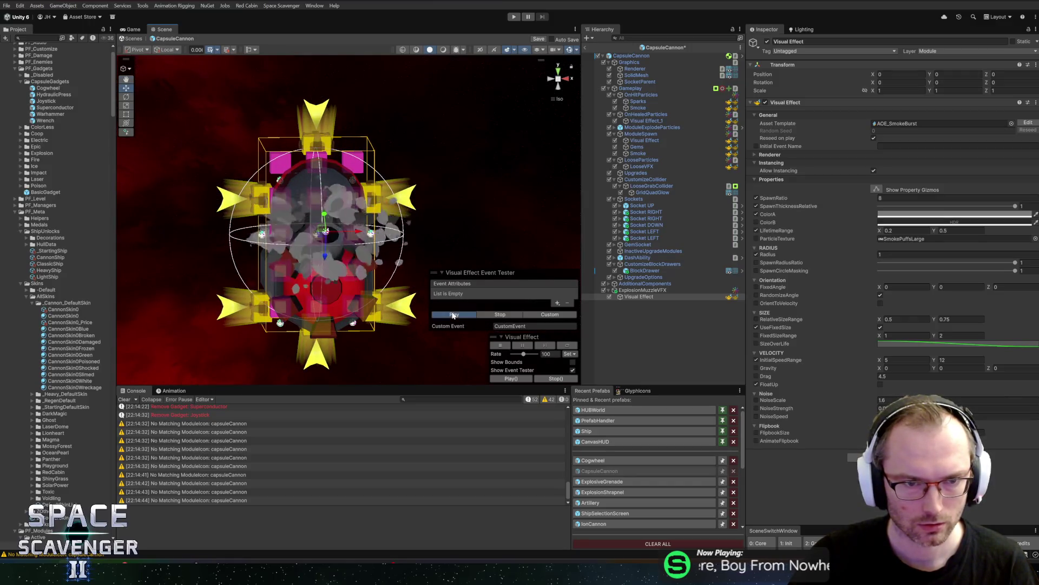
{"action": "left_click_drag", "start_coordinate": [422, 239], "coordinate": [540, 266]}
{"action": "left_click", "coordinate": [640, 297]}
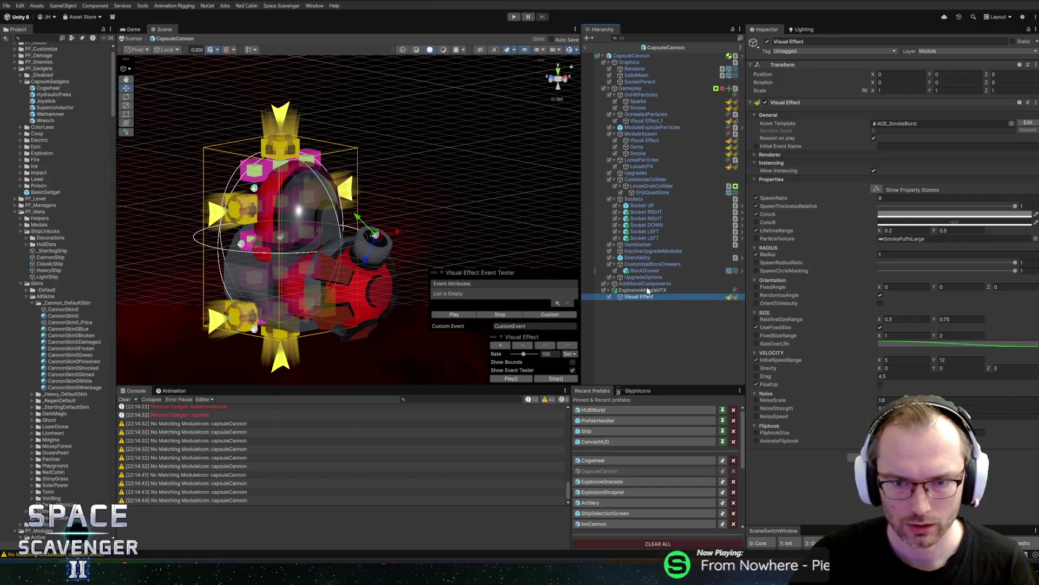
Step: Save the prefab, then duplicate the Visual Effect and give the copy the VFX_Fountain template
{"action": "key", "text": "ctrl+s"}
{"action": "key", "text": "ctrl+d"}
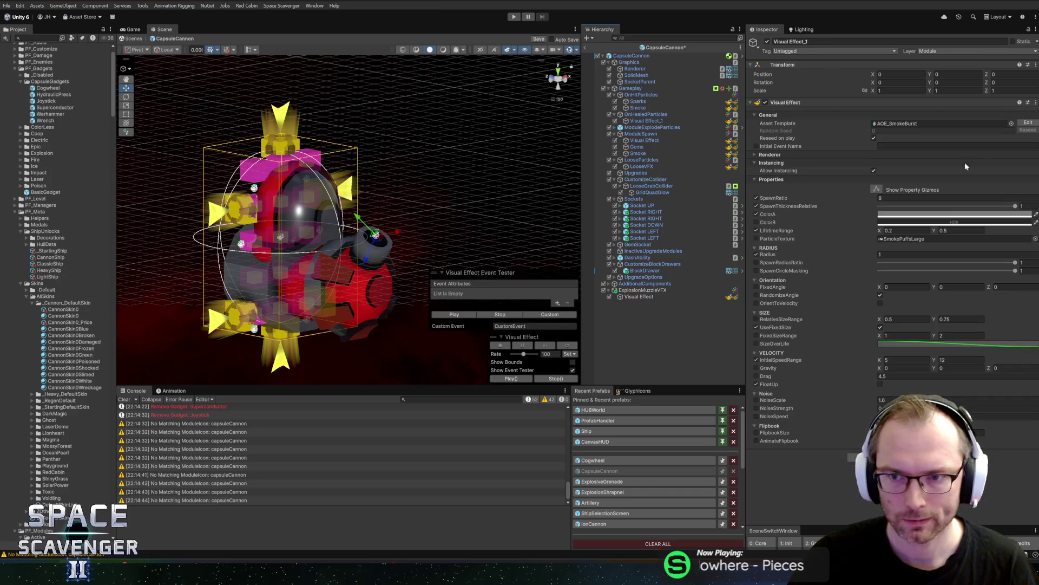
{"action": "left_click", "coordinate": [1011, 123]}
{"action": "type", "text": "one"}
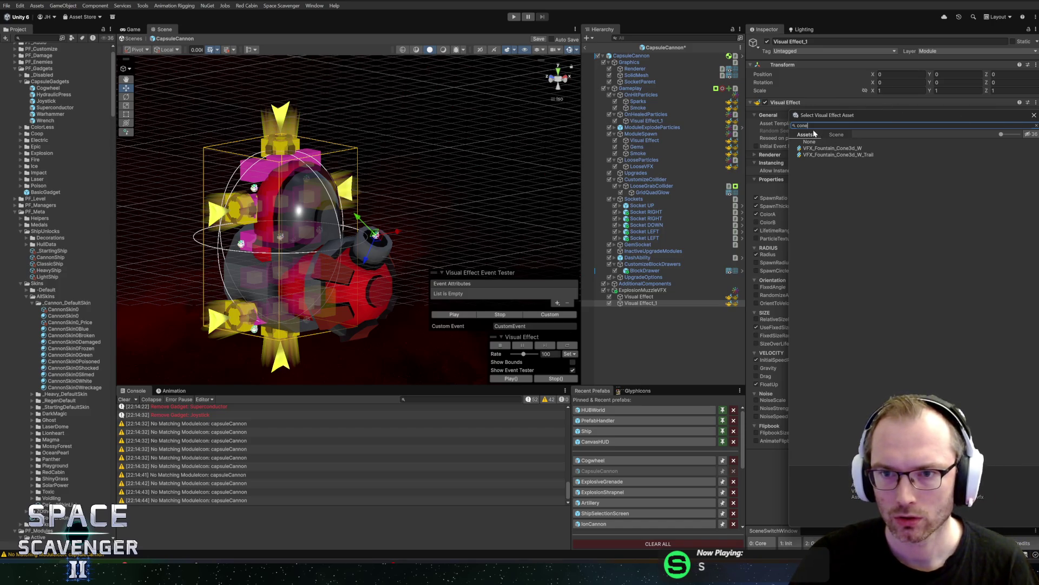
{"action": "key", "text": "BackSpace"}
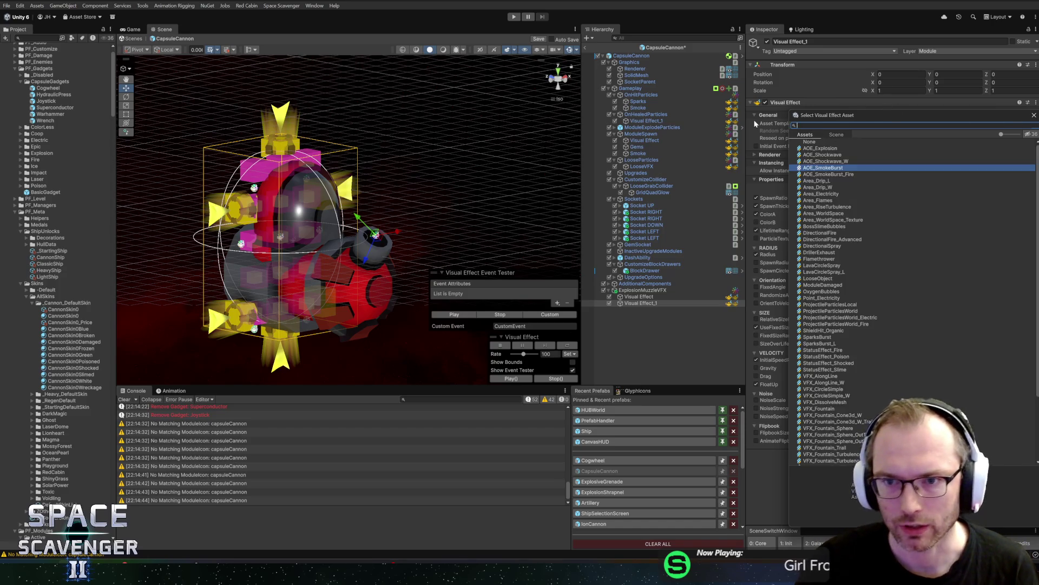
{"action": "type", "text": "v"}
{"action": "type", "text": "foun"}
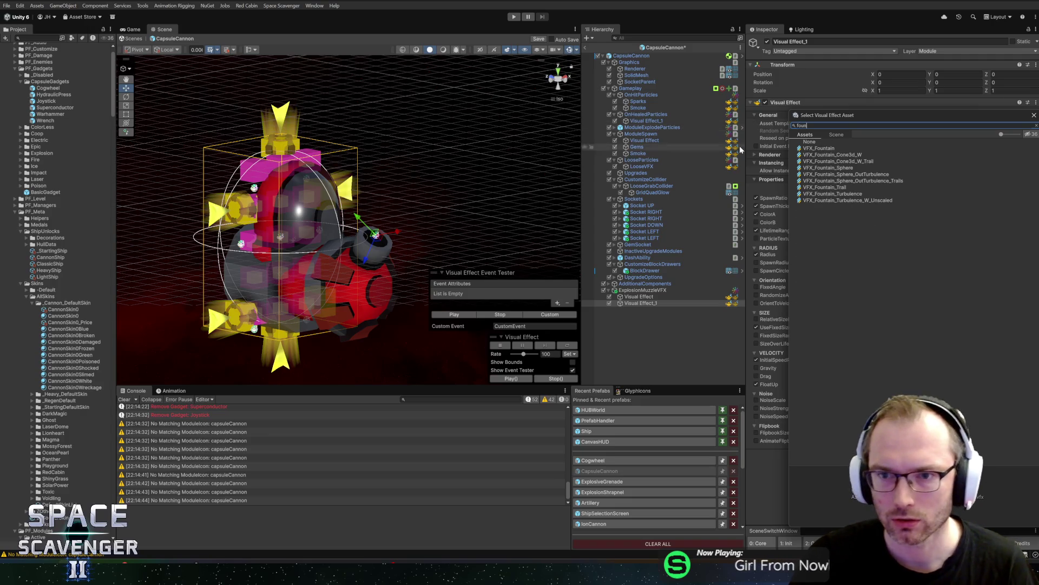
{"action": "double_click", "coordinate": [807, 147]}
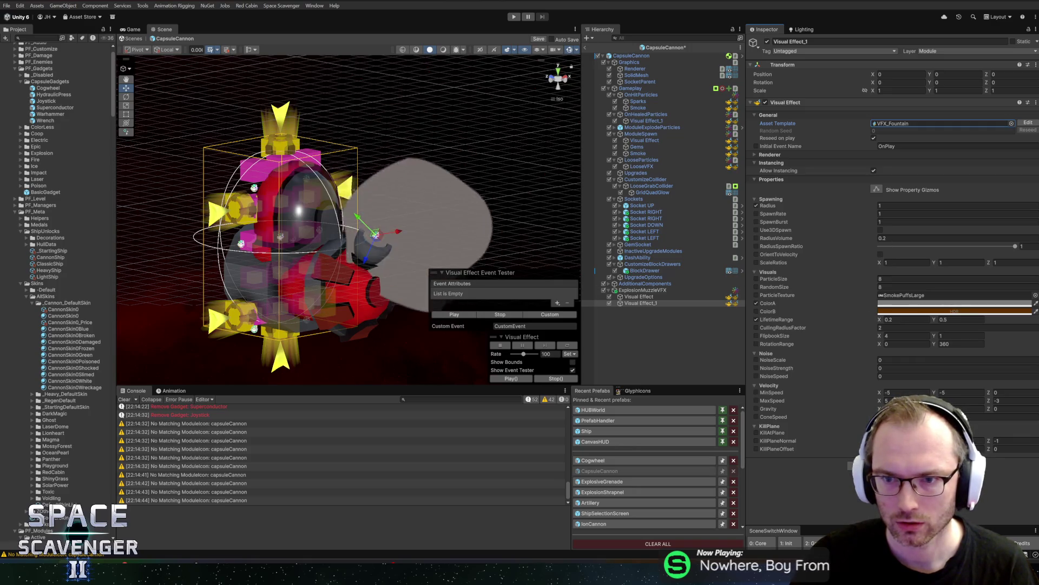
{"action": "left_click", "coordinate": [920, 221]}
Step: Set SpawnBurst to 10, SpawnRate to 0 and a smaller particle size, then preview
{"action": "type", "text": "54"}
{"action": "key", "text": "BackSpace"}
{"action": "key", "text": "BackSpace"}
{"action": "type", "text": "10"}
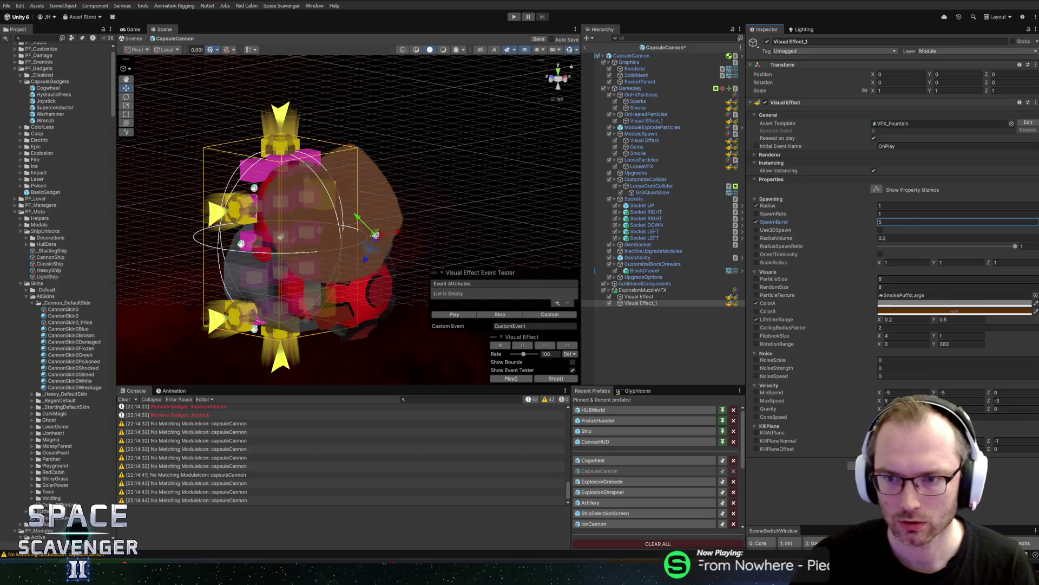
{"action": "left_click", "coordinate": [920, 213]}
{"action": "type", "text": "0"}
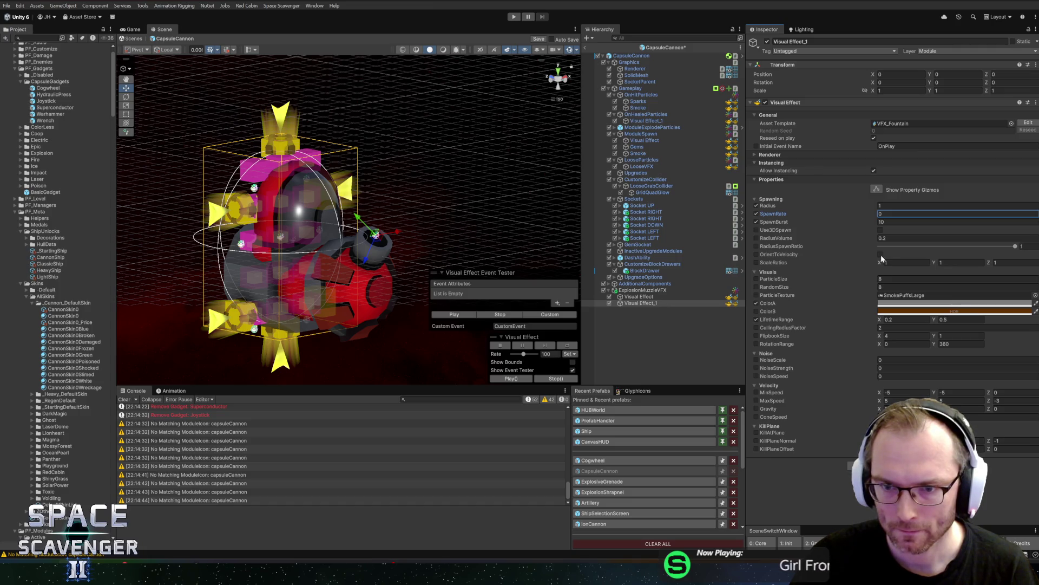
{"action": "left_click", "coordinate": [899, 278]}
{"action": "type", "text": "2"}
{"action": "left_click", "coordinate": [888, 287]}
{"action": "key", "text": "Return"}
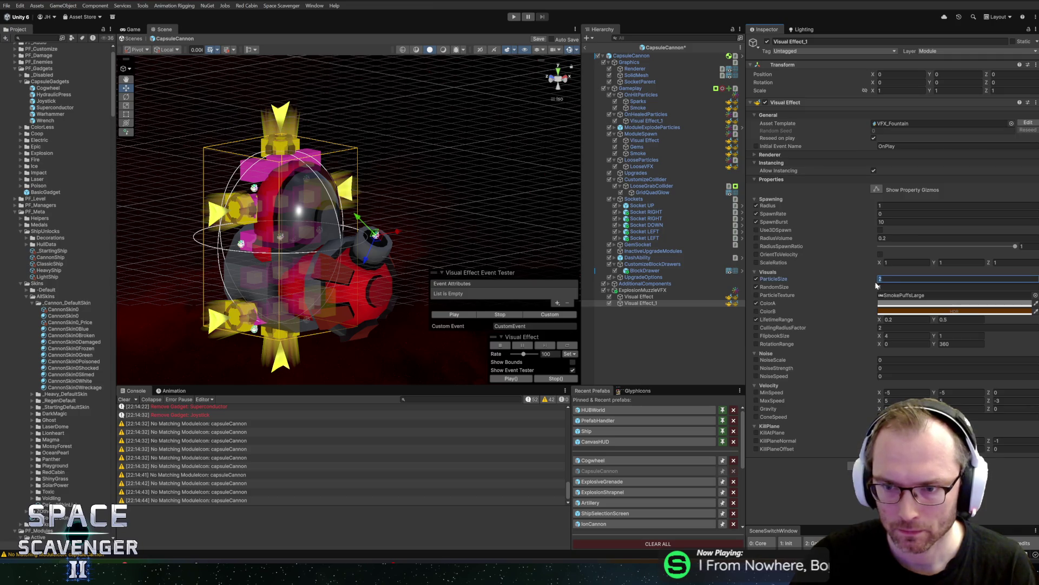
{"action": "left_click", "coordinate": [441, 316]}
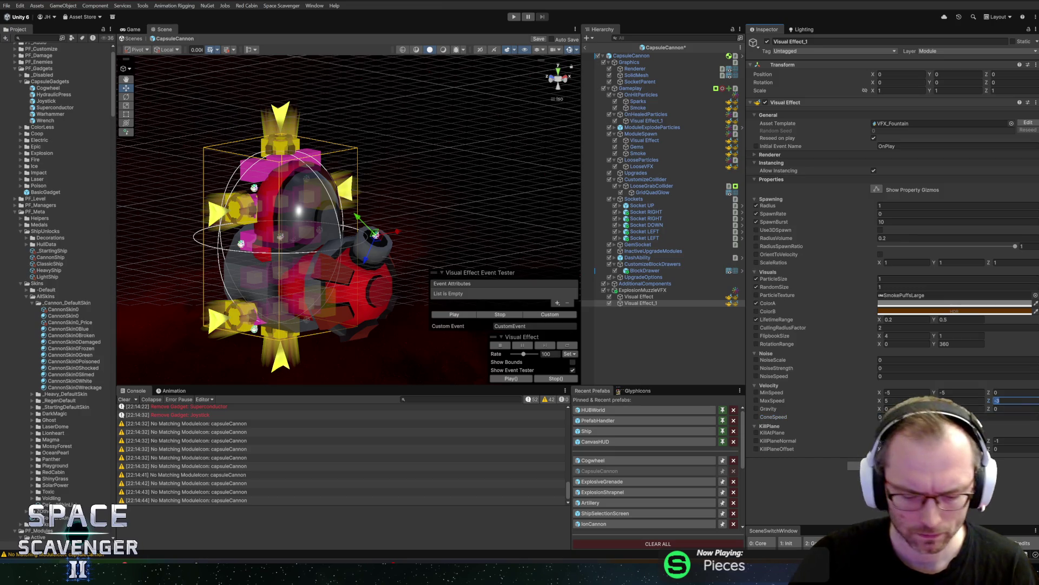
{"action": "left_click", "coordinate": [1013, 400]}
{"action": "type", "text": "-20"}
{"action": "left_click", "coordinate": [447, 312]}
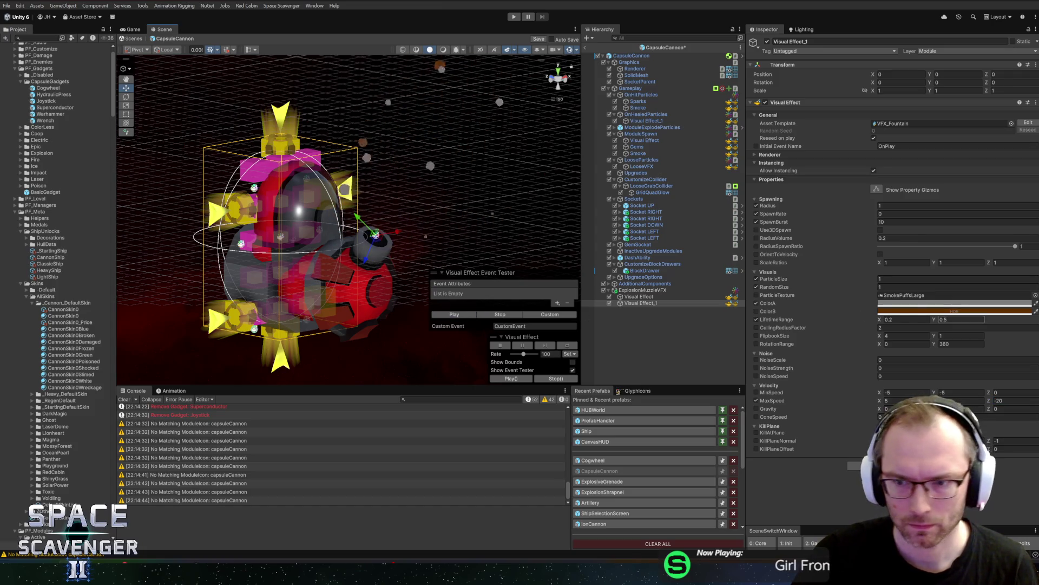
Step: Darken ColorB to grey and replay the smoke burst to check it
{"action": "left_click", "coordinate": [1001, 311]}
{"action": "left_click_drag", "start_coordinate": [962, 348], "coordinate": [948, 370]}
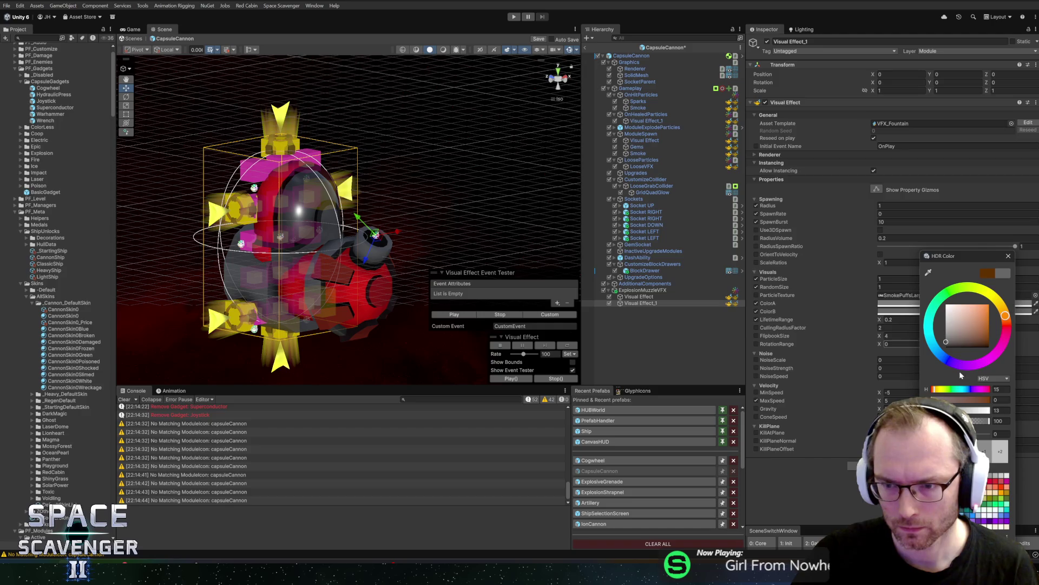
{"action": "type", "text": "3"}
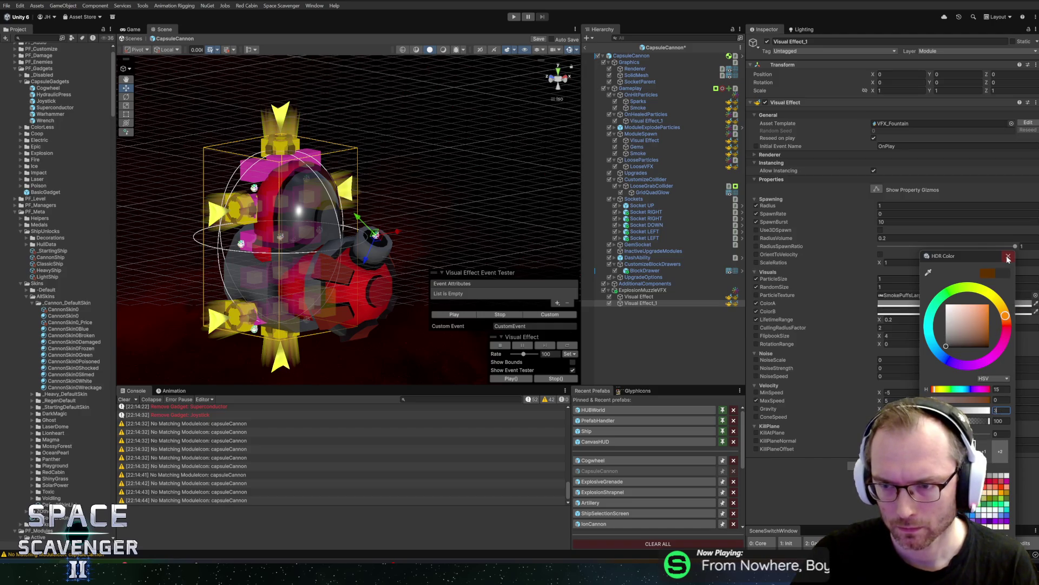
{"action": "left_click", "coordinate": [1008, 258]}
{"action": "left_click", "coordinate": [461, 315]}
{"action": "left_click", "coordinate": [462, 315]}
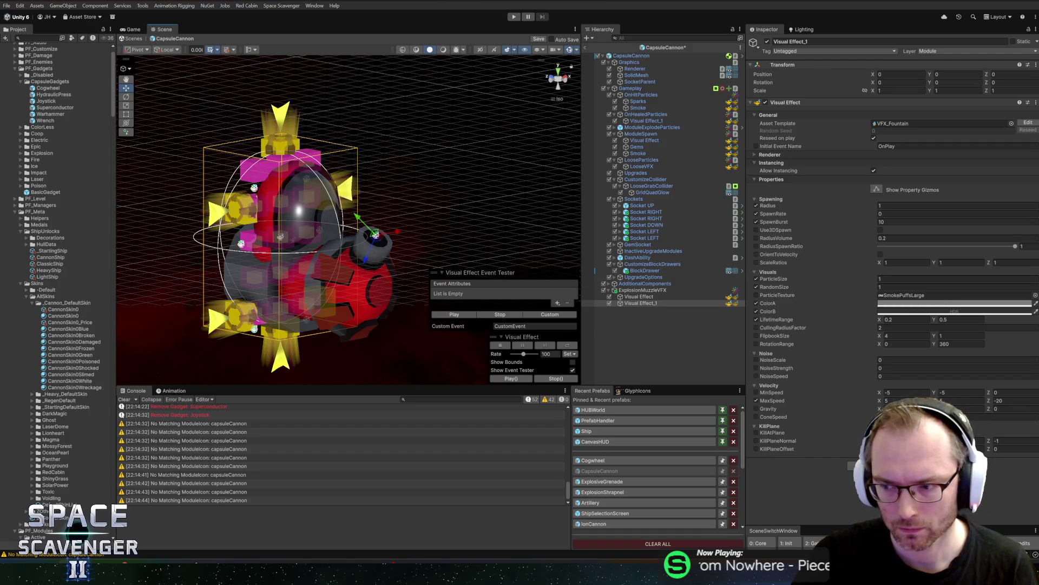
{"action": "left_click", "coordinate": [450, 315]}
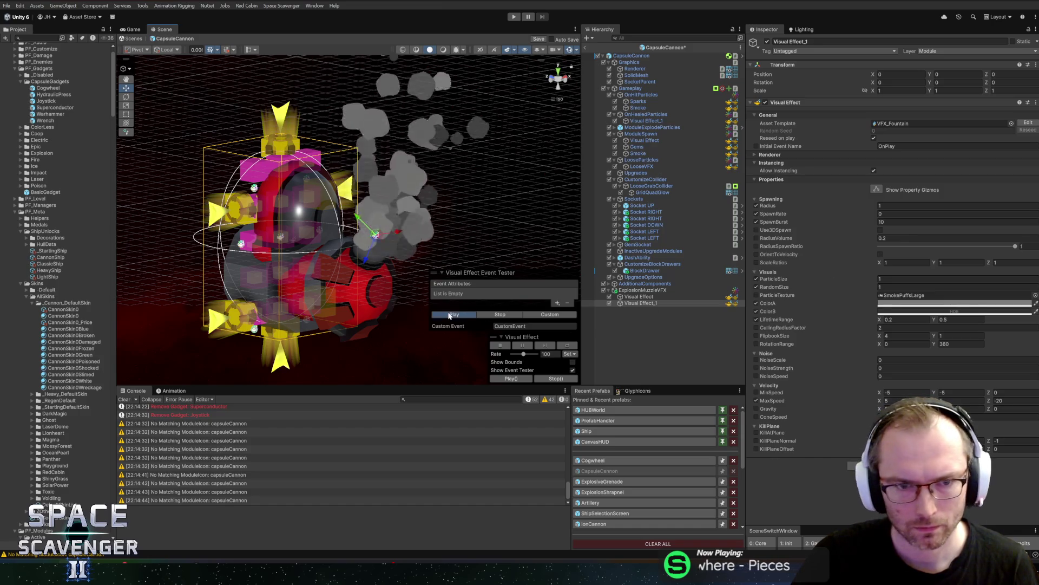
{"action": "left_click", "coordinate": [450, 315]}
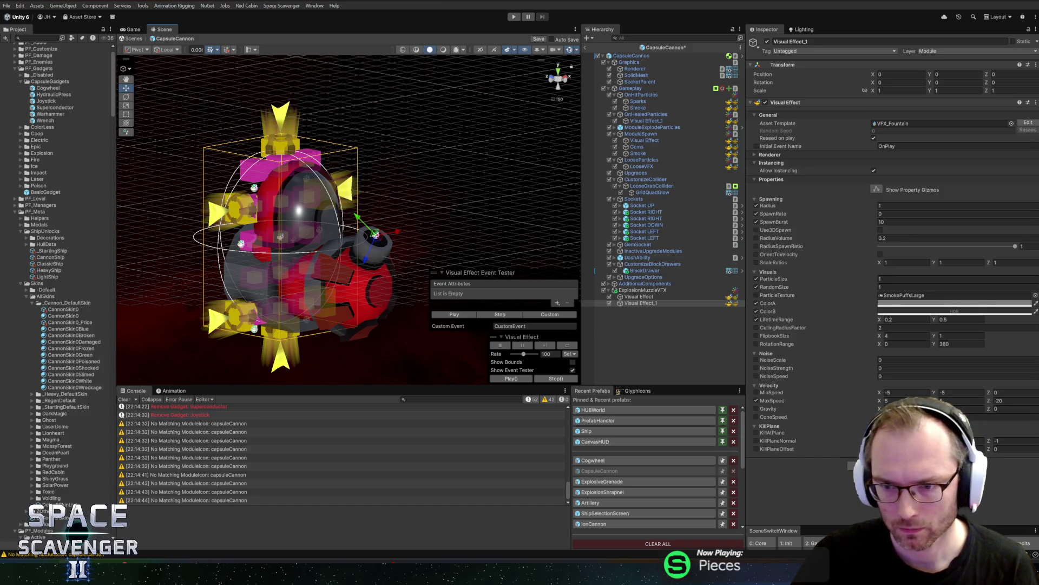
Step: Set the maximum lifetime to 0.4 and the max Z speed to -10
{"action": "left_click", "coordinate": [961, 319]}
{"action": "type", "text": "0.4"}
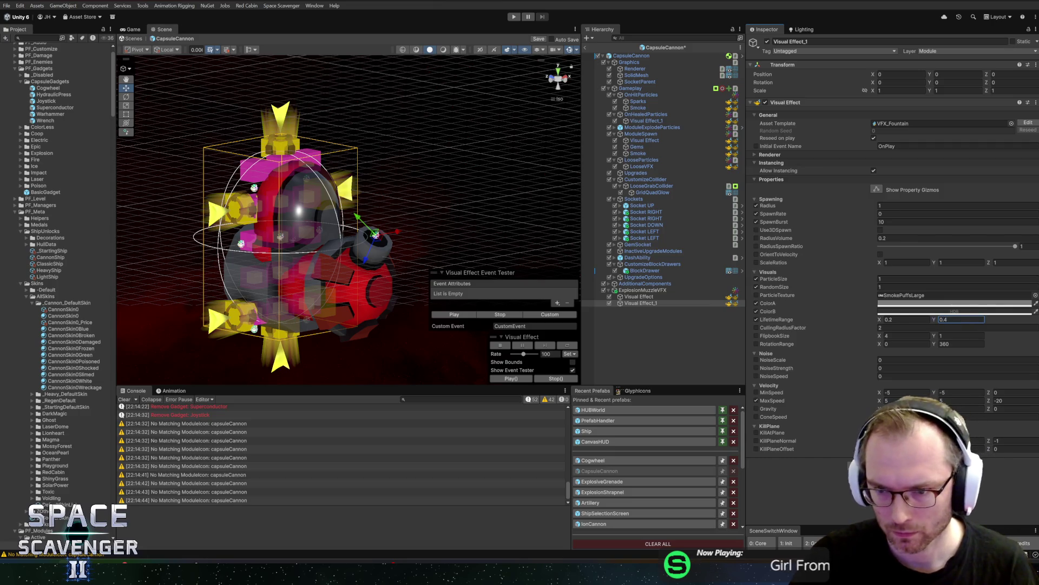
{"action": "left_click", "coordinate": [1014, 400]}
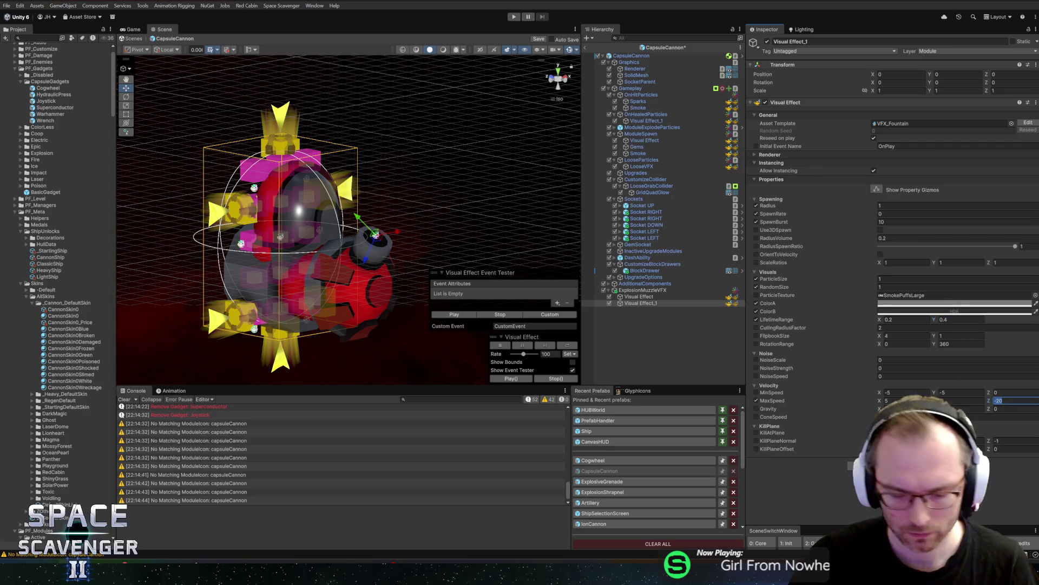
{"action": "type", "text": "-10"}
{"action": "left_click", "coordinate": [455, 314]}
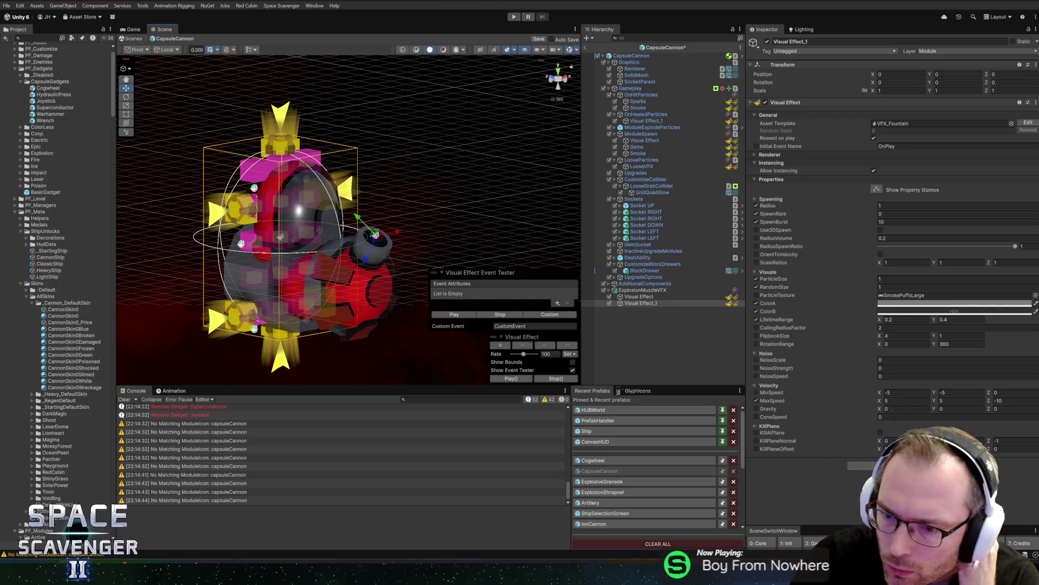
Step: Set the Z gravity to 30 and replay the smoke burst
{"action": "left_click", "coordinate": [1012, 408]}
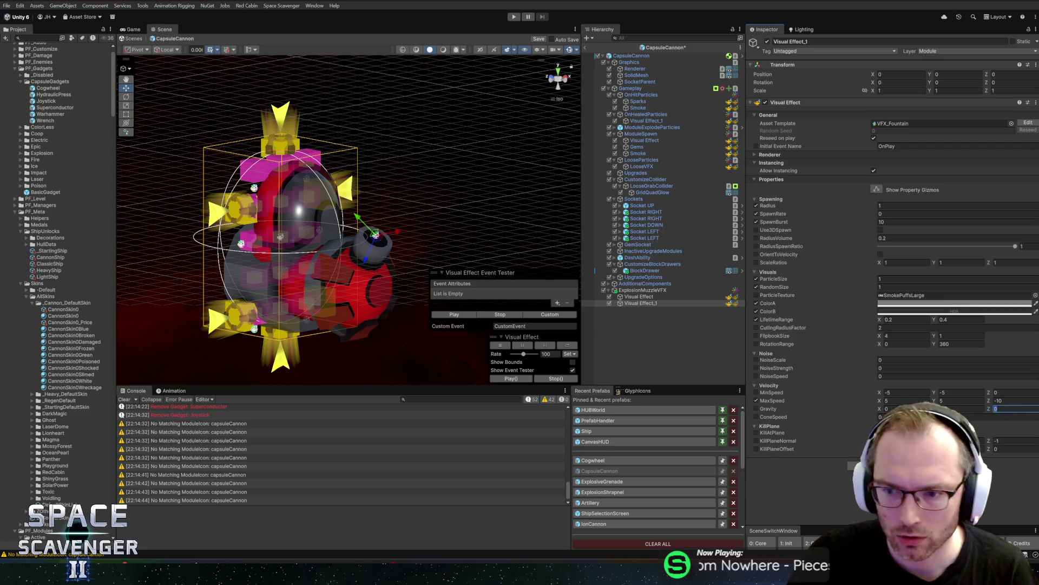
{"action": "type", "text": "400"}
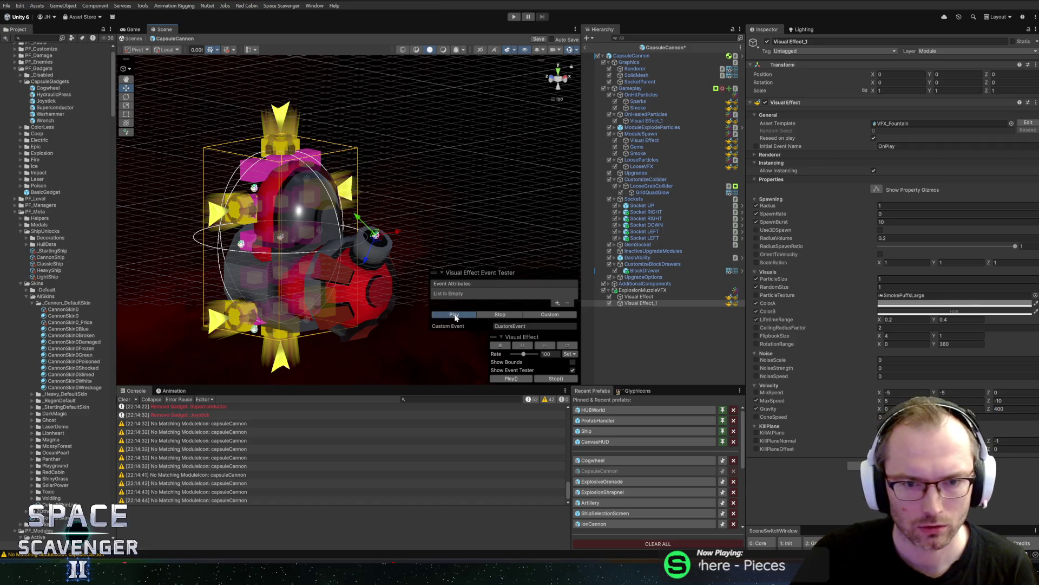
{"action": "left_click_drag", "start_coordinate": [341, 268], "coordinate": [374, 282]}
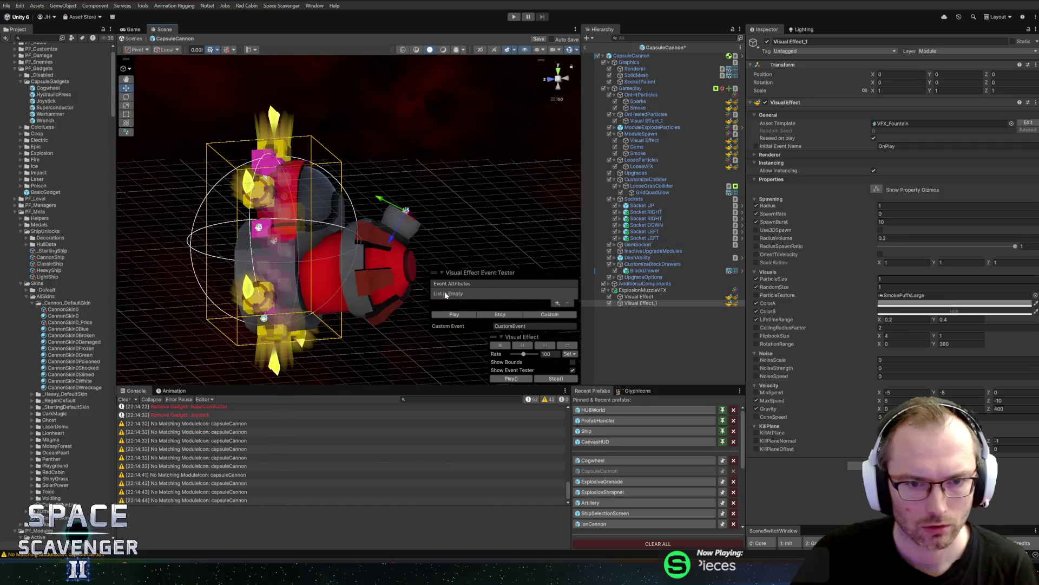
{"action": "left_click", "coordinate": [1012, 408]}
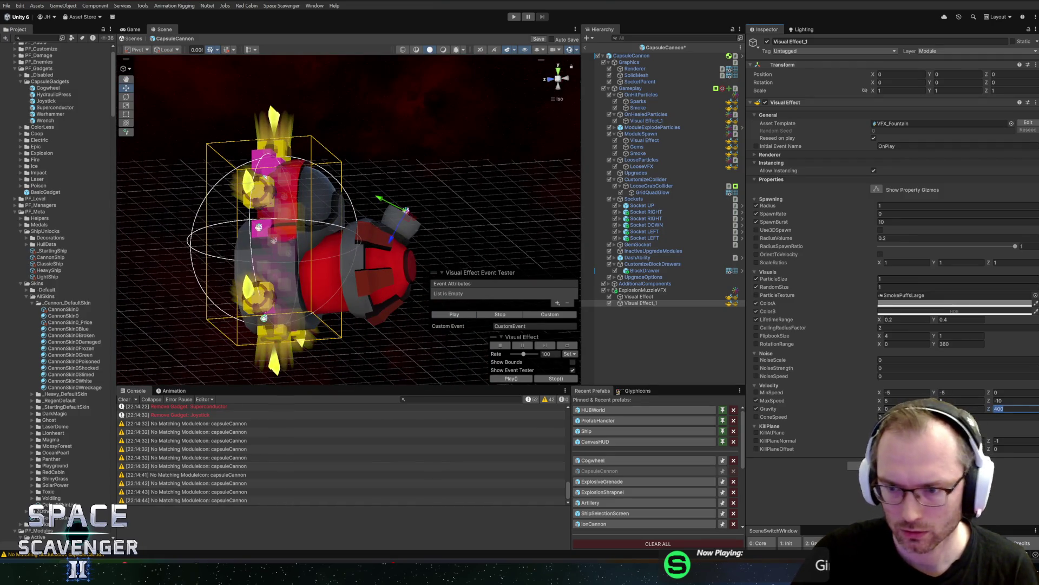
{"action": "type", "text": "10"}
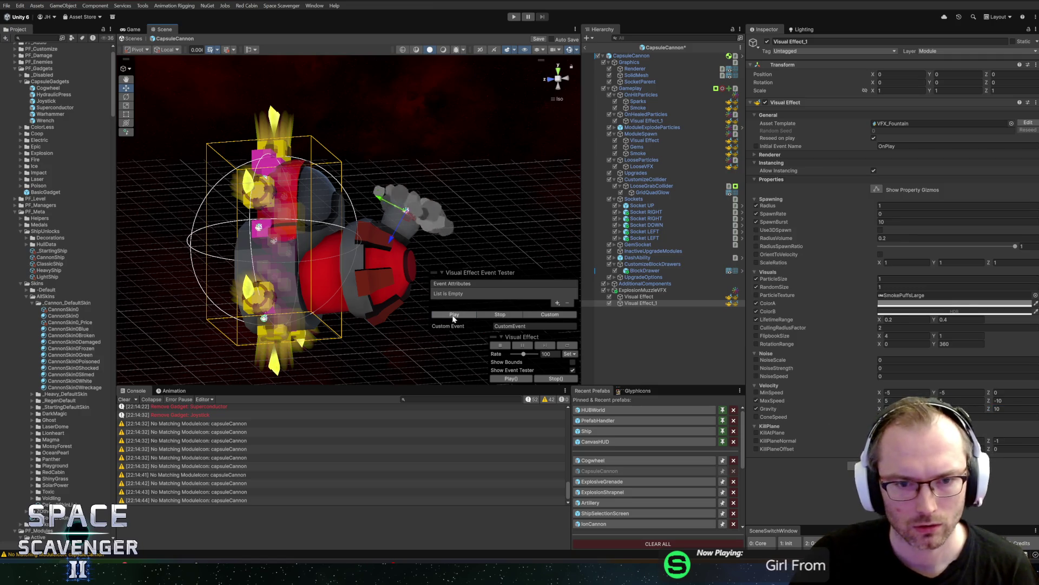
{"action": "double_click", "coordinate": [1011, 408]}
{"action": "type", "text": "30"}
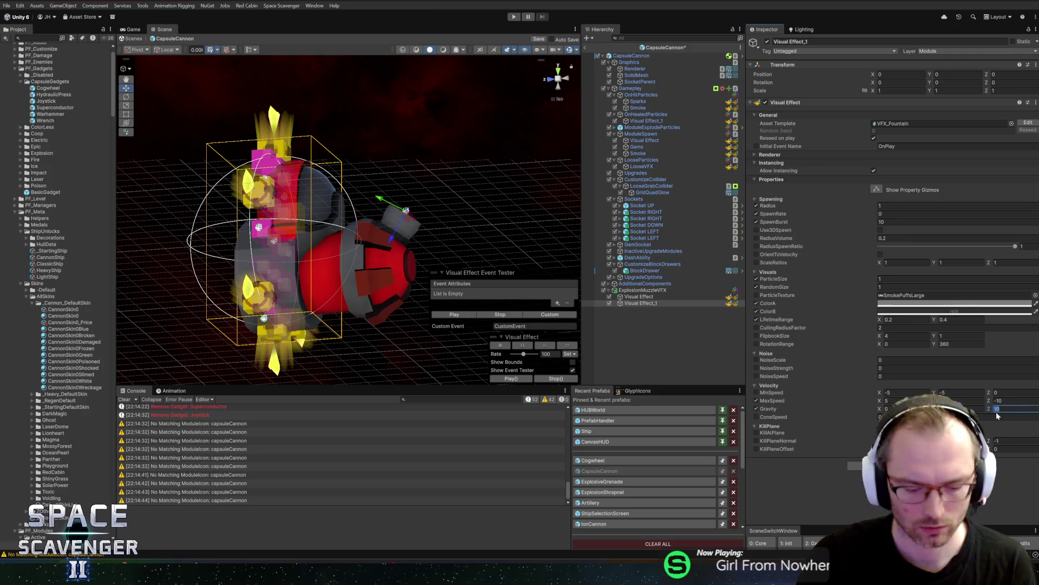
{"action": "left_click", "coordinate": [455, 314]}
{"action": "left_click", "coordinate": [457, 316]}
{"action": "left_click", "coordinate": [457, 316]}
{"action": "left_click", "coordinate": [458, 316]}
{"action": "left_click", "coordinate": [459, 317]}
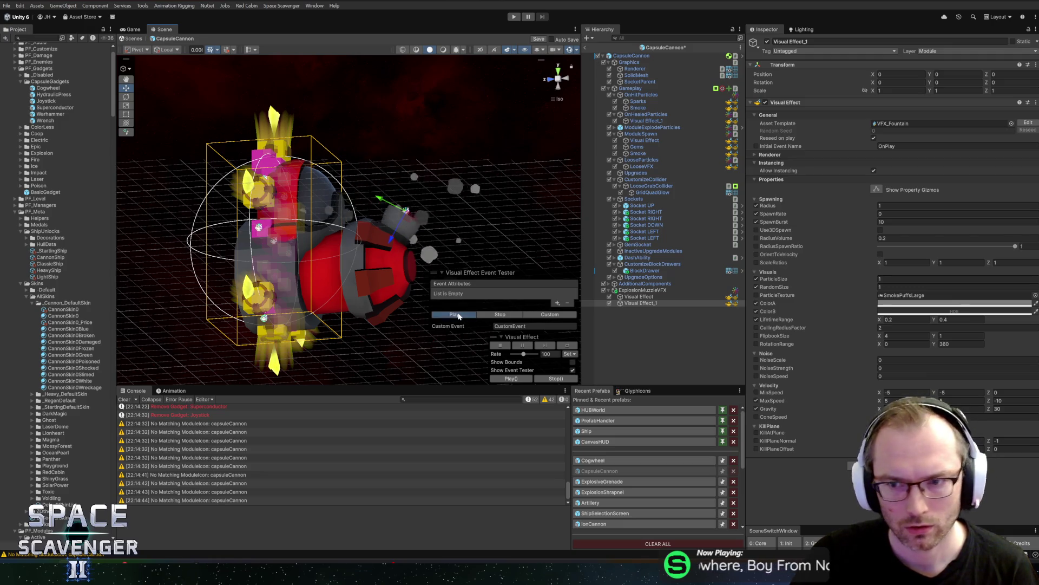
{"action": "left_click", "coordinate": [458, 317]}
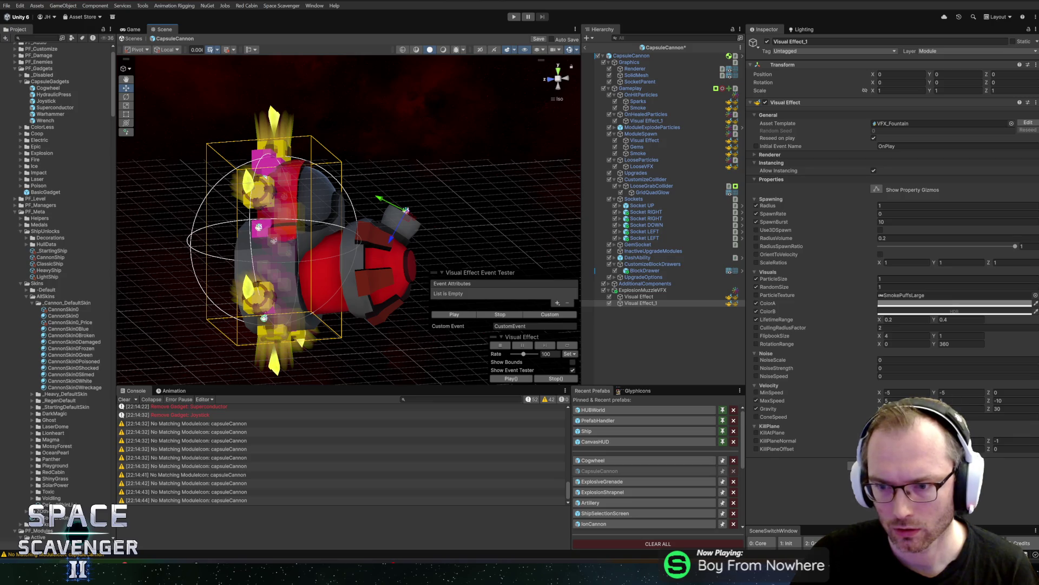
Step: Narrow the X speed range to -2 to 2 and preview the tighter spread
{"action": "left_click", "coordinate": [907, 392]}
{"action": "type", "text": "-2"}
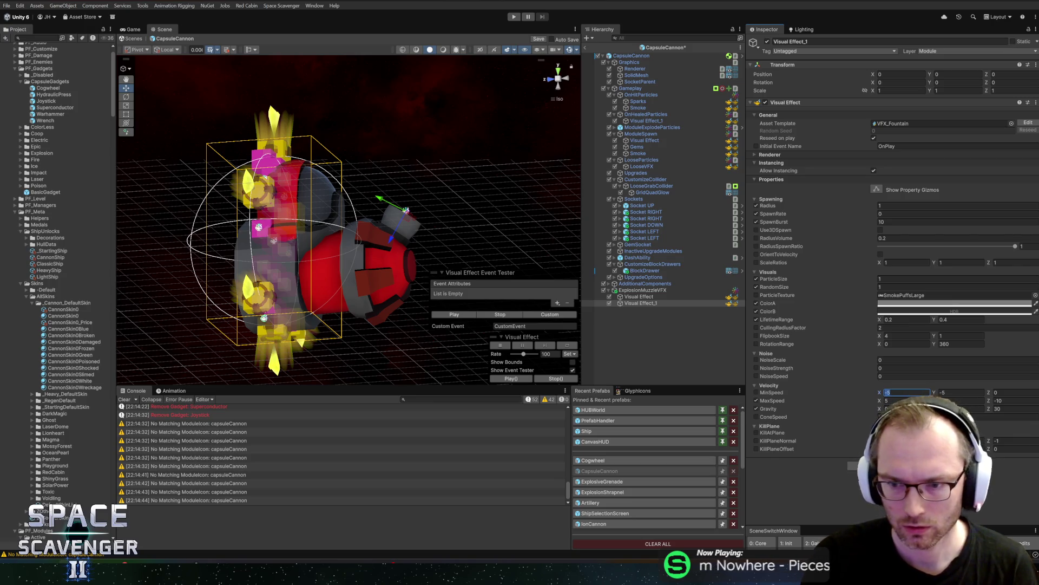
{"action": "key", "text": "Tab"}
{"action": "type", "text": "-"}
{"action": "key", "text": "Tab"}
{"action": "key", "text": "Tab"}
{"action": "type", "text": "2"}
{"action": "key", "text": "Tab"}
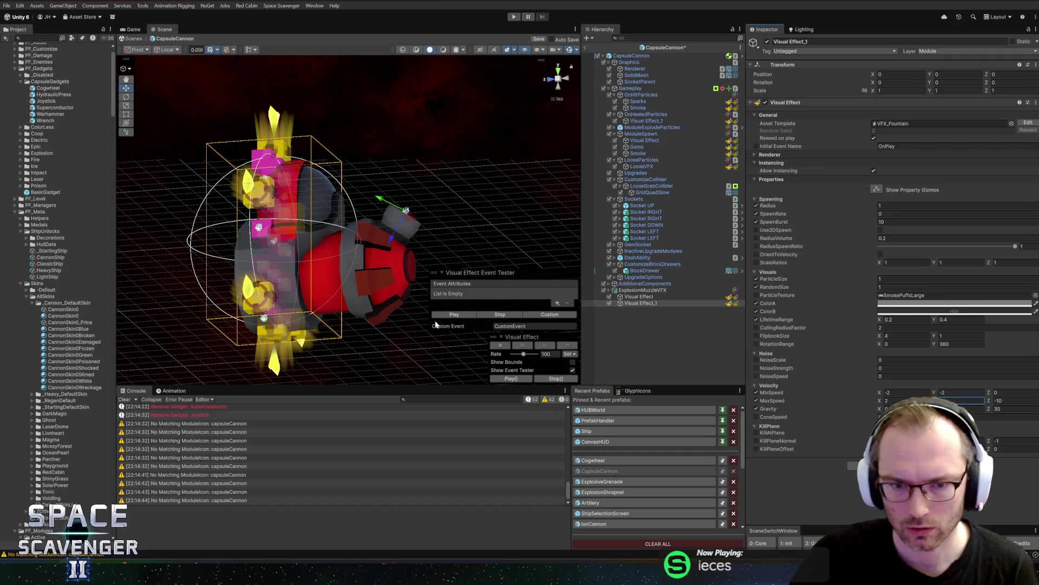
{"action": "left_click", "coordinate": [441, 319]}
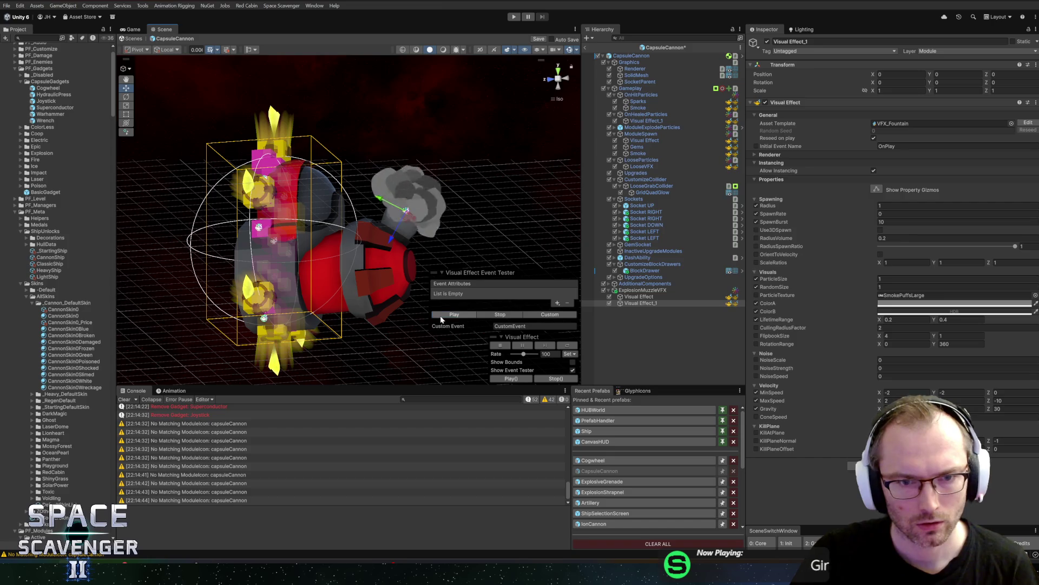
Step: Adjust the cone speed and preview both smoke effects playing together
{"action": "left_click", "coordinate": [679, 291], "text": "ctrl"}
{"action": "left_click", "coordinate": [652, 297], "text": "shift"}
{"action": "left_click", "coordinate": [465, 316]}
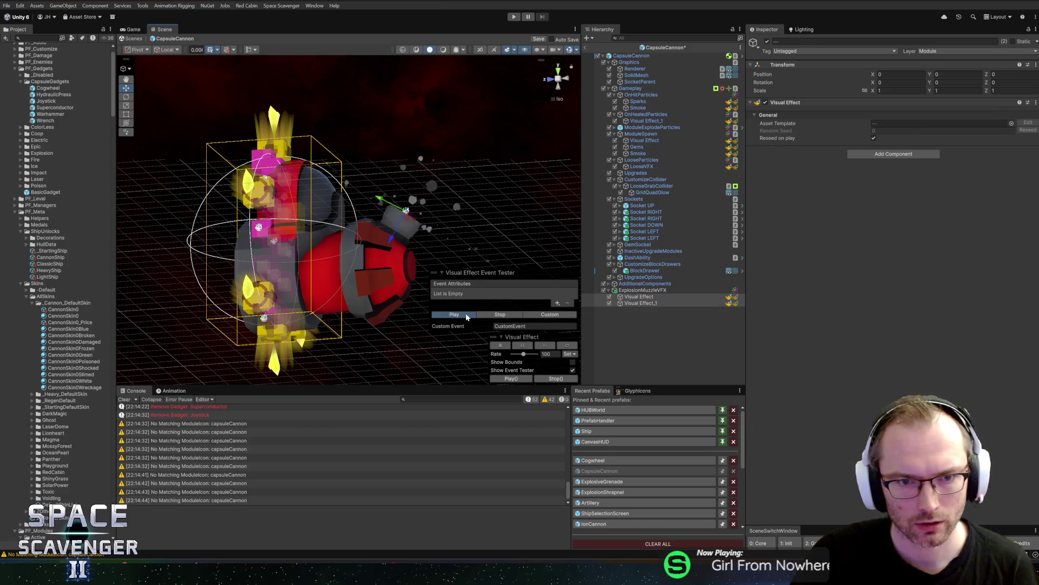
{"action": "left_click", "coordinate": [642, 303]}
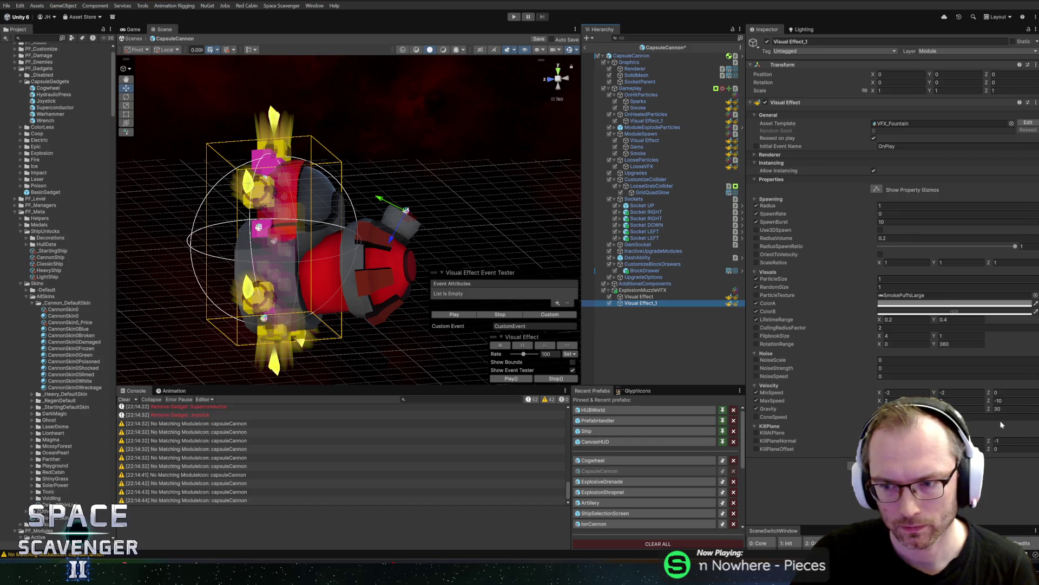
{"action": "left_click", "coordinate": [953, 417]}
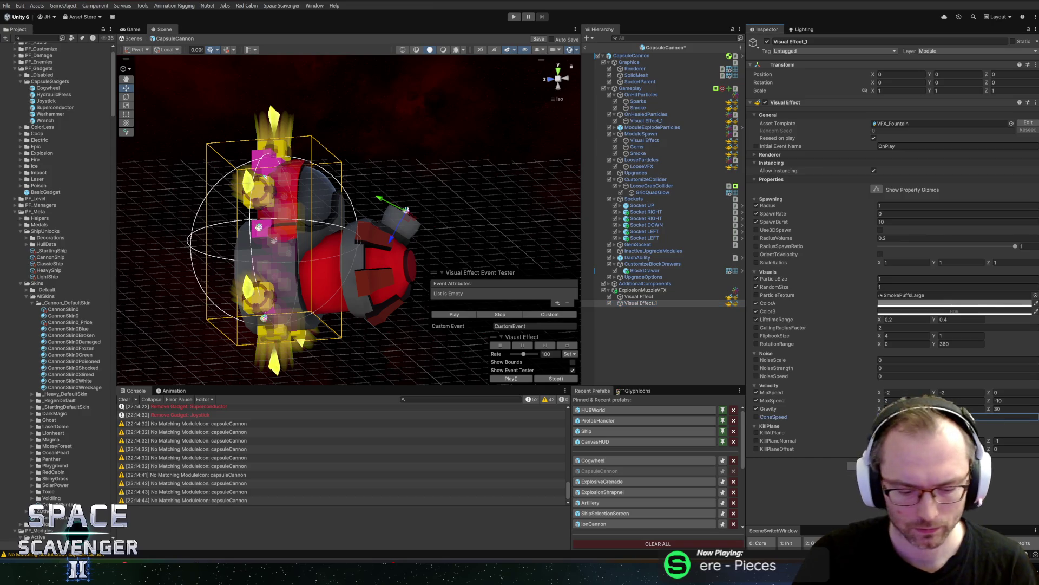
{"action": "left_click", "coordinate": [449, 314]}
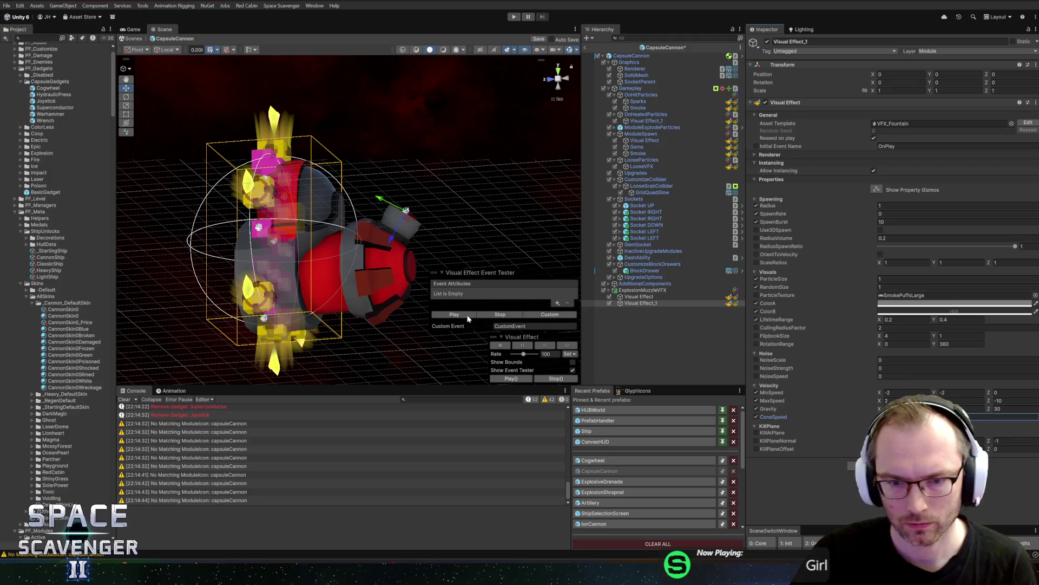
{"action": "left_click", "coordinate": [448, 314]}
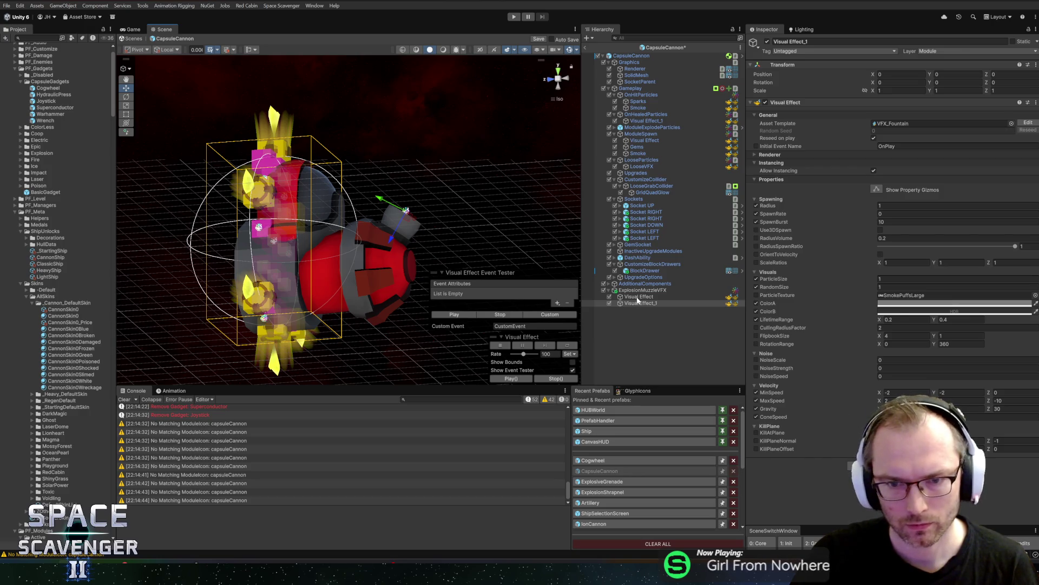
{"action": "left_click", "coordinate": [639, 297], "text": "ctrl"}
{"action": "left_click", "coordinate": [452, 314]}
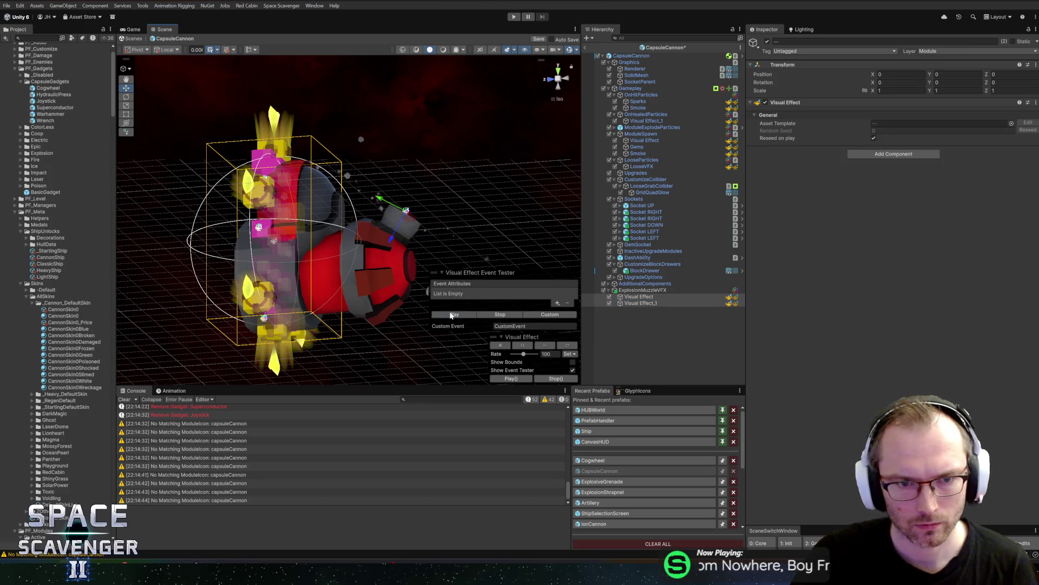
{"action": "left_click", "coordinate": [657, 302]}
{"action": "left_click_drag", "start_coordinate": [455, 232], "coordinate": [403, 234]}
{"action": "left_click", "coordinate": [449, 314]}
{"action": "left_click", "coordinate": [450, 314]}
Step: Duplicate Visual Effect_1 to create Visual Effect_2
{"action": "left_click", "coordinate": [649, 301]}
{"action": "key", "text": "ctrl+d"}
{"action": "left_click", "coordinate": [1011, 123]}
Step: Apply the SparksBurst_L template to Visual Effect_2 and set ParticleSize to 6, previewing the burst
{"action": "type", "text": "sparks"}
{"action": "double_click", "coordinate": [828, 158]}
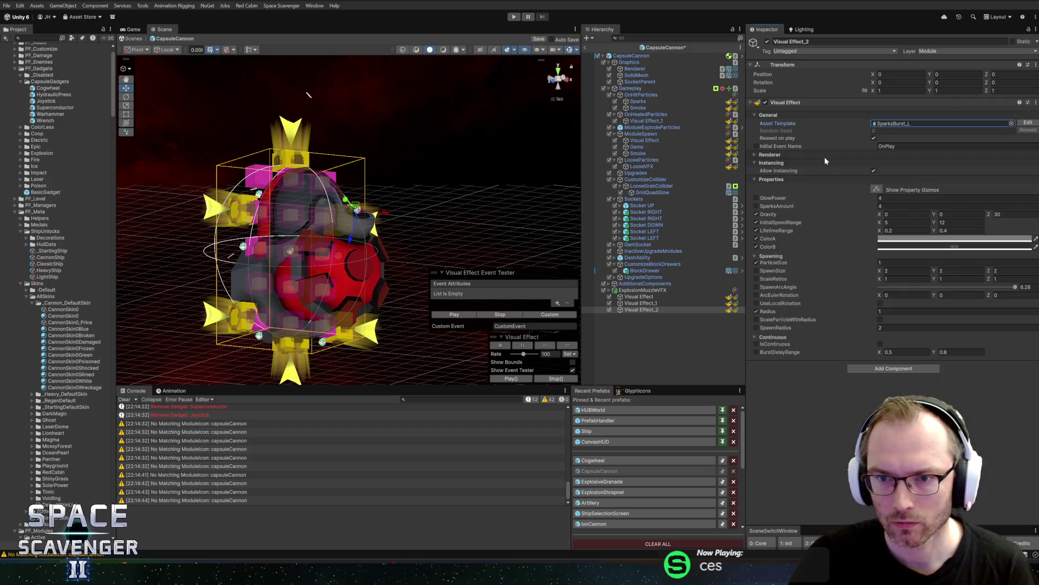
{"action": "left_click", "coordinate": [455, 315]}
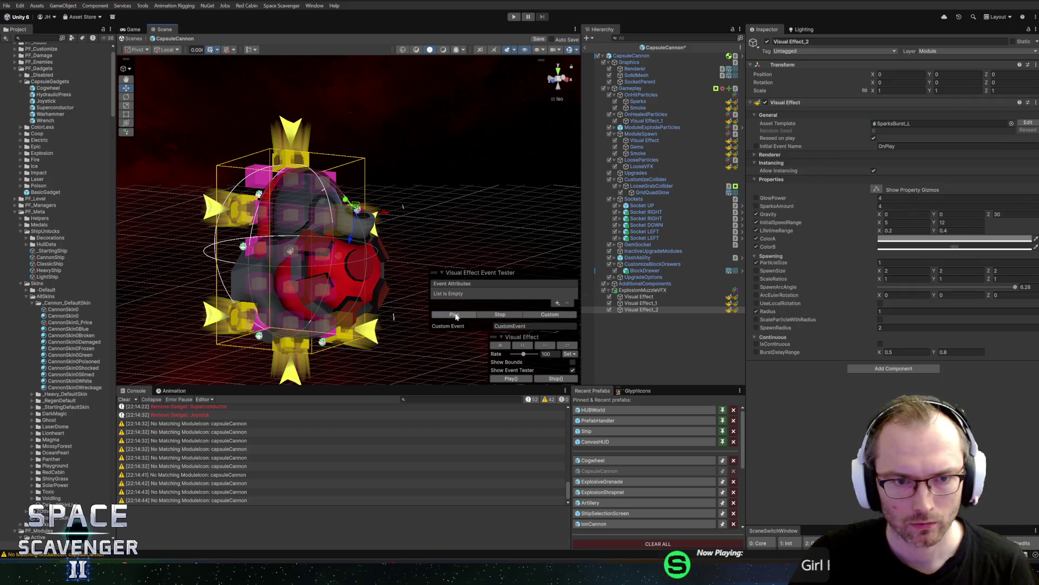
{"action": "left_click", "coordinate": [953, 262]}
{"action": "type", "text": "6"}
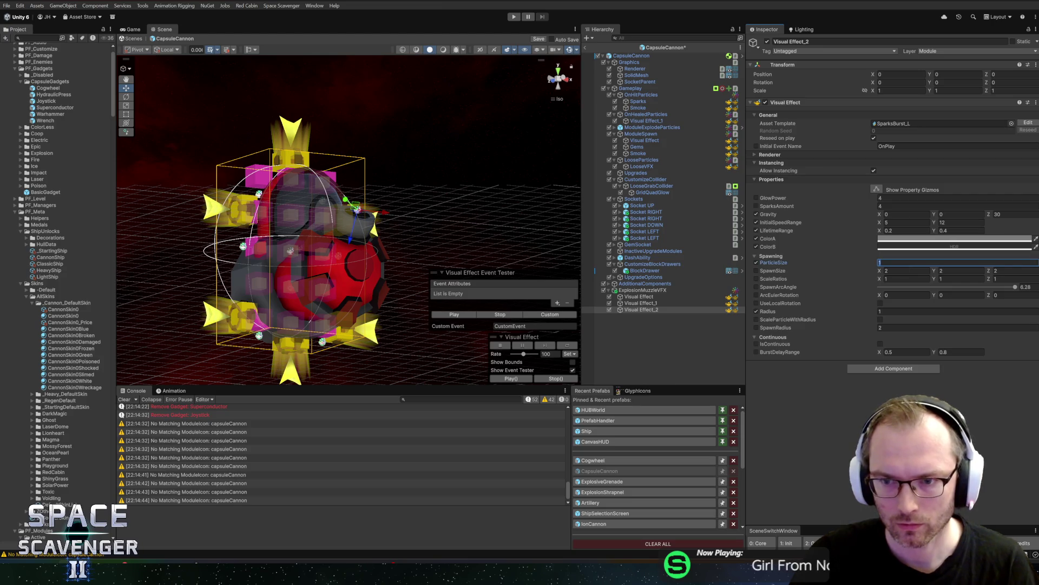
{"action": "left_click", "coordinate": [453, 315]}
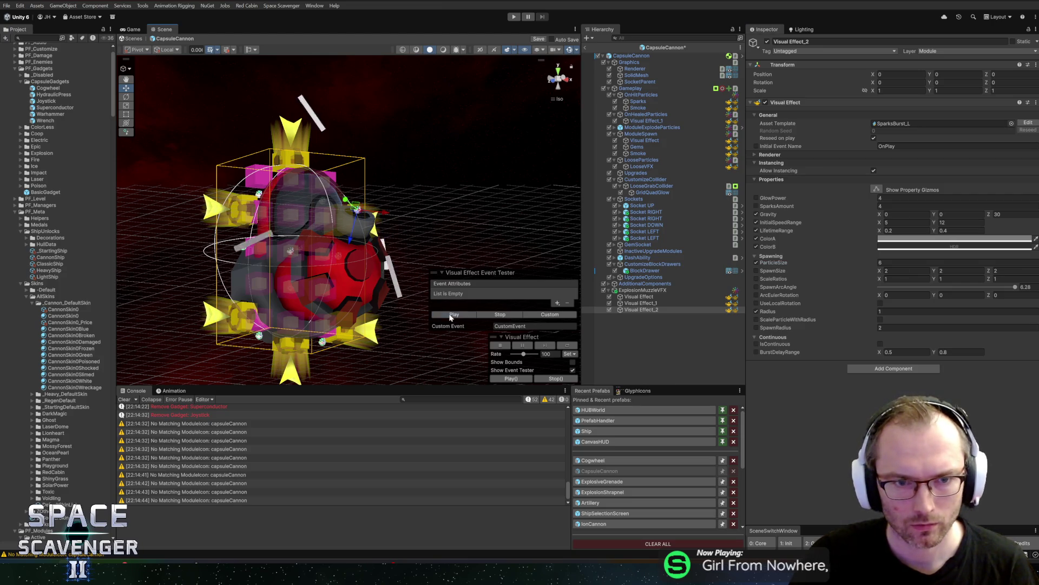
Step: Make ColorA bright orange with intensity raised by one and ColorB bright red
{"action": "left_click", "coordinate": [920, 239]}
{"action": "left_click_drag", "start_coordinate": [990, 307], "coordinate": [989, 282]}
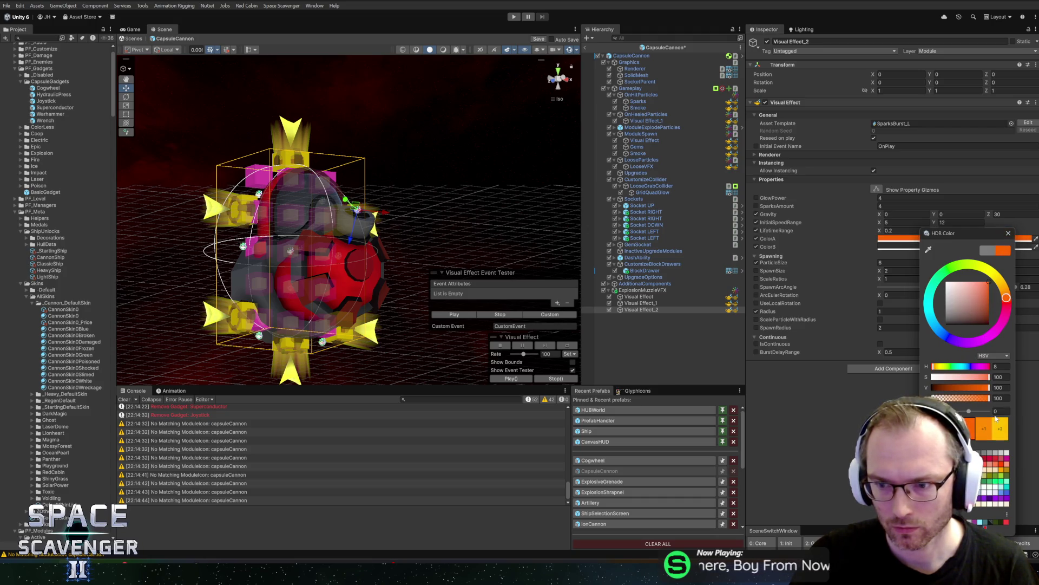
{"action": "left_click", "coordinate": [984, 429]}
{"action": "left_click", "coordinate": [1009, 234]}
{"action": "left_click", "coordinate": [1015, 247]}
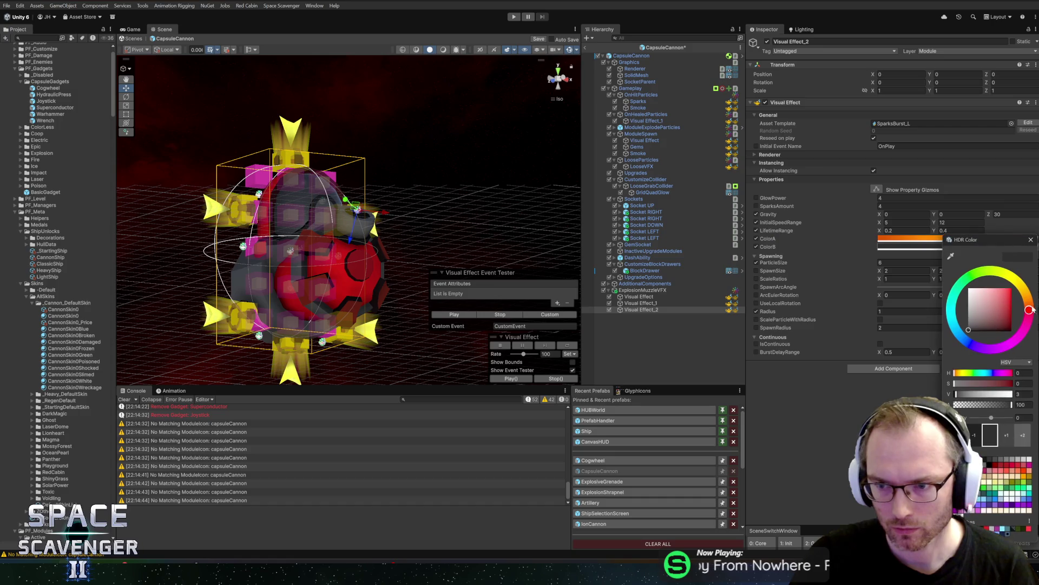
{"action": "left_click_drag", "start_coordinate": [985, 319], "coordinate": [1011, 288]}
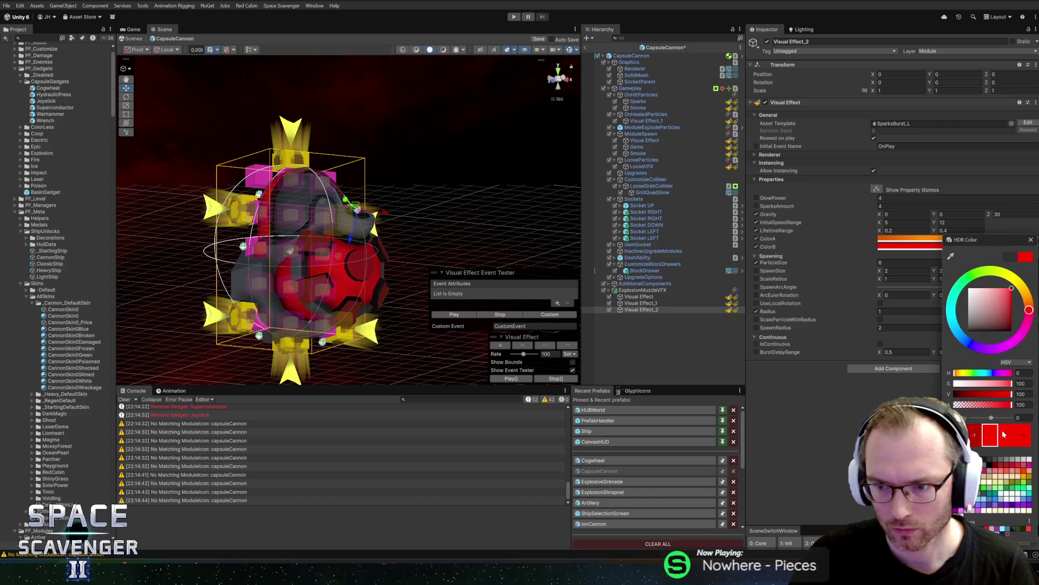
{"action": "left_click", "coordinate": [1031, 240]}
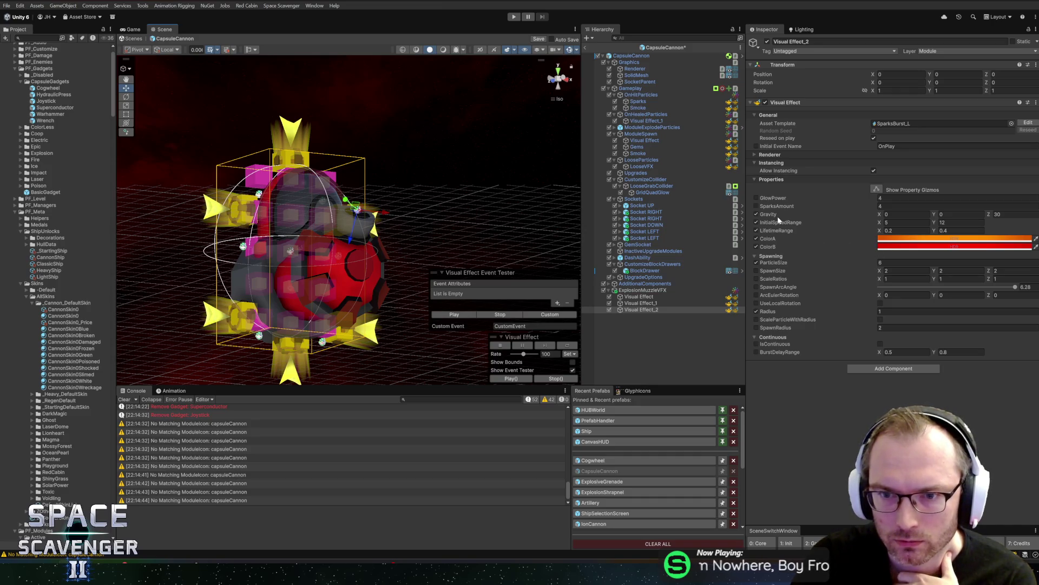
Step: Set Z gravity to 0 and SparksAmount to 20, previewing each change
{"action": "left_click", "coordinate": [1010, 214]}
{"action": "type", "text": "0"}
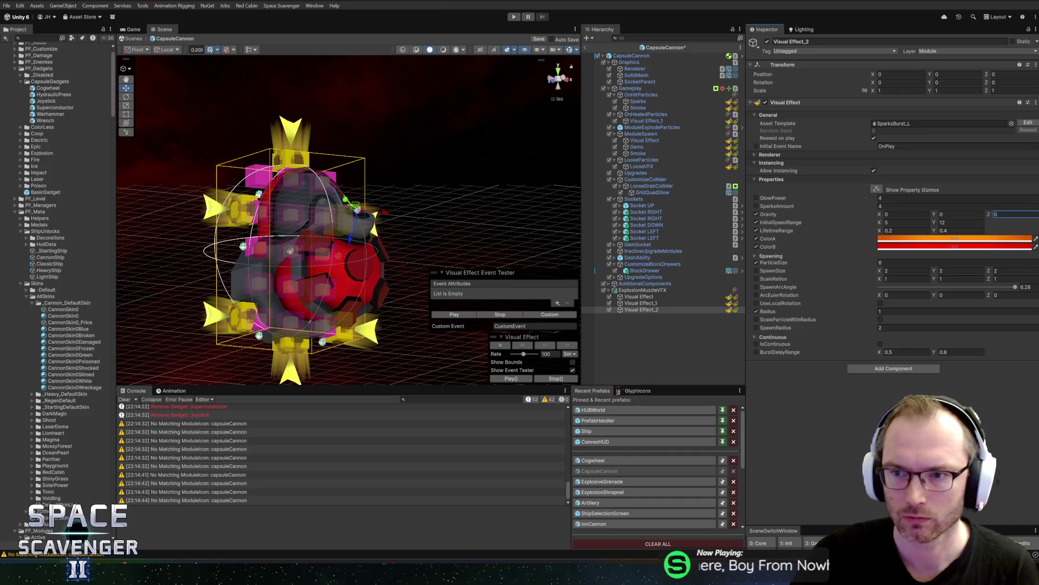
{"action": "left_click", "coordinate": [450, 315]}
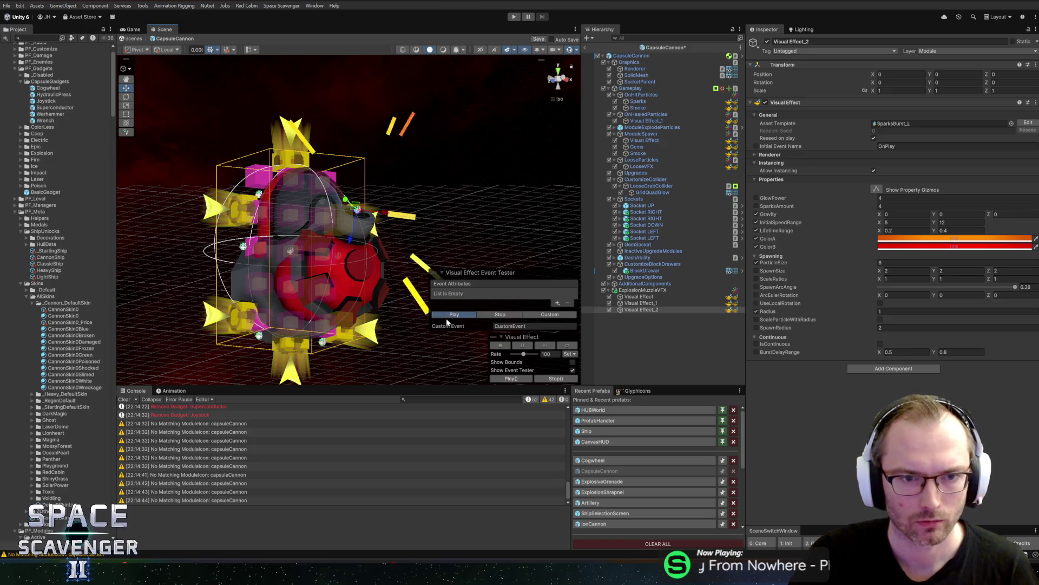
{"action": "left_click", "coordinate": [909, 206]}
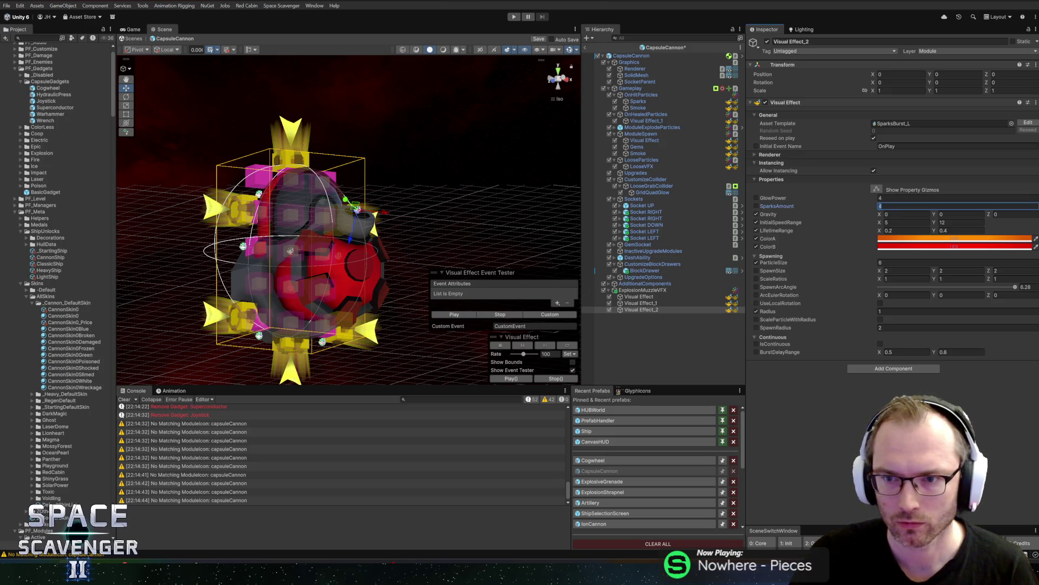
{"action": "type", "text": "20"}
{"action": "left_click", "coordinate": [460, 315]}
Step: Play all three muzzle effects together from the front, then reselect Visual Effect_2
{"action": "left_click", "coordinate": [640, 303], "text": "shift"}
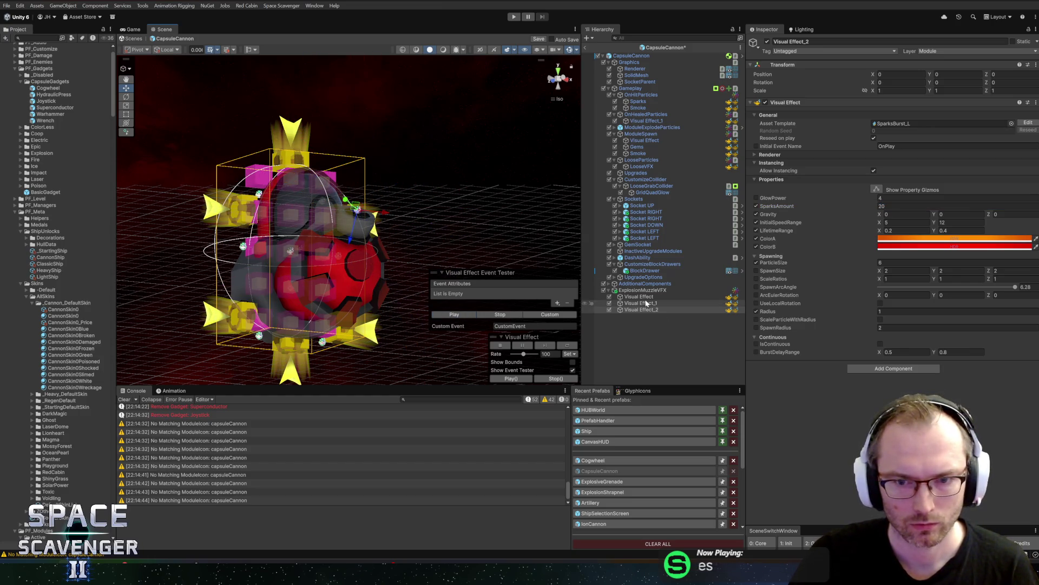
{"action": "left_click", "coordinate": [639, 297], "text": "shift"}
{"action": "left_click", "coordinate": [454, 314]}
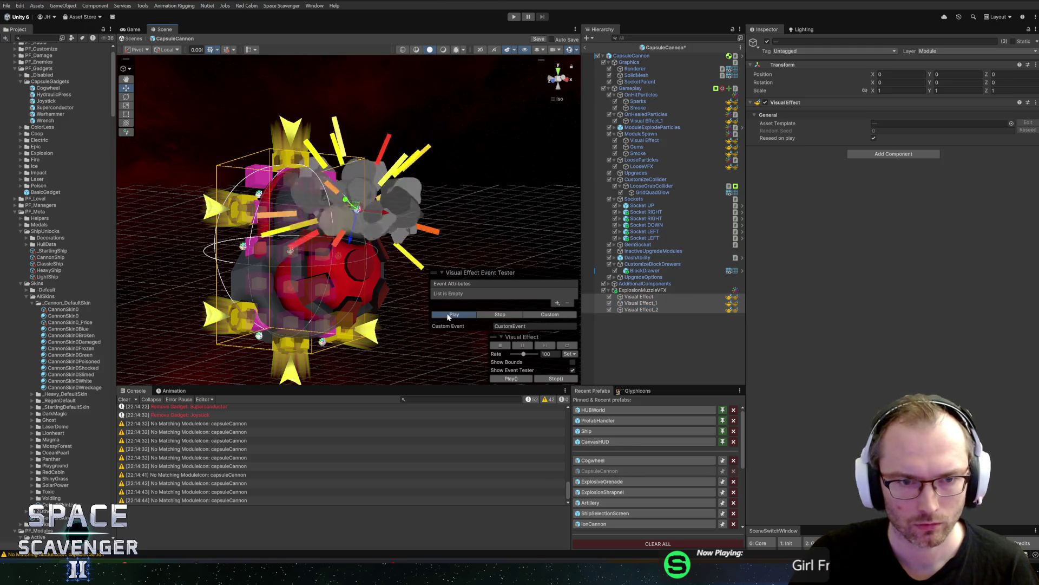
{"action": "left_click", "coordinate": [457, 314]}
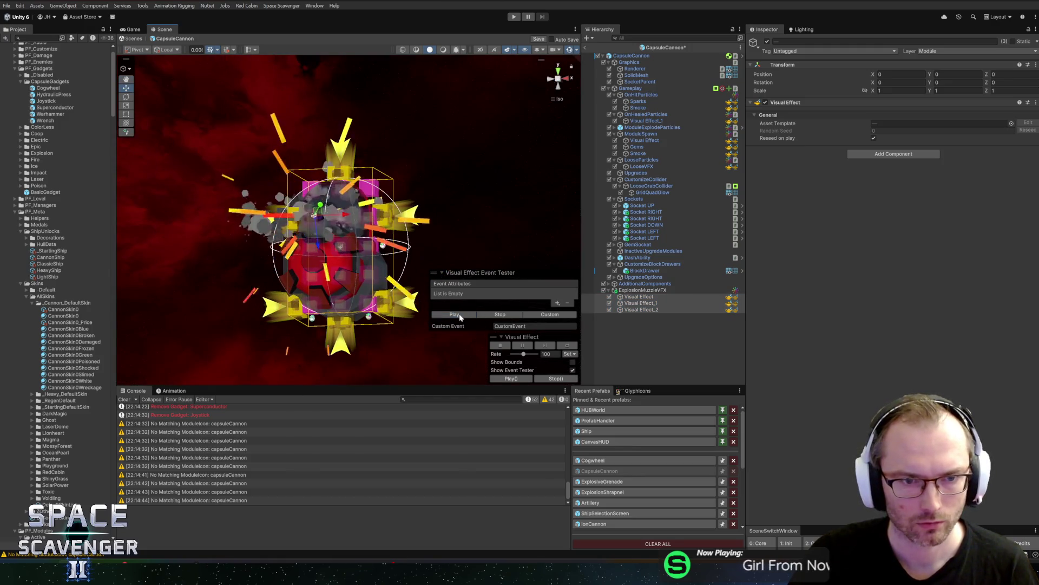
{"action": "left_click", "coordinate": [641, 309]}
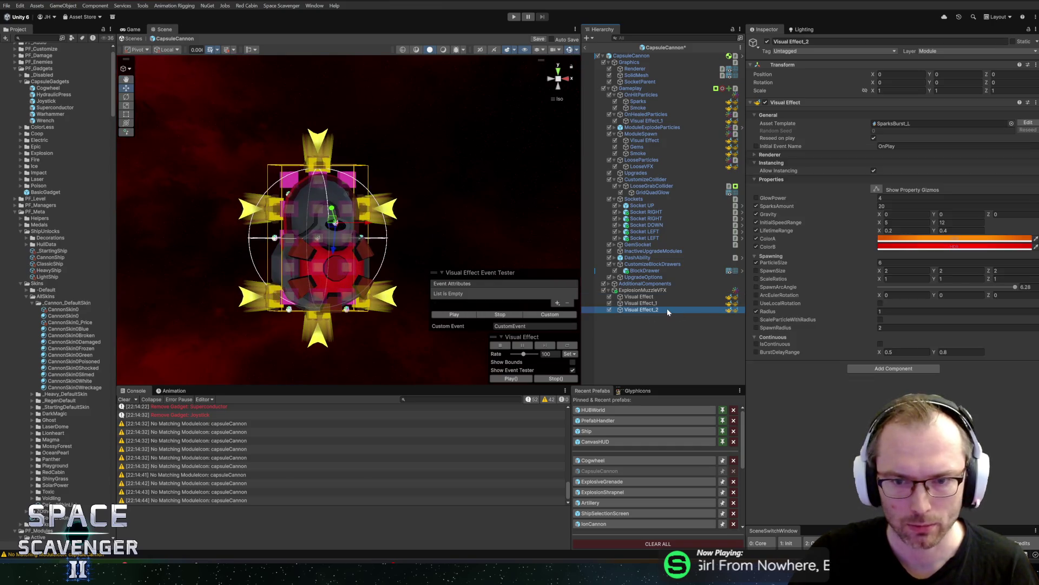
Step: Rename Visual Effect_2 to Sparks, Visual Effect_1 to Cone and Visual Effect to Circle
{"action": "type", "text": "Sparks"}
{"action": "key", "text": "Return"}
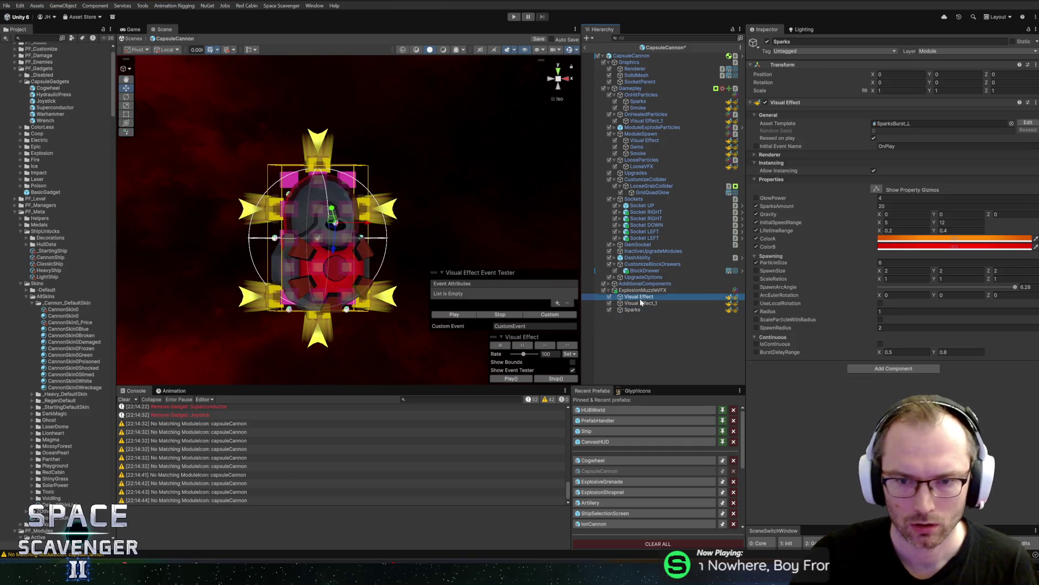
{"action": "key", "text": "Up"}
{"action": "key", "text": "Up"}
{"action": "left_click", "coordinate": [645, 305]}
{"action": "key", "text": "F2"}
{"action": "type", "text": "Cone"}
{"action": "key", "text": "Return"}
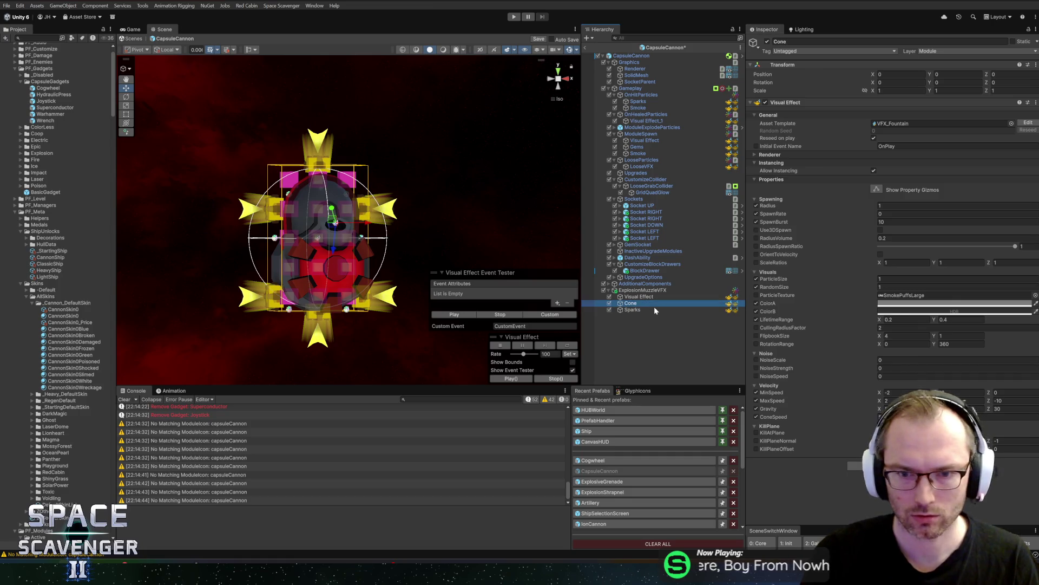
{"action": "key", "text": "Up"}
{"action": "key", "text": "F2"}
{"action": "type", "text": "Circle"}
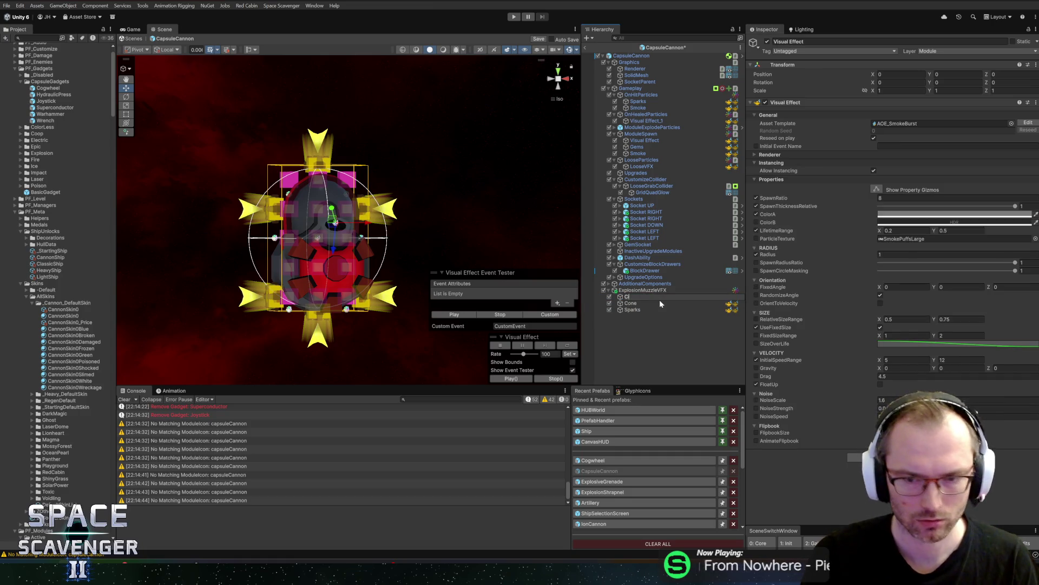
{"action": "key", "text": "Return"}
{"action": "left_click", "coordinate": [640, 290]}
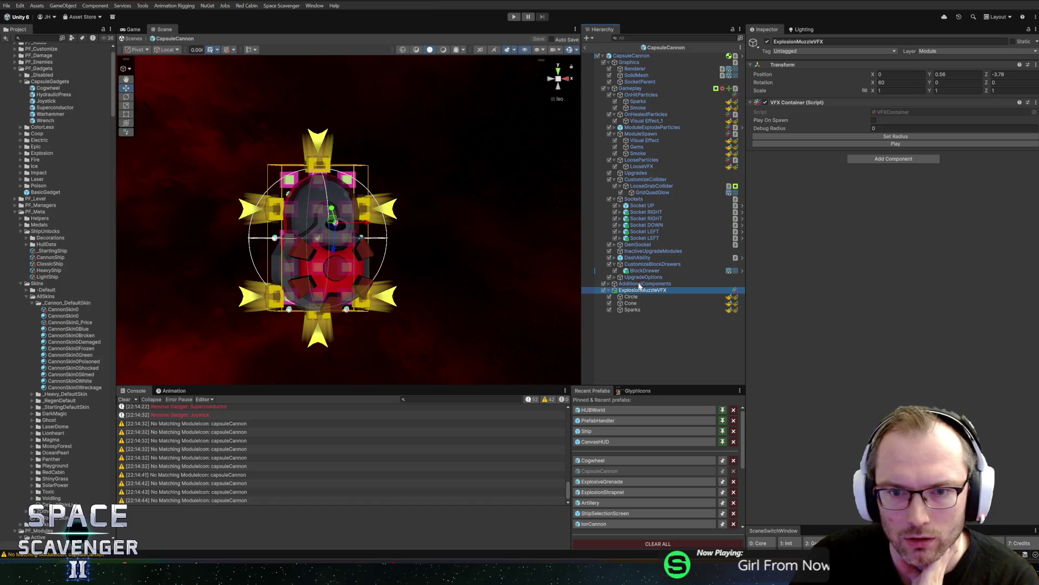
Step: Expand AdditionalComponents and inspect AmmoMuzzle and the object its Muzzle field references
{"action": "left_click", "coordinate": [608, 284]}
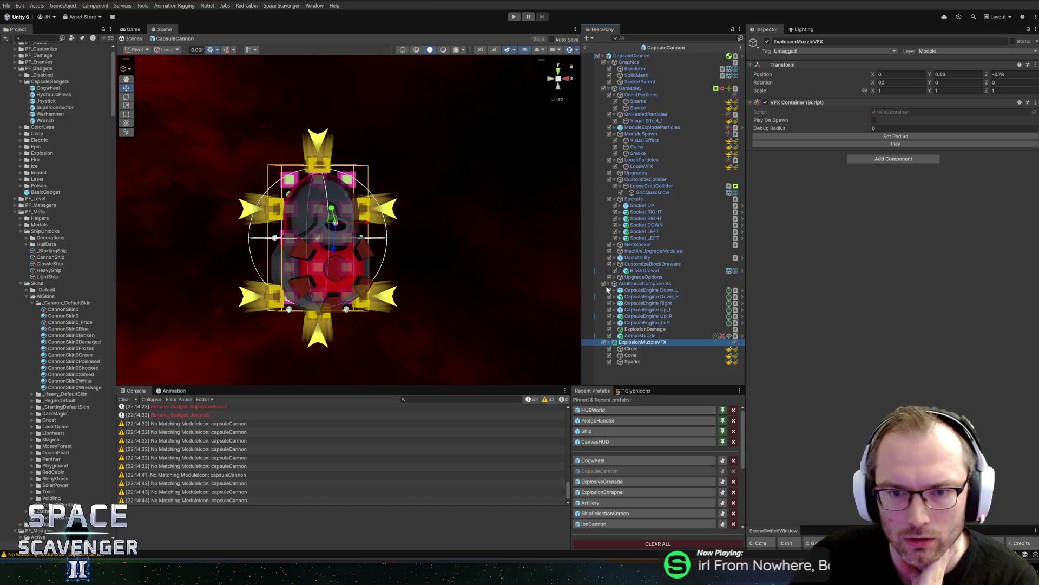
{"action": "left_click", "coordinate": [638, 337]}
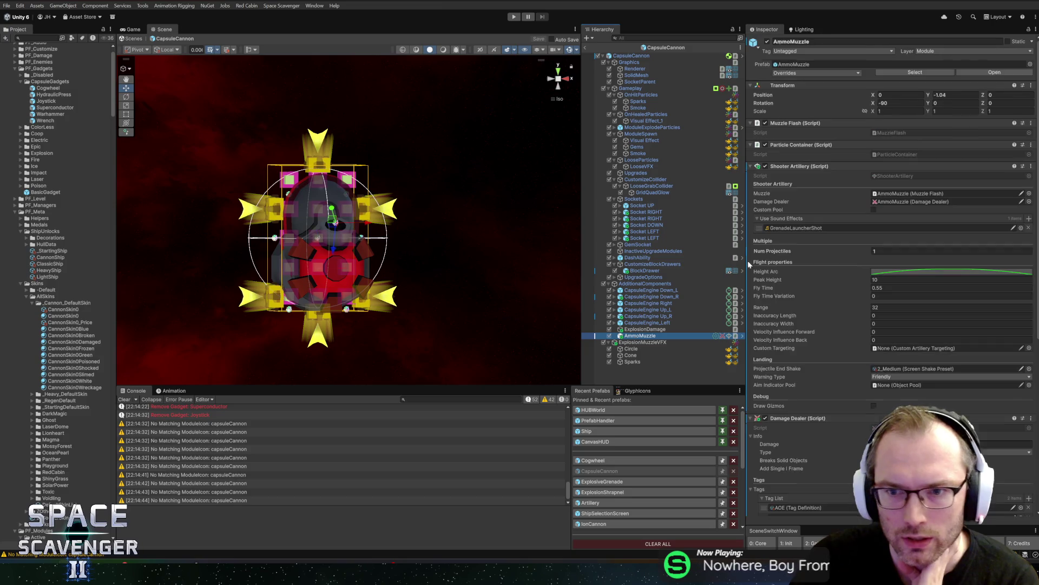
{"action": "left_click", "coordinate": [898, 194]}
{"action": "left_click", "coordinate": [619, 338]}
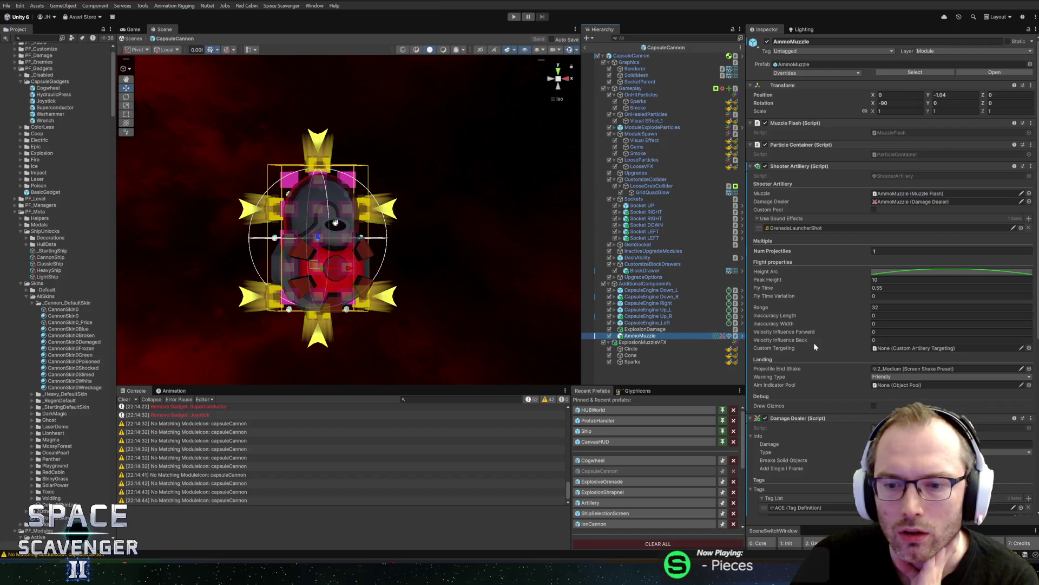
{"action": "scroll", "coordinate": [813, 342], "scroll_direction": "down", "scroll_amount": 10}
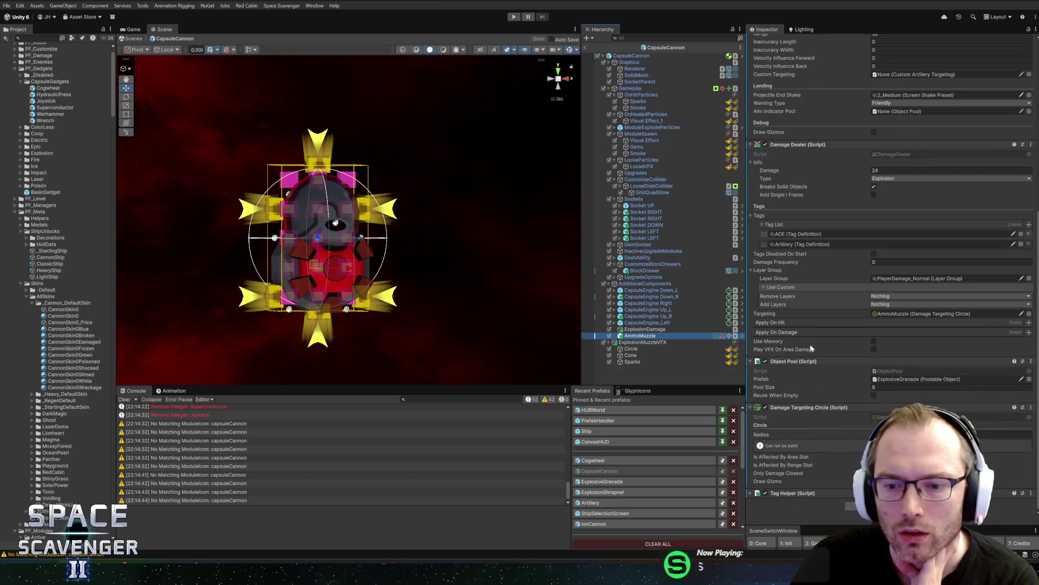
{"action": "scroll", "coordinate": [810, 348], "scroll_direction": "up", "scroll_amount": 10}
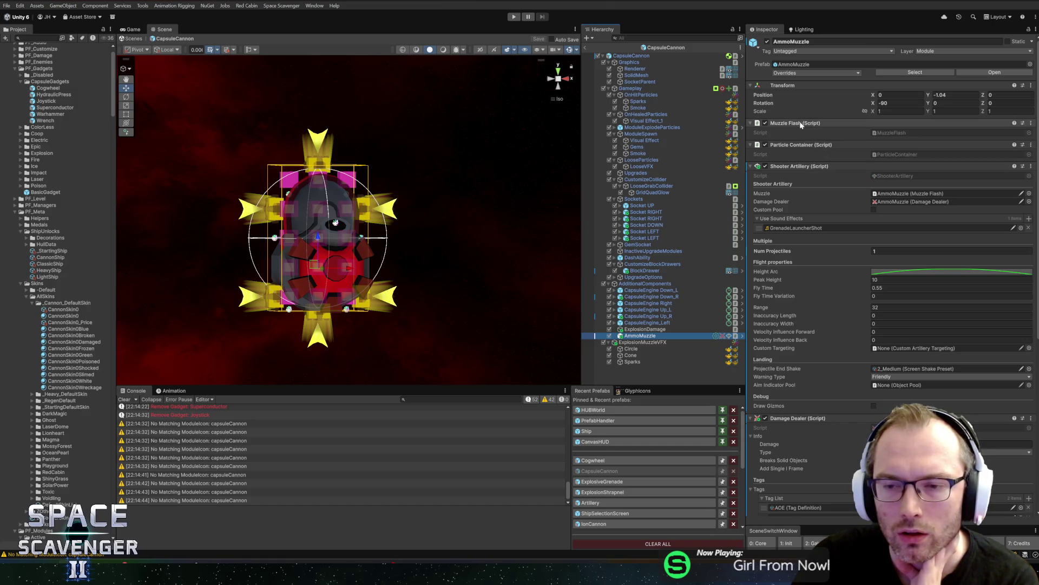
Step: Parent ExplosionMuzzleVFX under AmmoMuzzle, check its three effects, and save the prefab
{"action": "left_click_drag", "start_coordinate": [638, 336], "coordinate": [632, 339]}
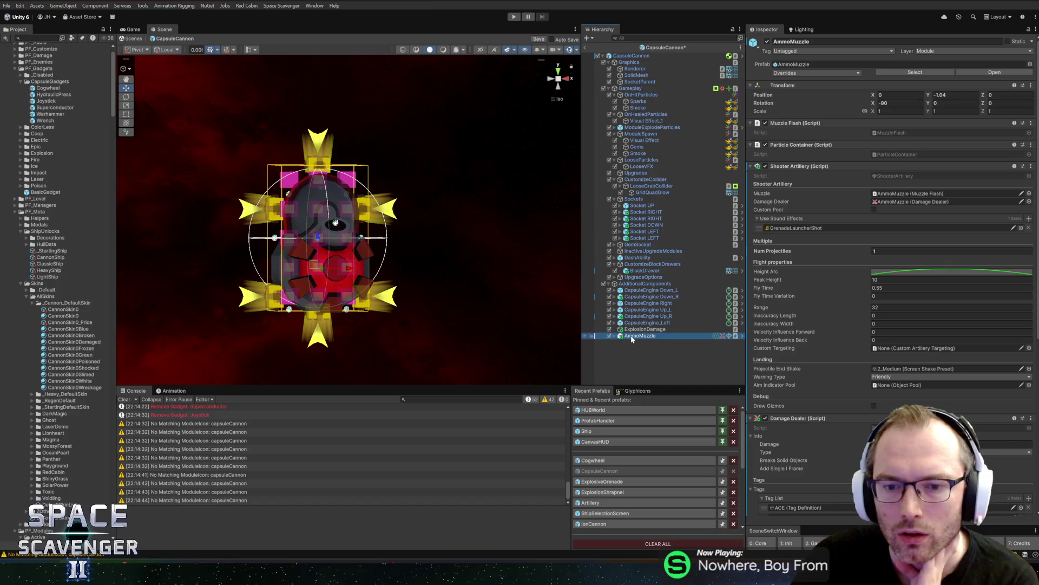
{"action": "left_click", "coordinate": [615, 336], "text": "alt"}
{"action": "left_click", "coordinate": [643, 348]}
{"action": "left_click", "coordinate": [642, 362], "text": "shift"}
{"action": "key", "text": "ctrl+s"}
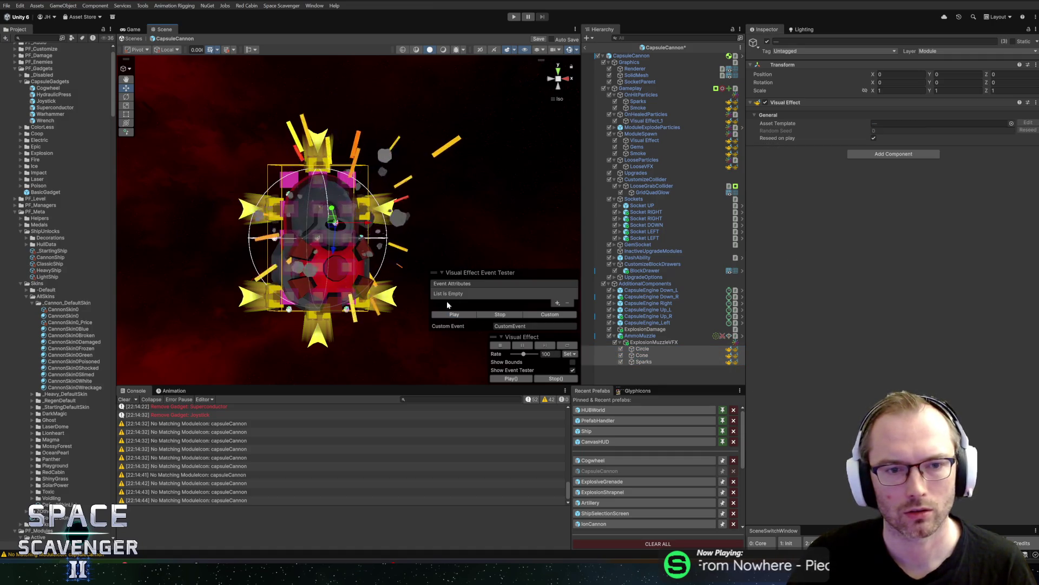
Step: Reopen the CapsuleCannon prefab, review the Circle, Cone and Sparks effects, and save it
{"action": "left_click", "coordinate": [586, 47]}
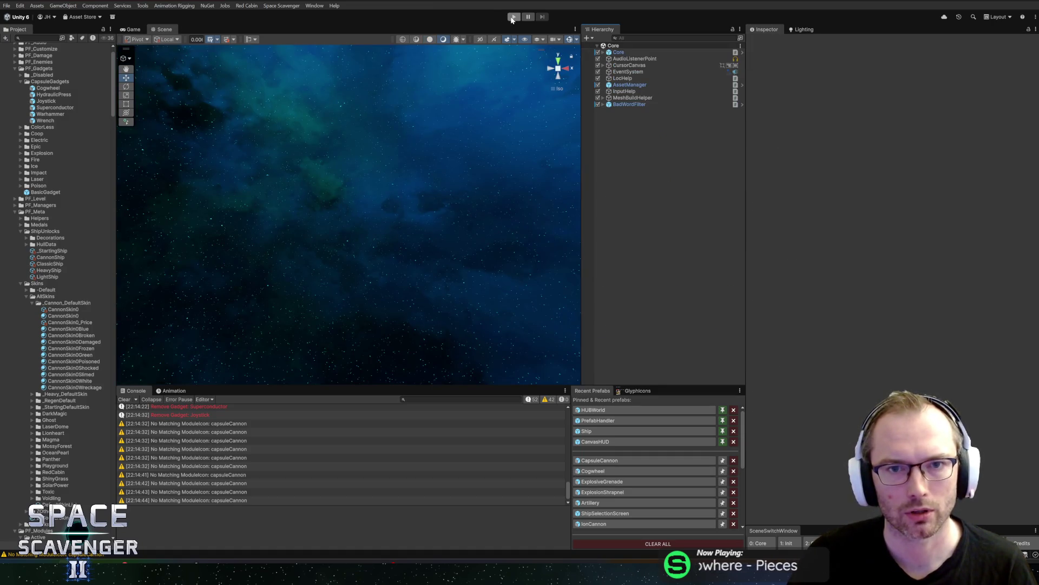
{"action": "left_click", "coordinate": [592, 464]}
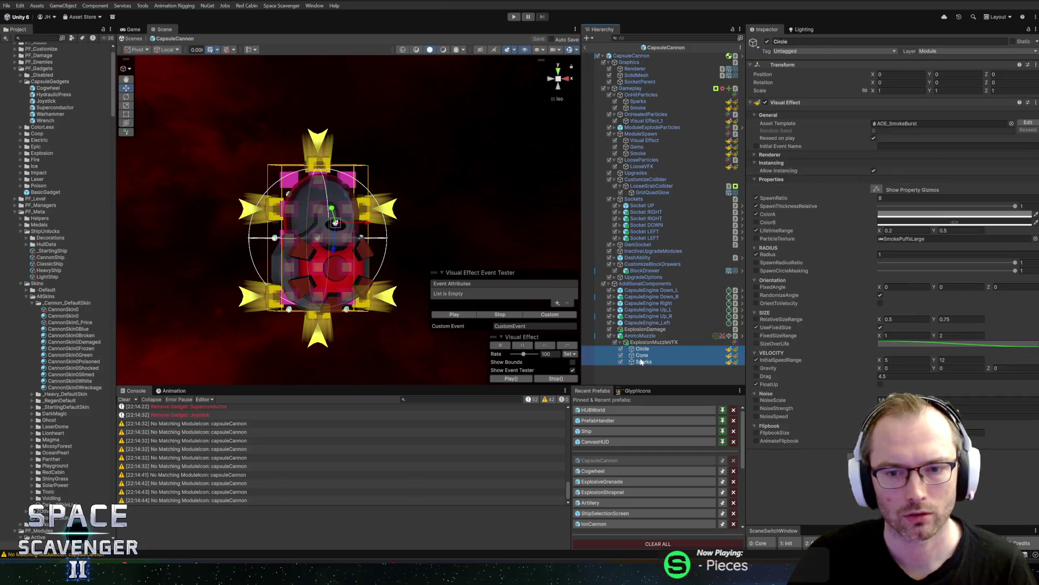
{"action": "left_click", "coordinate": [622, 348]}
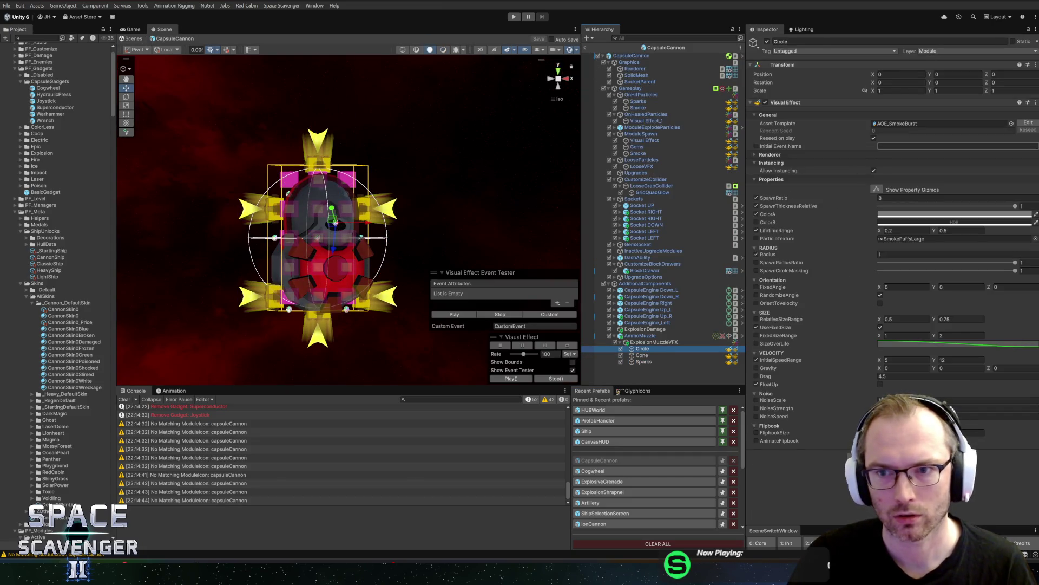
{"action": "left_click", "coordinate": [637, 355]}
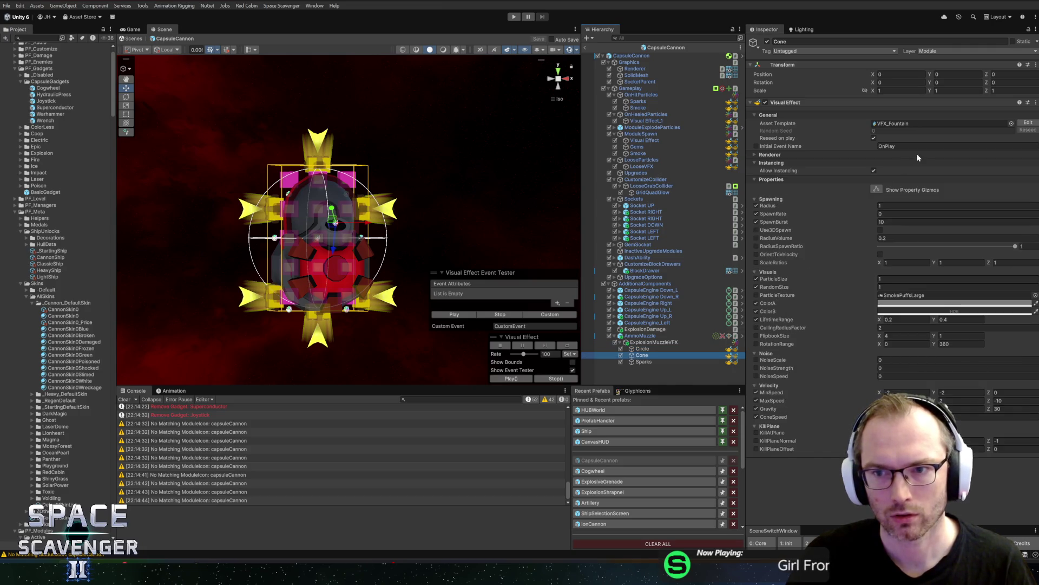
{"action": "left_click", "coordinate": [641, 362]}
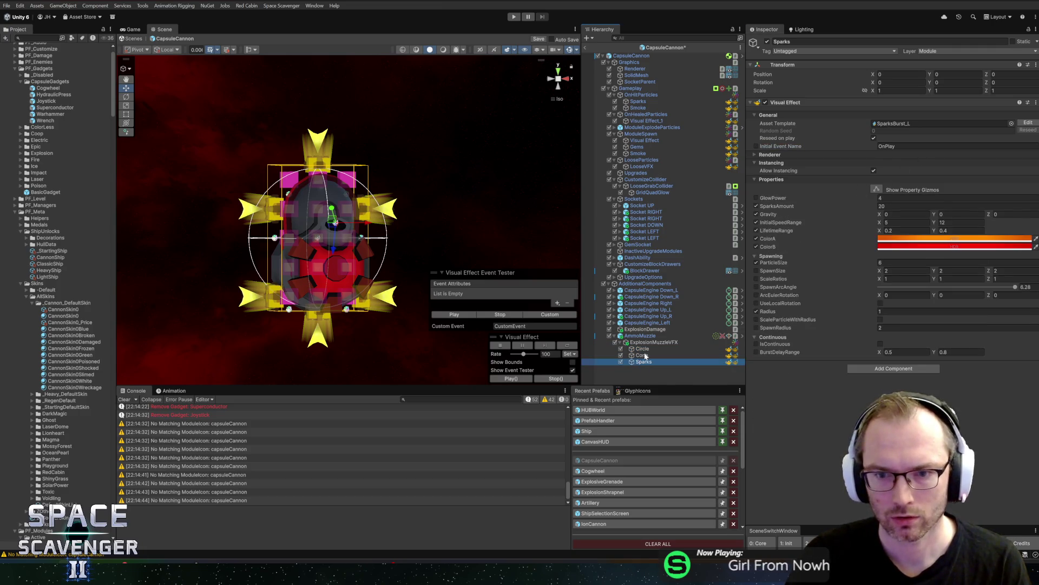
{"action": "key", "text": "ctrl+s"}
Step: Play-test in a maximized Game view, shooting a target until it explodes, then stop
{"action": "left_click", "coordinate": [513, 16]}
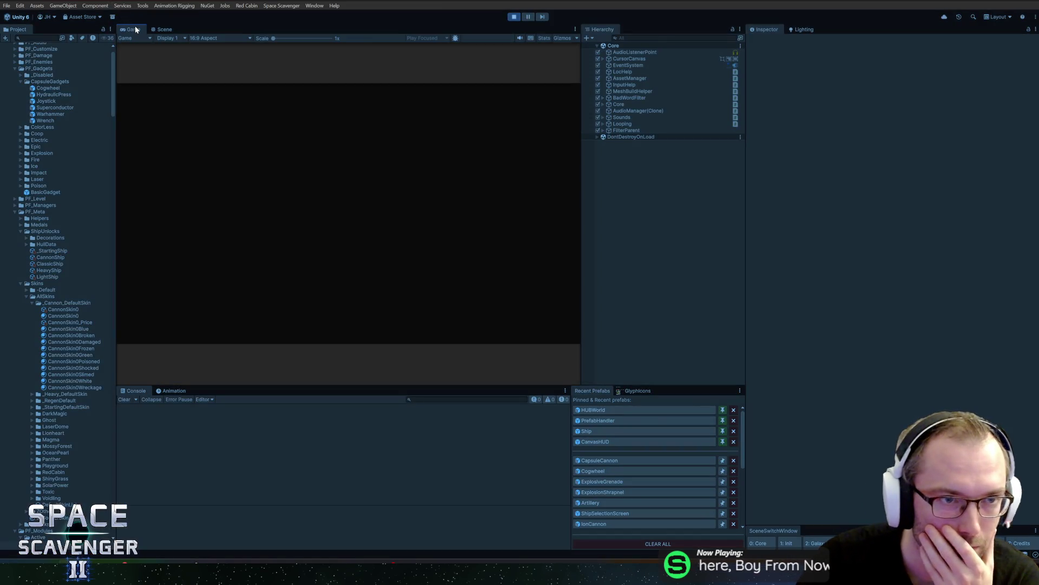
{"action": "double_click", "coordinate": [133, 30]}
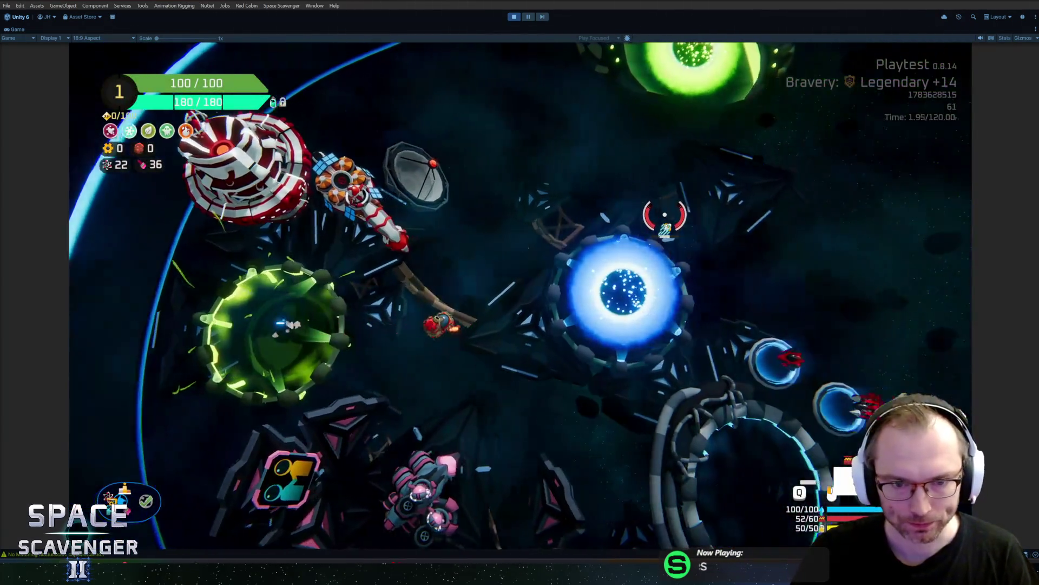
{"action": "left_click", "coordinate": [663, 215]}
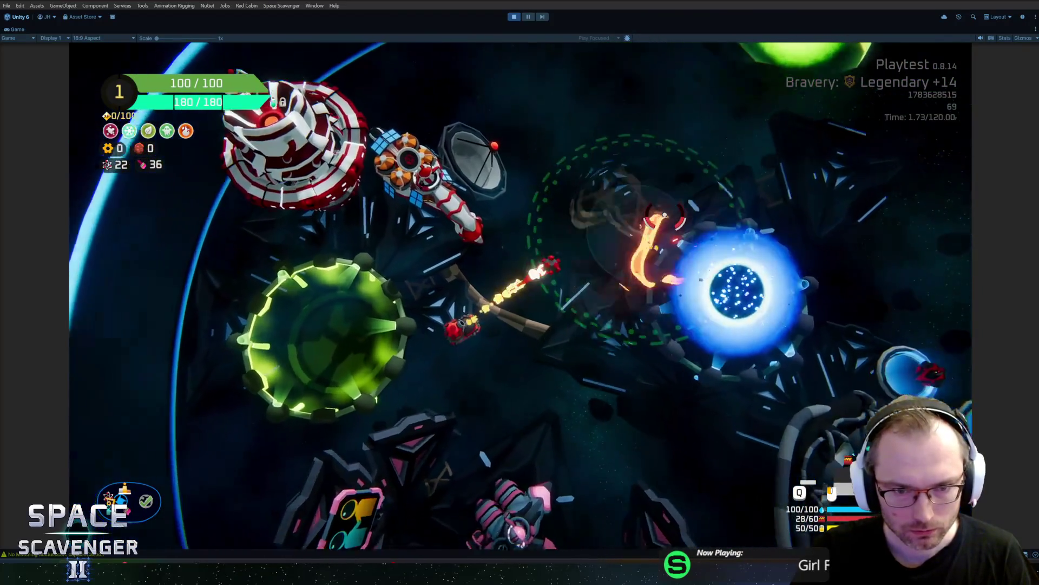
{"action": "left_click", "coordinate": [666, 216]}
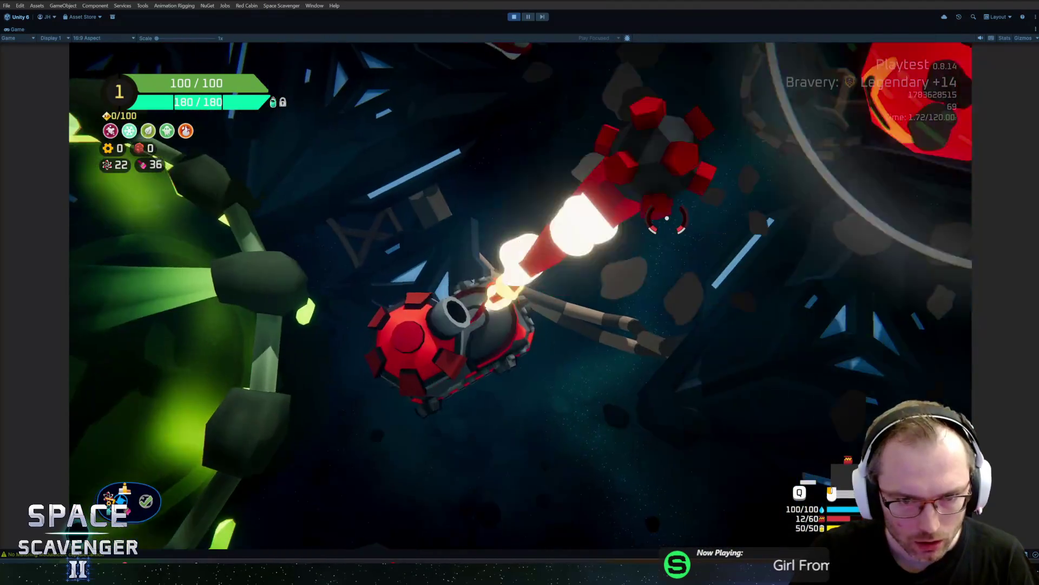
{"action": "key", "text": "ctrl+p"}
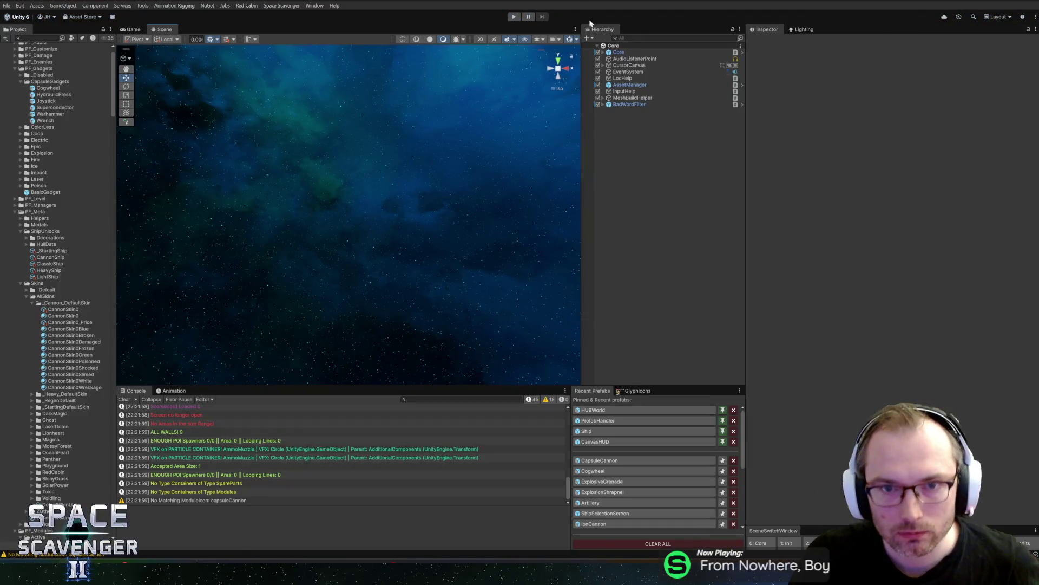
Step: Move ExplosionMuzzleVFX out of AmmoMuzzle to sit just above it, preview, and save
{"action": "left_click", "coordinate": [593, 460]}
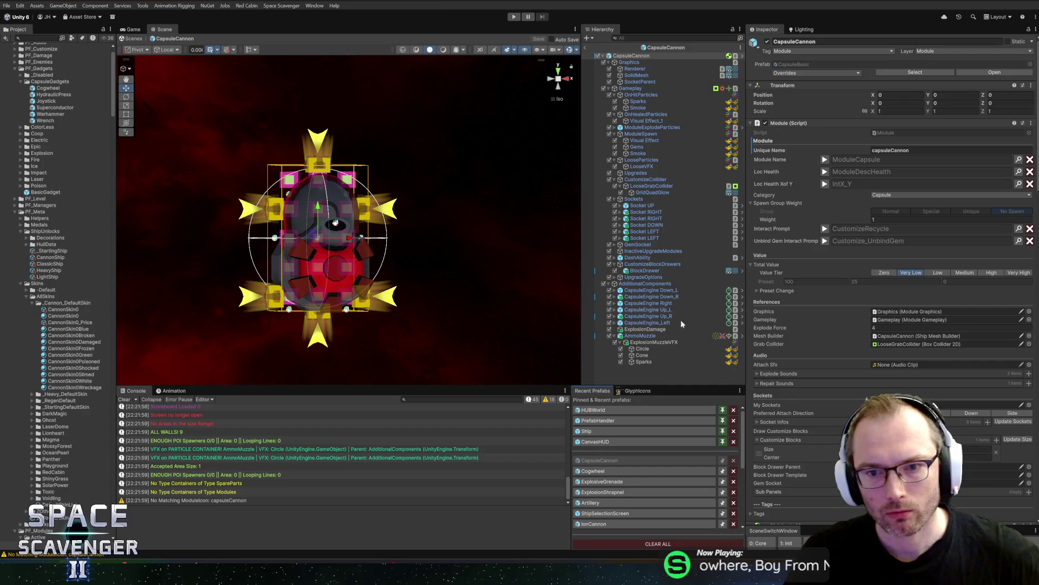
{"action": "left_click", "coordinate": [654, 342]}
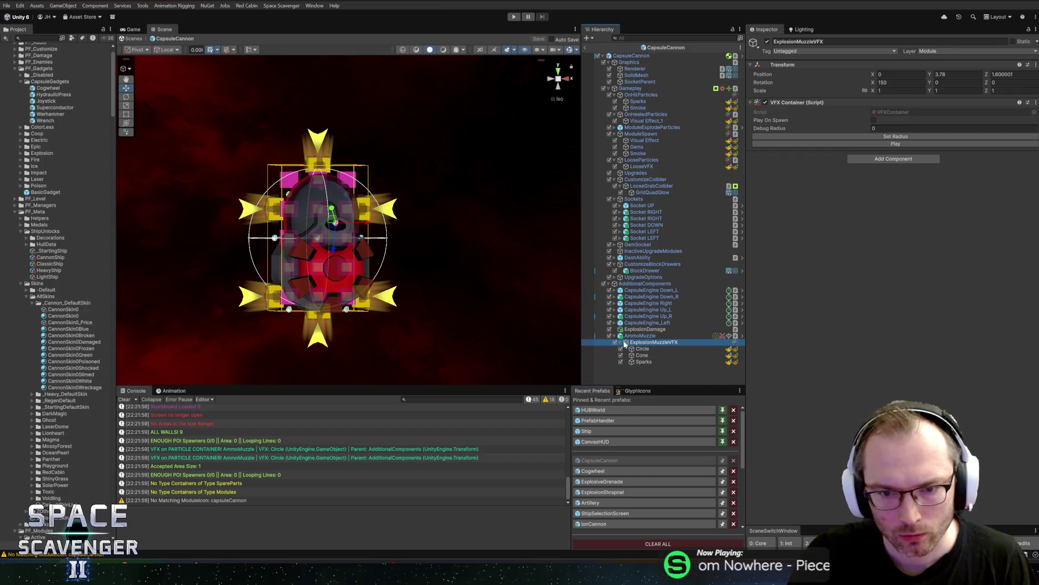
{"action": "left_click_drag", "start_coordinate": [609, 344], "coordinate": [620, 333]}
{"action": "left_click", "coordinate": [633, 342]}
{"action": "left_click", "coordinate": [637, 355], "text": "shift"}
{"action": "left_click", "coordinate": [460, 314]}
{"action": "key", "text": "ctrl+s"}
Step: Inspect AmmoMuzzle's Muzzle reference and open the MuzzleFlash script for editing
{"action": "left_click", "coordinate": [639, 361]}
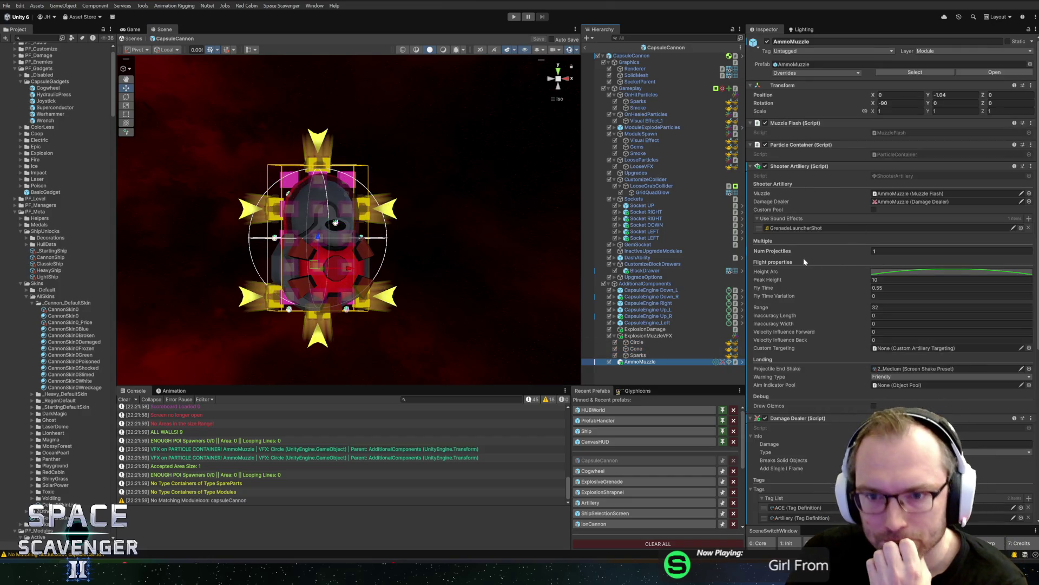
{"action": "scroll", "coordinate": [785, 329], "scroll_direction": "down", "scroll_amount": 1}
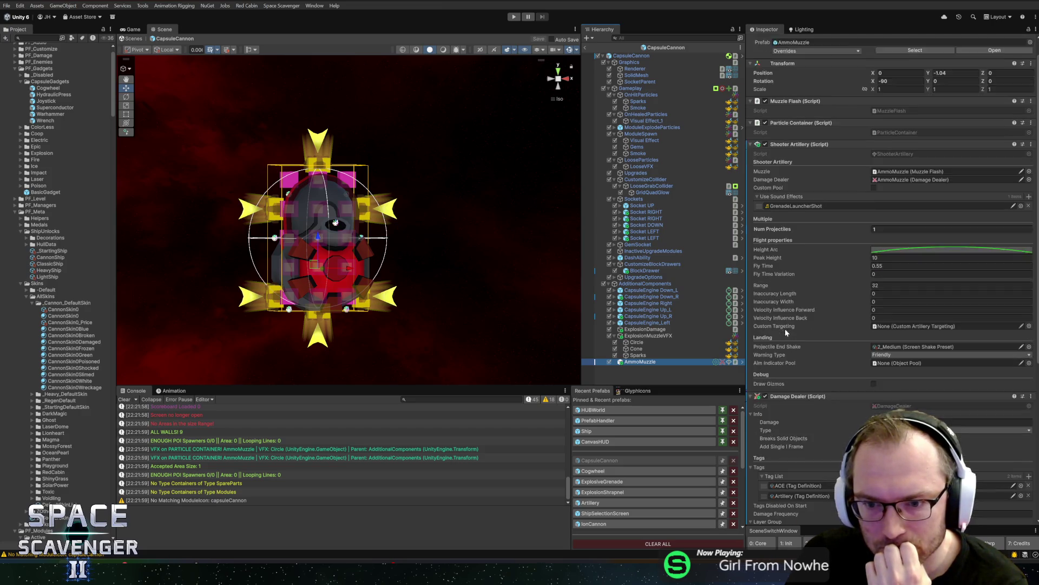
{"action": "scroll", "coordinate": [785, 330], "scroll_direction": "up", "scroll_amount": 1}
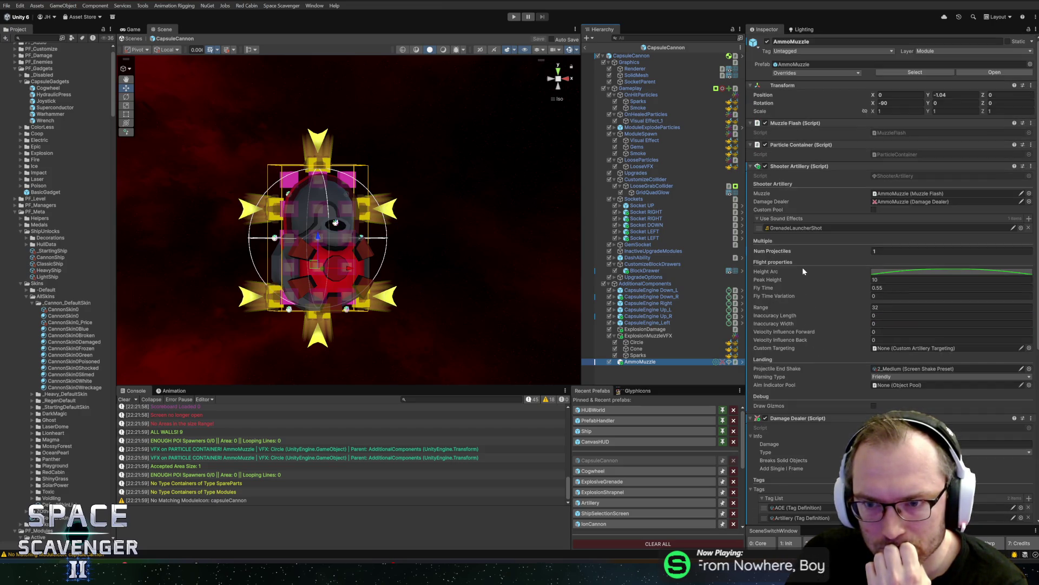
{"action": "left_click", "coordinate": [894, 196]}
{"action": "left_click", "coordinate": [661, 361]}
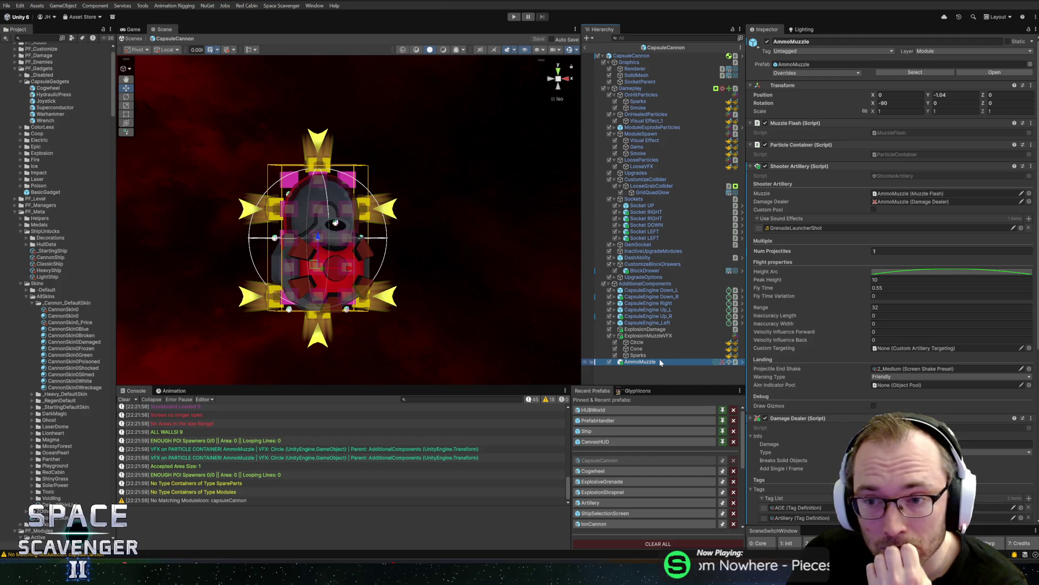
{"action": "scroll", "coordinate": [875, 208], "scroll_direction": "down", "scroll_amount": 10}
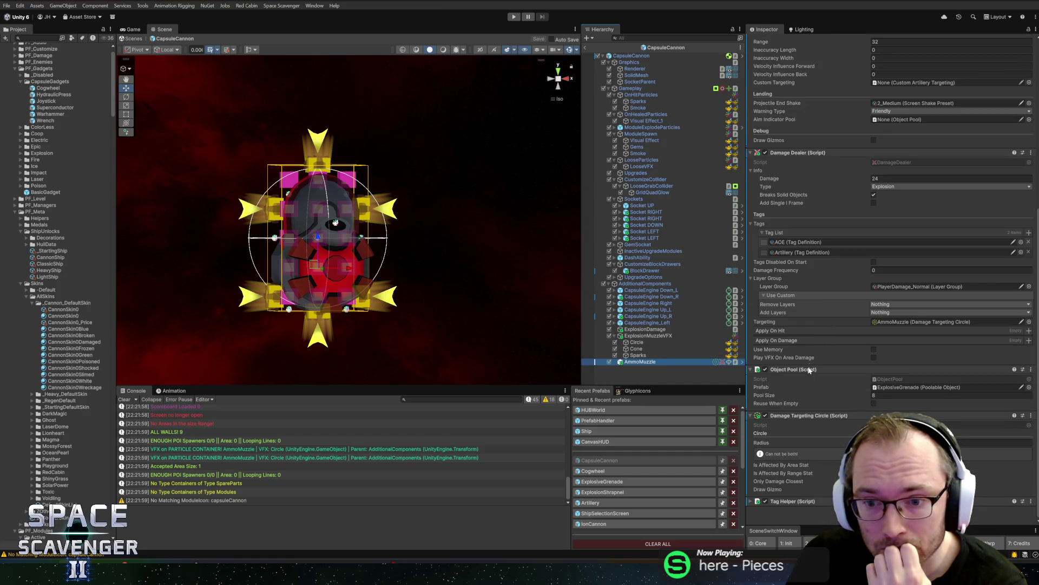
{"action": "scroll", "coordinate": [827, 278], "scroll_direction": "up", "scroll_amount": 10}
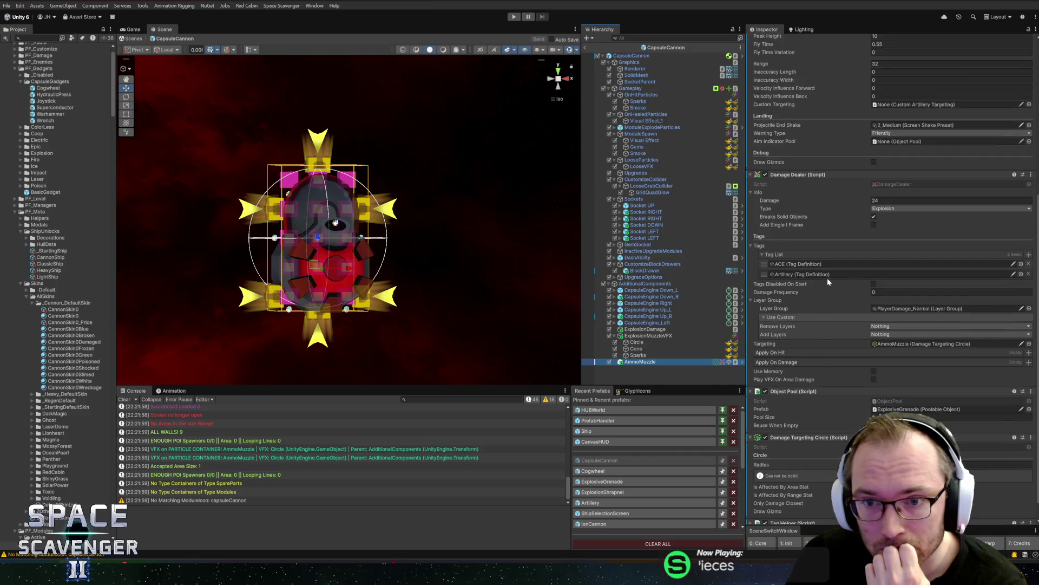
{"action": "right_click", "coordinate": [823, 120]}
{"action": "left_click", "coordinate": [849, 240]}
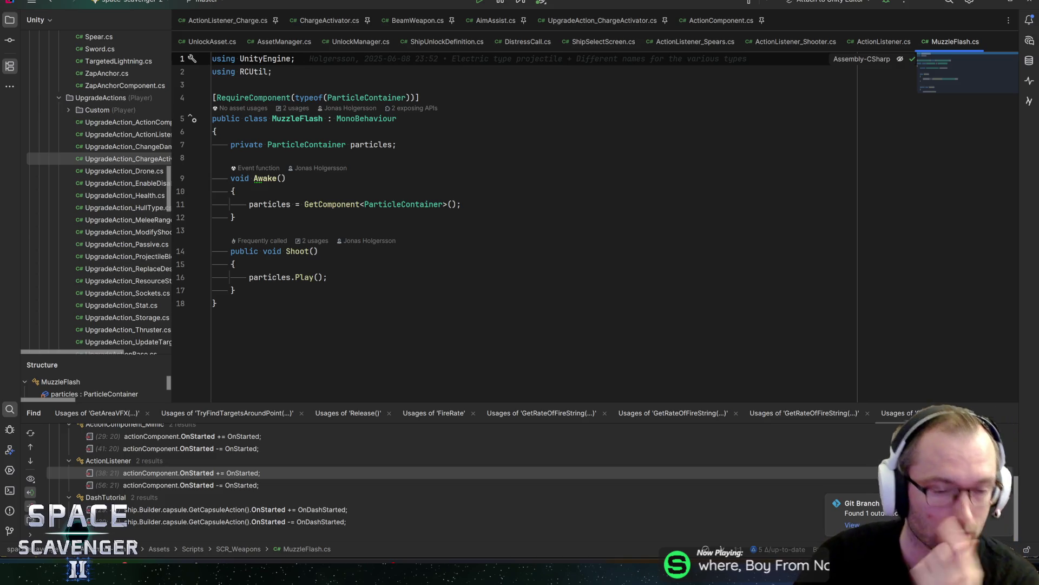
{"action": "key", "text": "alt+Tab"}
{"action": "key", "text": "alt+Tab"}
{"action": "left_click", "coordinate": [396, 119]}
{"action": "key", "text": "Down"}
{"action": "key", "text": "Down"}
{"action": "key", "text": "Up"}
{"action": "key", "text": "Up"}
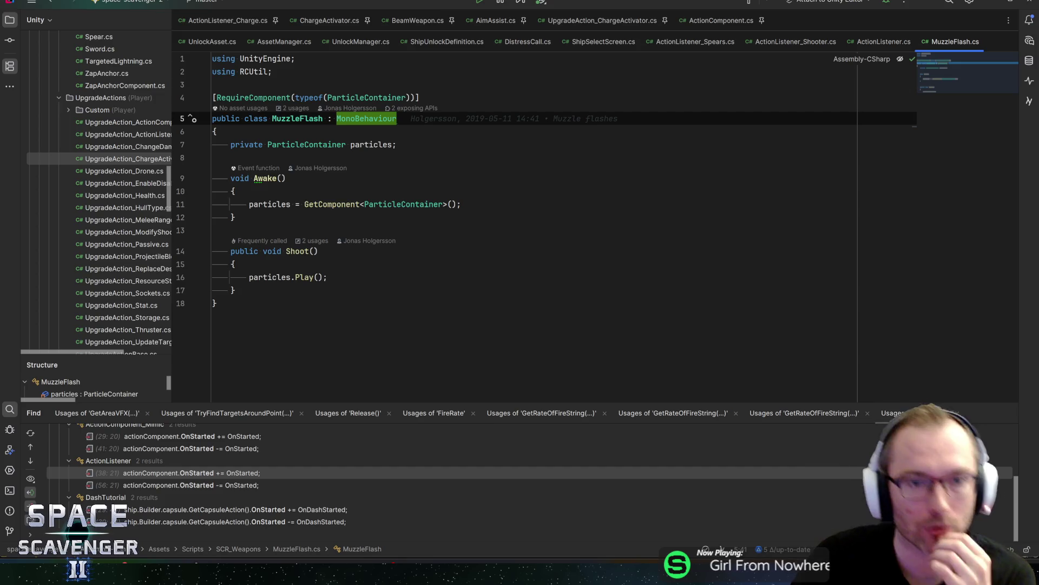
{"action": "left_click", "coordinate": [212, 158]}
{"action": "left_click", "coordinate": [397, 144]}
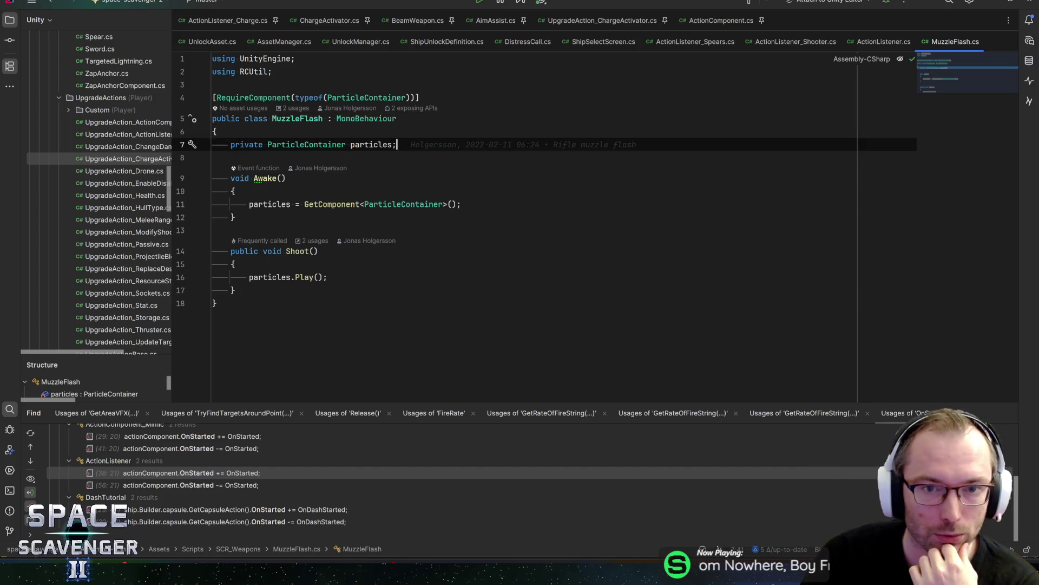
{"action": "left_click", "coordinate": [213, 157]}
{"action": "key", "text": "Down"}
{"action": "key", "text": "Down"}
{"action": "key", "text": "Down"}
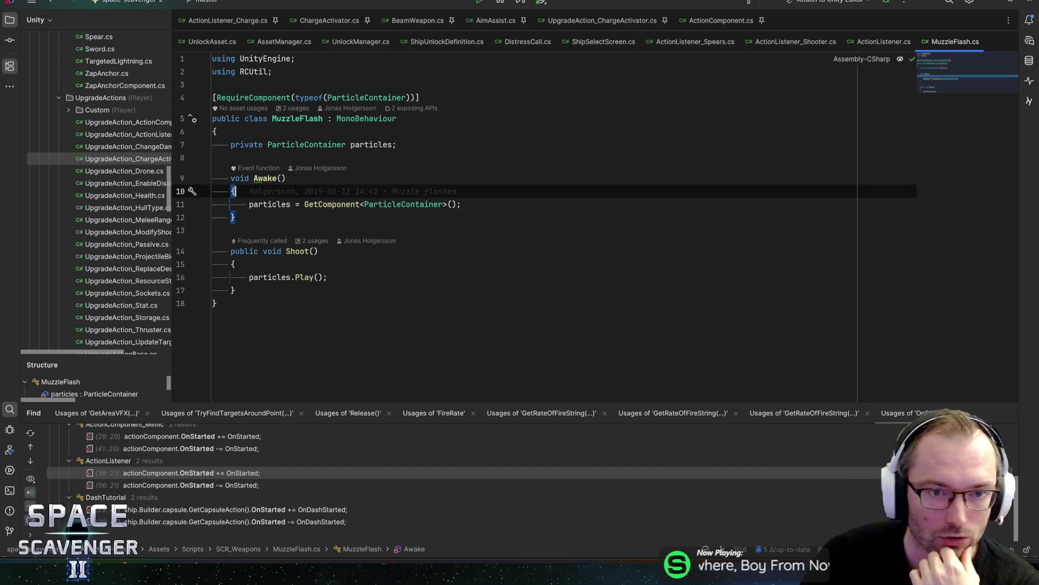
{"action": "key", "text": "End"}
{"action": "key", "text": "Down"}
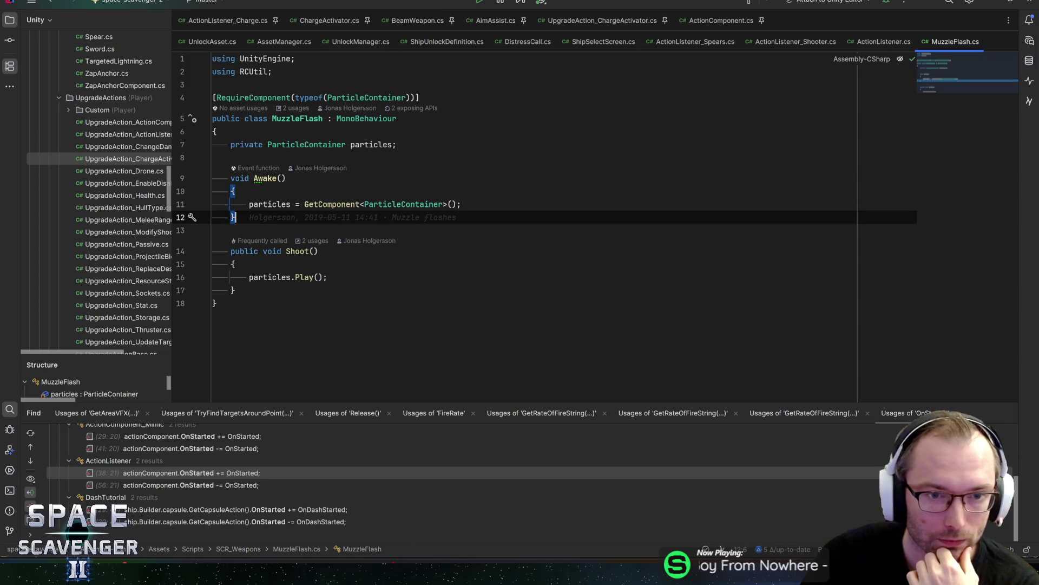
{"action": "key", "text": "Up"}
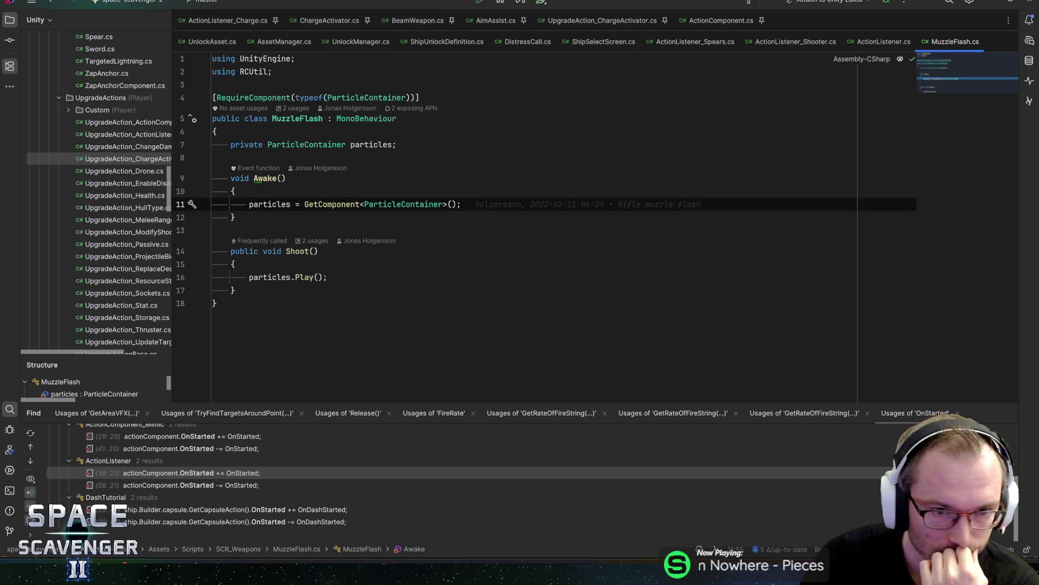
{"action": "key", "text": "Down"}
{"action": "key", "text": "Down"}
{"action": "key", "text": "Down"}
{"action": "key", "text": "Up"}
{"action": "key", "text": "Down"}
{"action": "key", "text": "Down"}
{"action": "key", "text": "Up"}
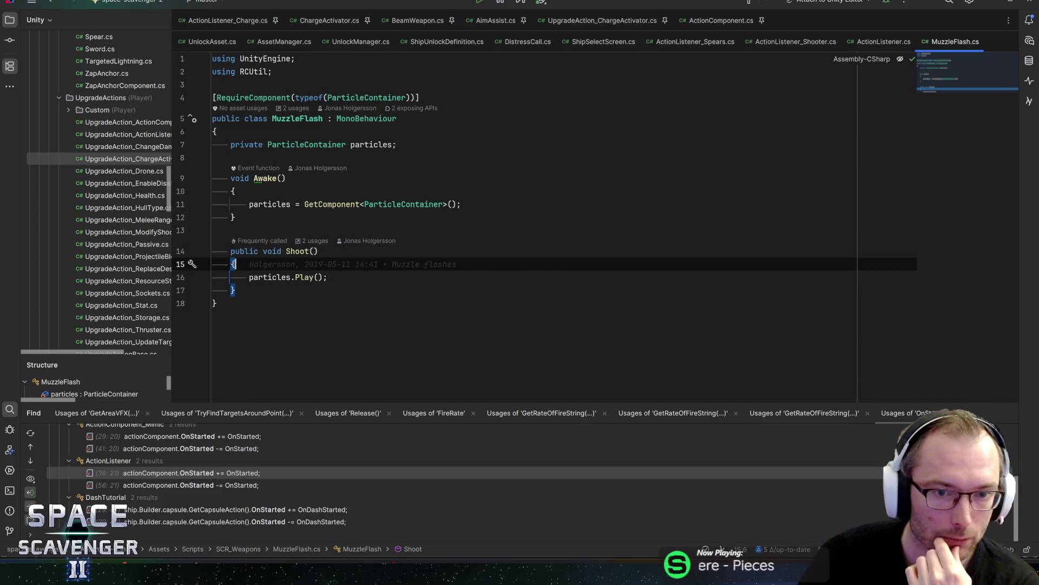
{"action": "key", "text": "Up"}
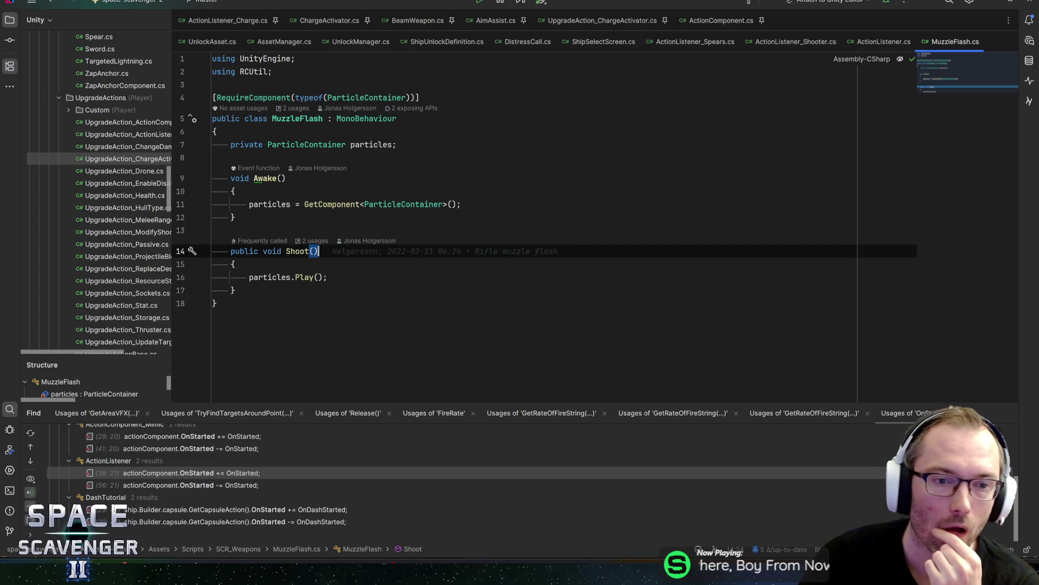
{"action": "key", "text": "End"}
{"action": "left_click", "coordinate": [319, 241]}
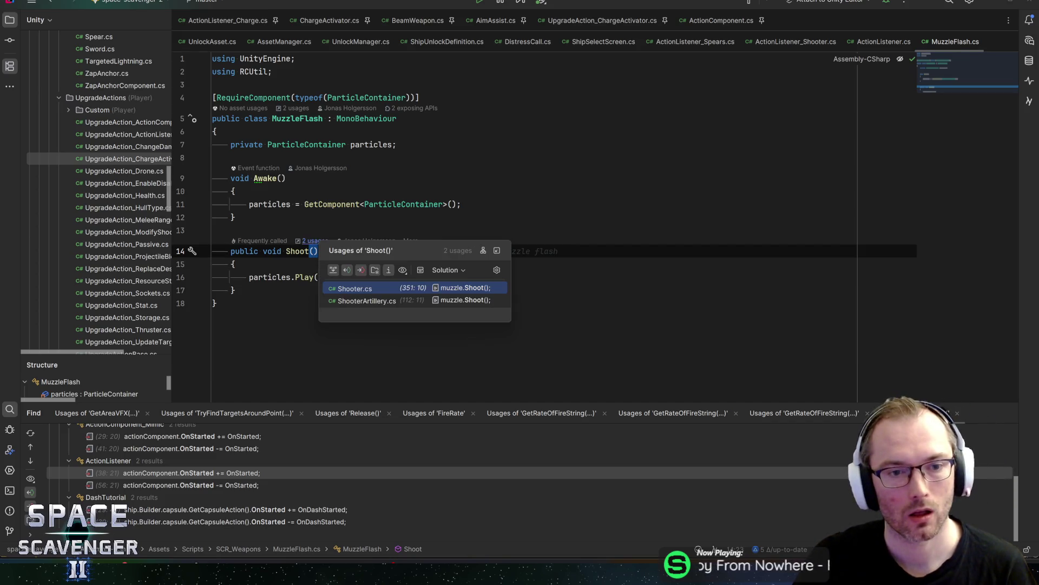
{"action": "key", "text": "Escape"}
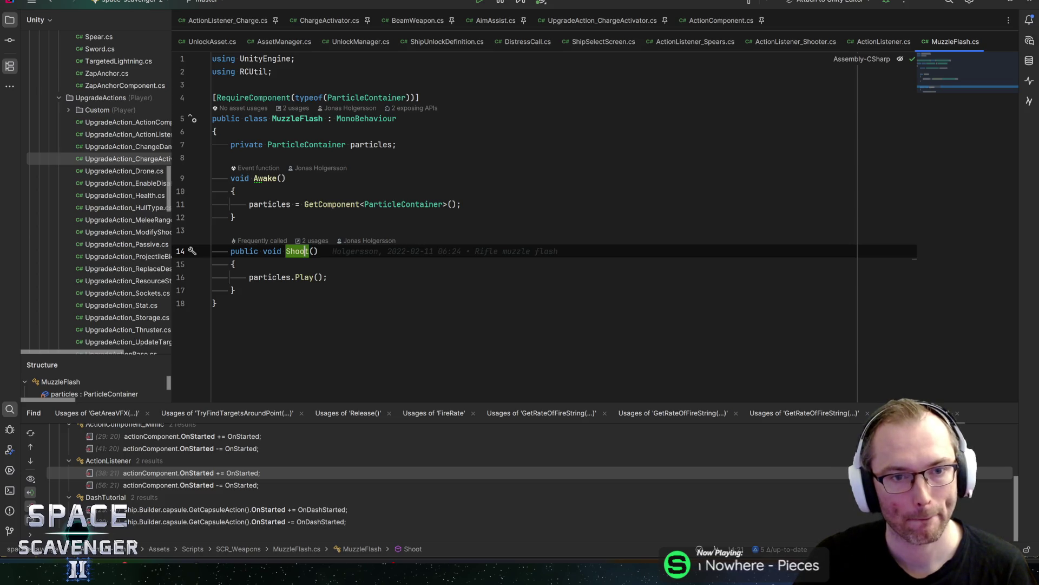
{"action": "left_click", "coordinate": [396, 145]}
{"action": "key", "text": "ctrl+d"}
{"action": "double_click", "coordinate": [306, 157]}
Step: Turn the copied field line into a VFXContainer field named vfx
{"action": "type", "text": "V"}
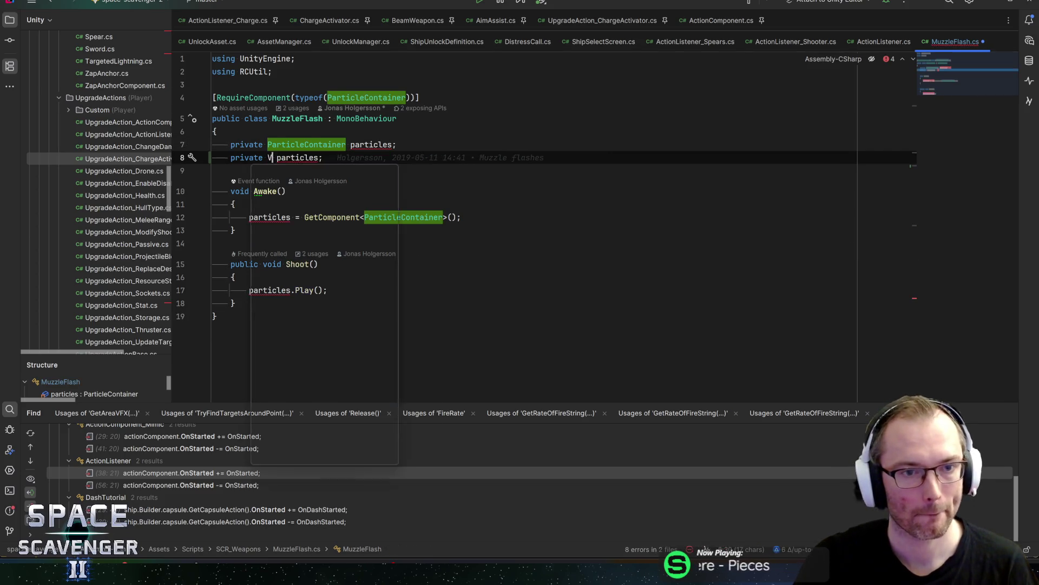
{"action": "type", "text": "FXCon"}
{"action": "key", "text": "Return"}
{"action": "key", "text": "End"}
{"action": "key", "text": "Left"}
{"action": "key", "text": "ctrl+shift+Left"}
{"action": "type", "text": "vfx"}
{"action": "key", "text": "End"}
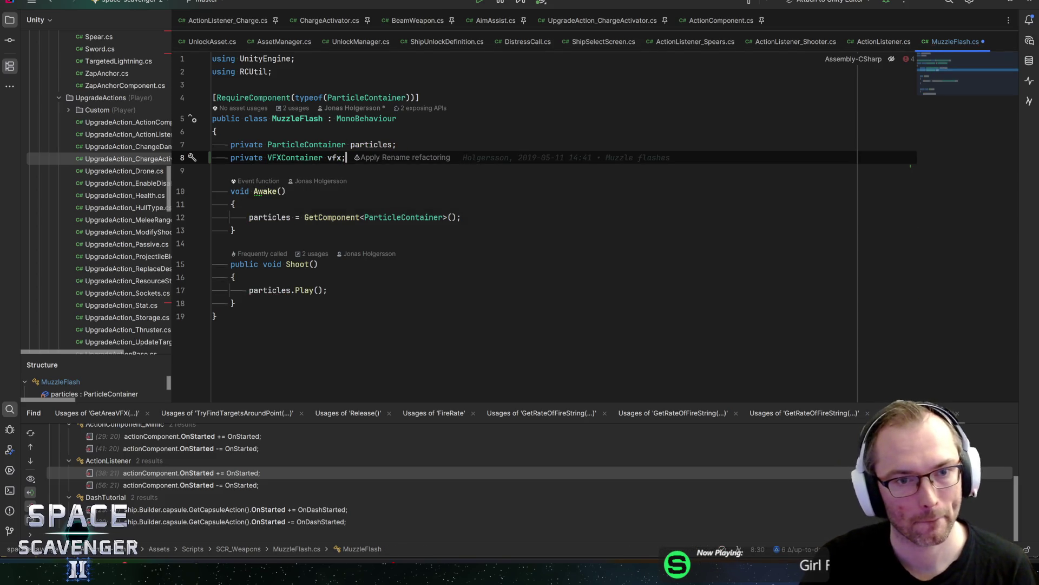
{"action": "key", "text": "Home"}
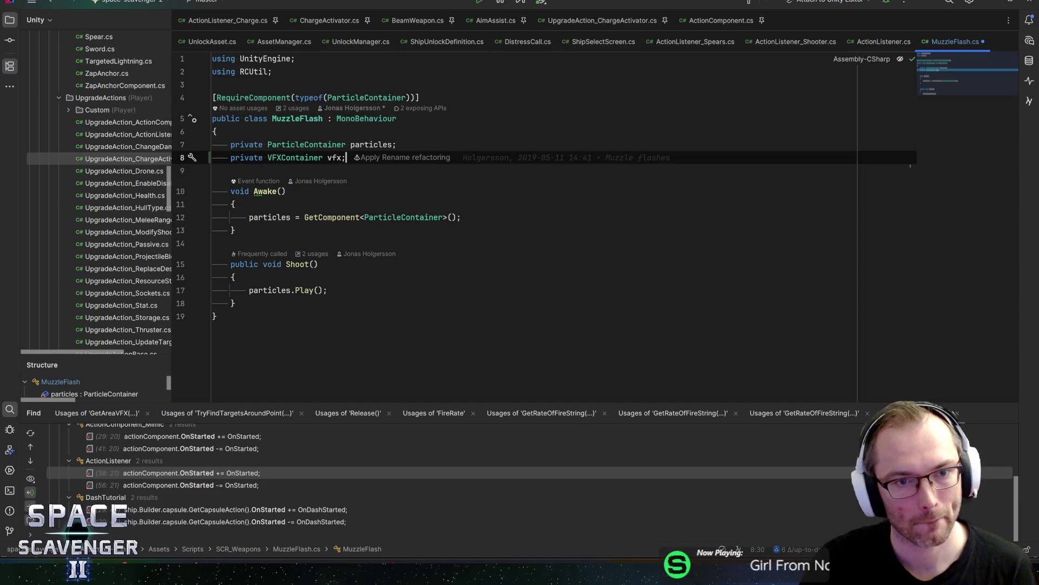
Step: In Awake, assign vfx = GetComponentInChildren<VFXContainer>() below the particles lookup
{"action": "key", "text": "Down"}
{"action": "key", "text": "Down"}
{"action": "key", "text": "Down"}
{"action": "key", "text": "End"}
{"action": "key", "text": "Return"}
{"action": "type", "text": "vfx"}
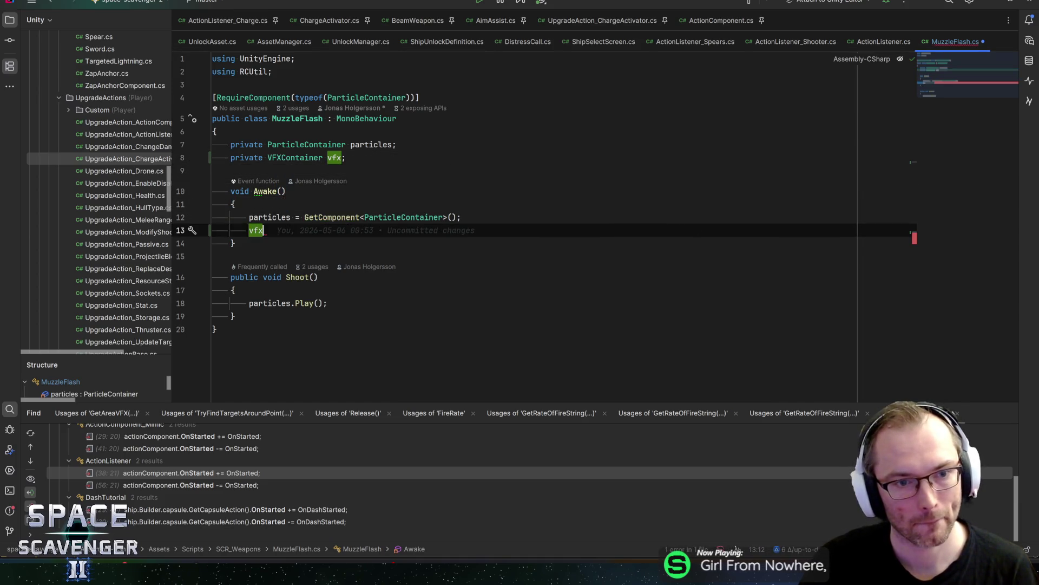
{"action": "type", "text": " = Getcom"}
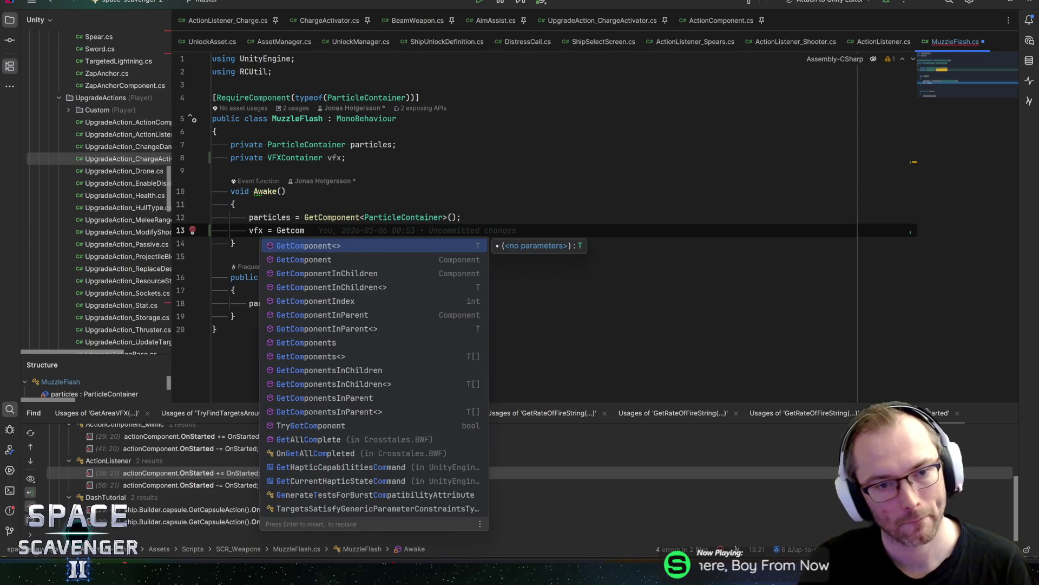
{"action": "key", "text": "Down"}
{"action": "key", "text": "Down"}
{"action": "key", "text": "Return"}
{"action": "type", "text": "VFX"}
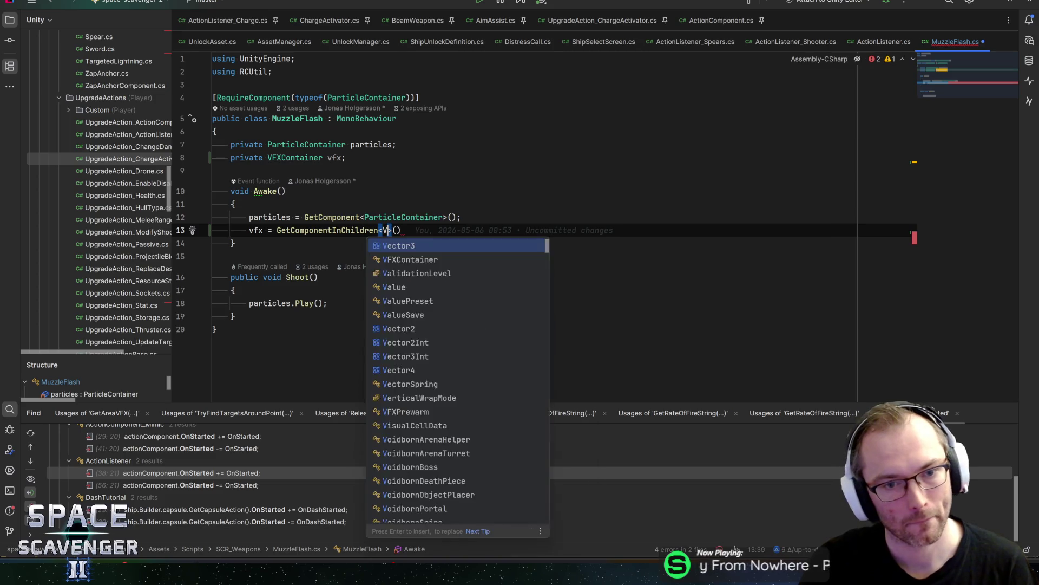
{"action": "type", "text": "C"}
{"action": "key", "text": "Return"}
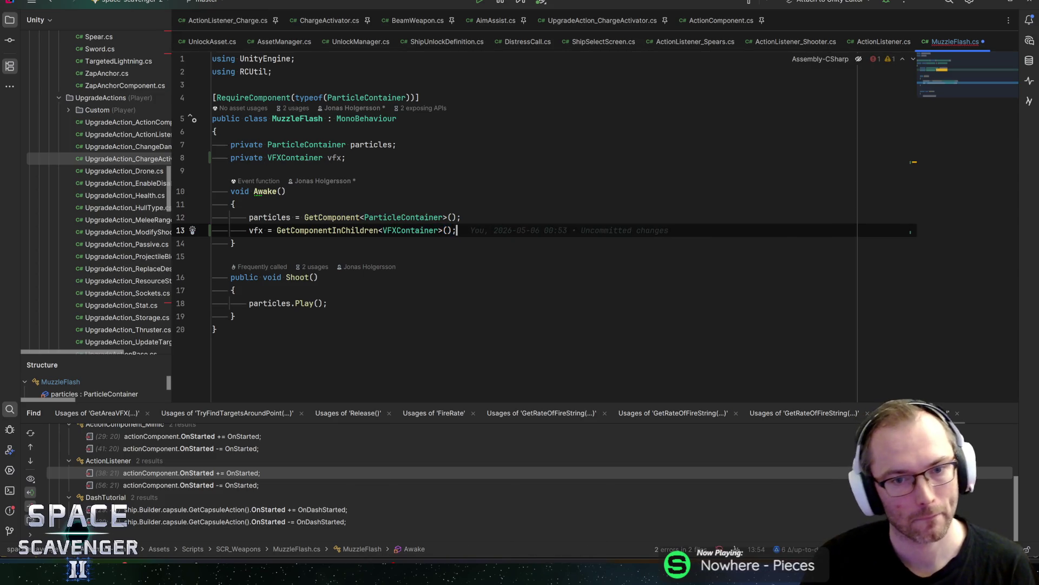
Step: Add vfx?.Play(); after particles.Play() in Shoot()
{"action": "double_click", "coordinate": [256, 230]}
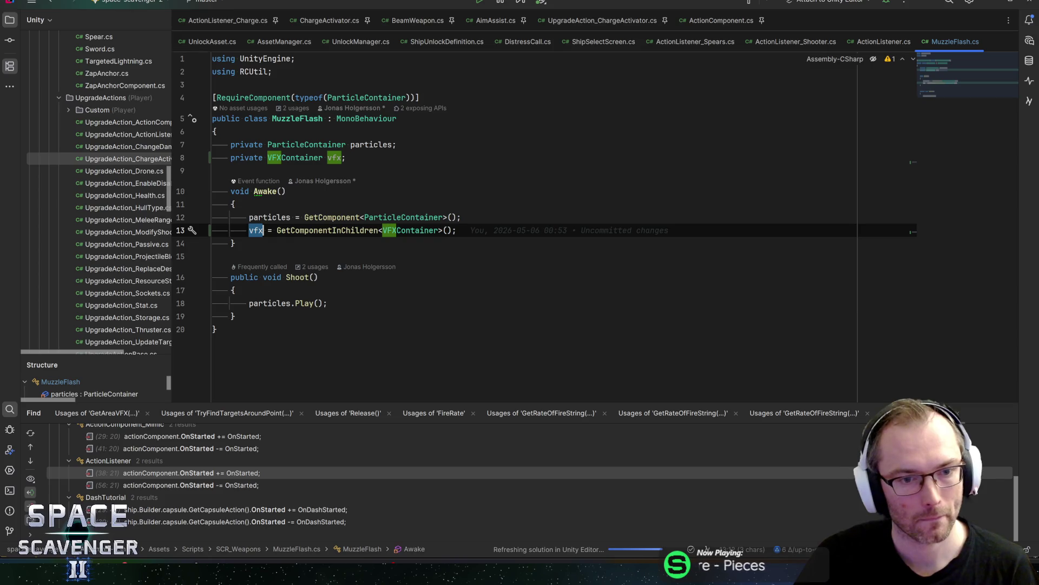
{"action": "left_click", "coordinate": [355, 299]}
{"action": "key", "text": "Return"}
{"action": "type", "text": "vfx?."}
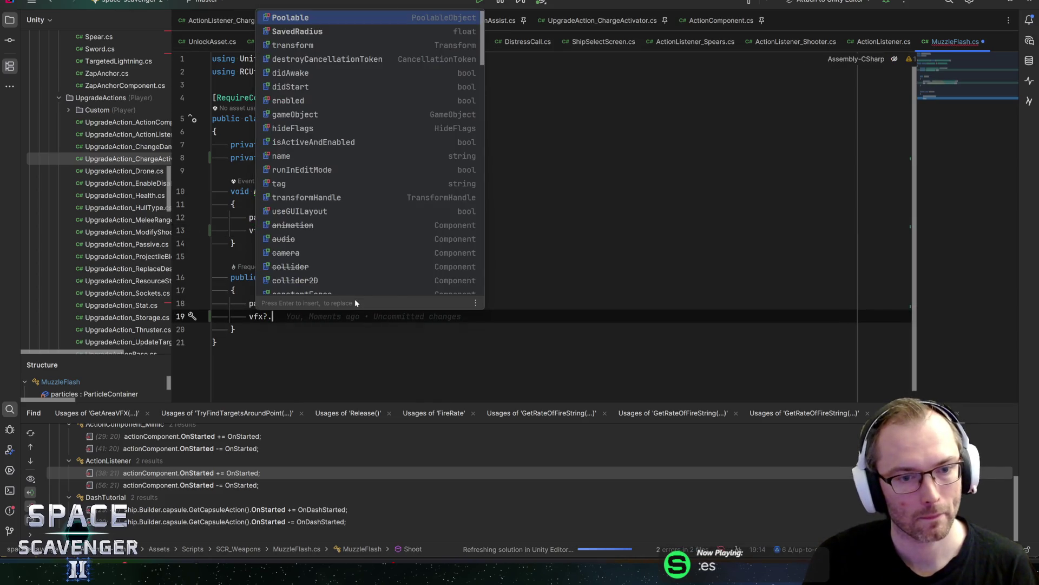
{"action": "type", "text": "Play();"}
Step: Comment out the particles.Play() call and the particles lookup in Awake
{"action": "left_click", "coordinate": [311, 303]}
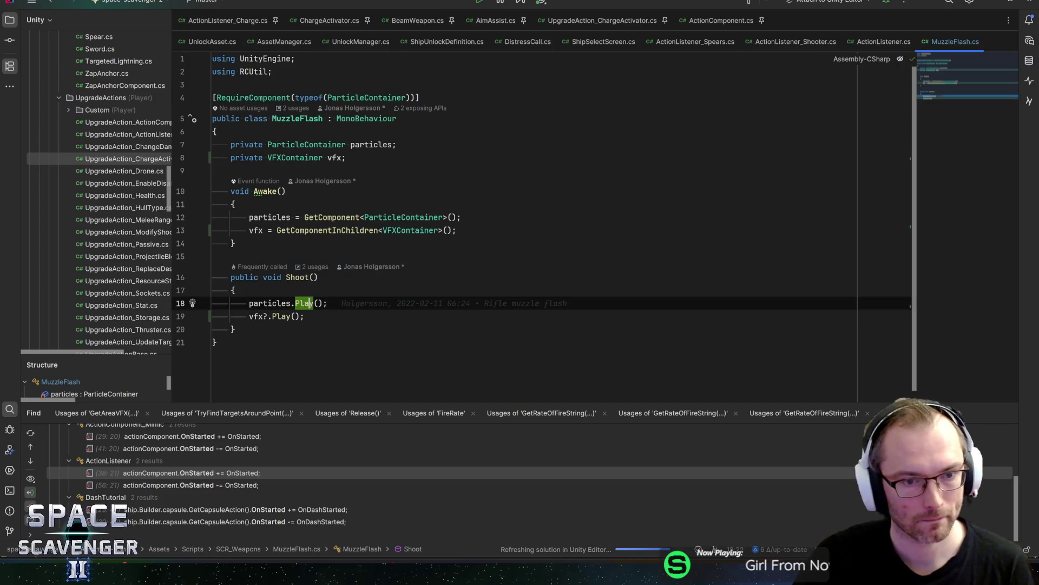
{"action": "left_click", "coordinate": [249, 303]}
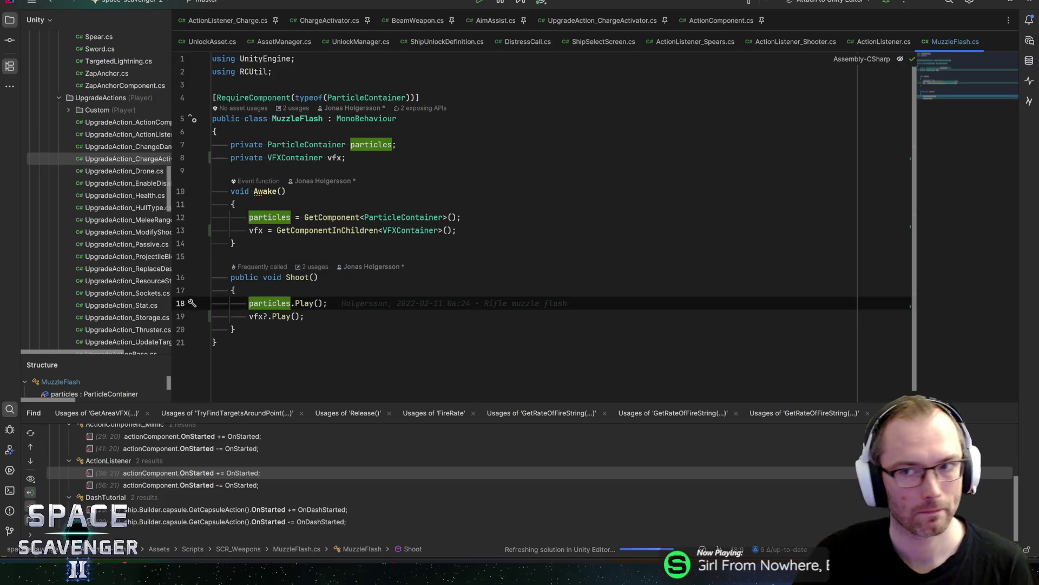
{"action": "key", "text": "alt+Tab"}
{"action": "key", "text": "alt+Tab"}
{"action": "left_click", "coordinate": [324, 303]}
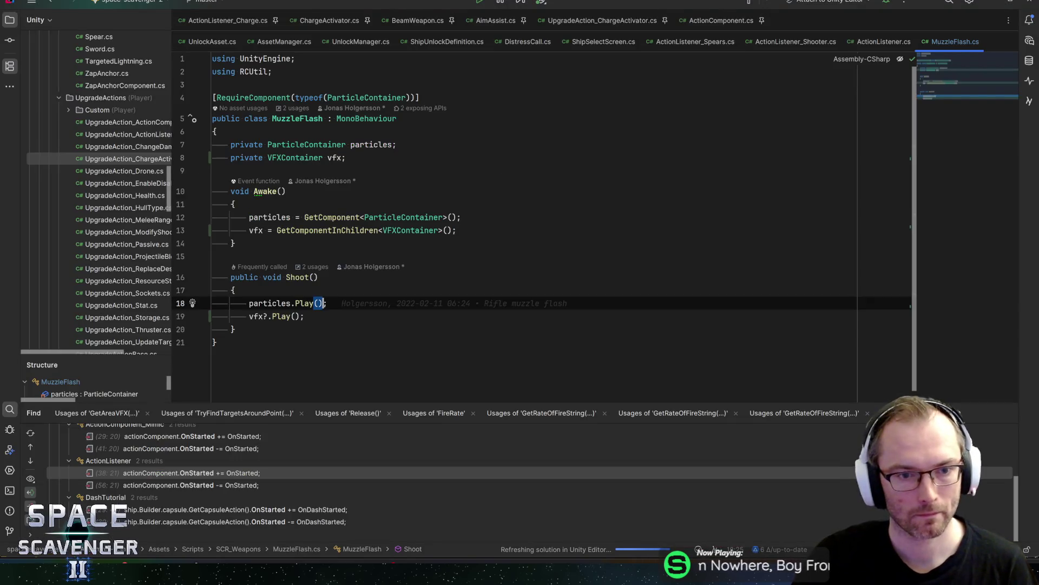
{"action": "left_click", "coordinate": [249, 303]}
{"action": "type", "text": "//"}
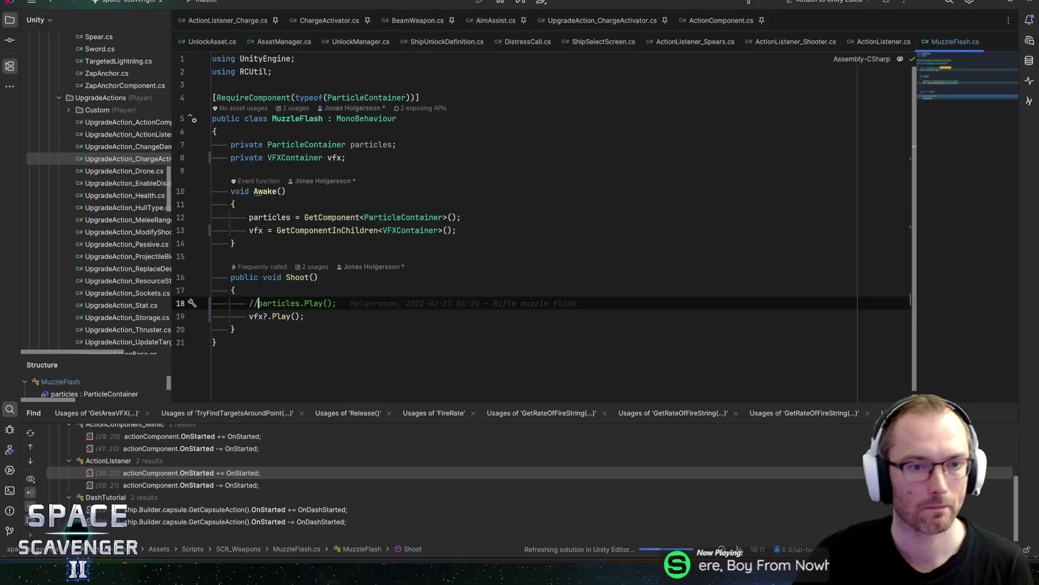
{"action": "left_click", "coordinate": [259, 217]}
{"action": "type", "text": "//"}
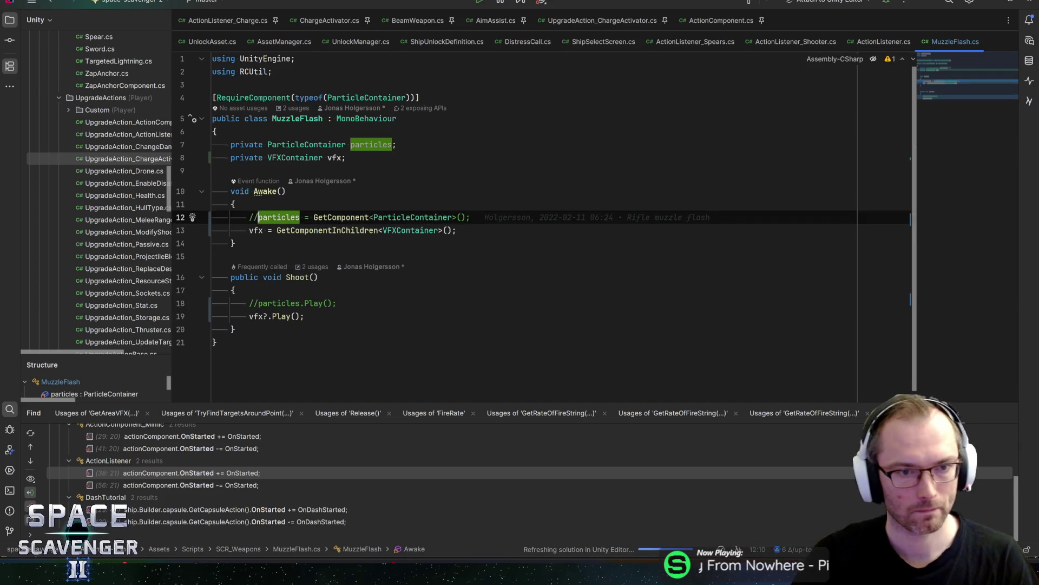
{"action": "key", "text": "End"}
Step: Briefly comment out the particles field, then restore the particles field, lookup and Play() call
{"action": "left_click", "coordinate": [373, 145]}
{"action": "key", "text": "Home"}
{"action": "type", "text": "//"}
{"action": "key", "text": "End"}
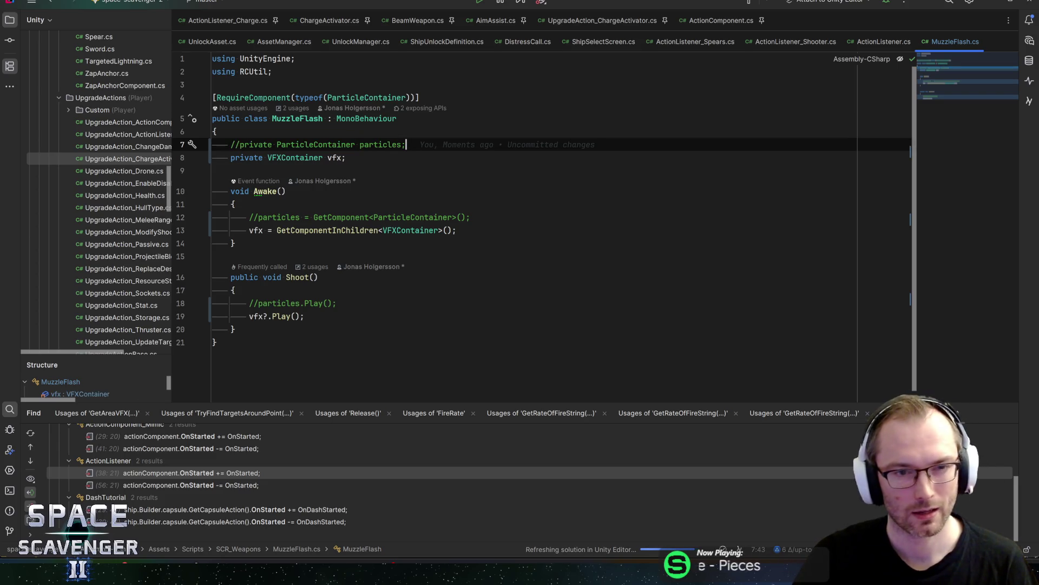
{"action": "key", "text": "Home"}
{"action": "key", "text": "Delete"}
{"action": "key", "text": "Delete"}
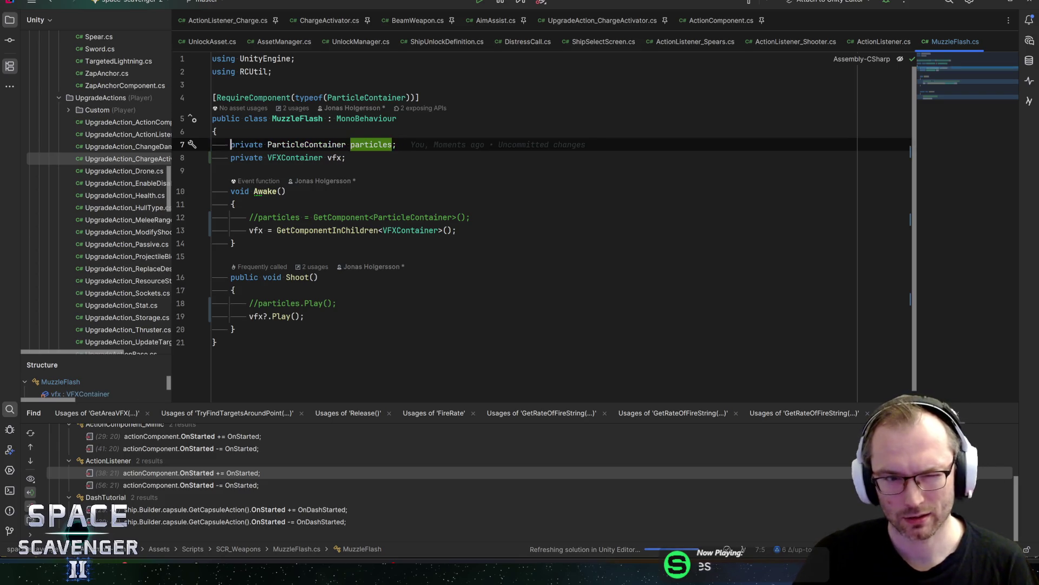
{"action": "key", "text": "Down"}
{"action": "key", "text": "Down"}
{"action": "key", "text": "Down"}
{"action": "key", "text": "Home"}
{"action": "key", "text": "Delete"}
{"action": "key", "text": "Delete"}
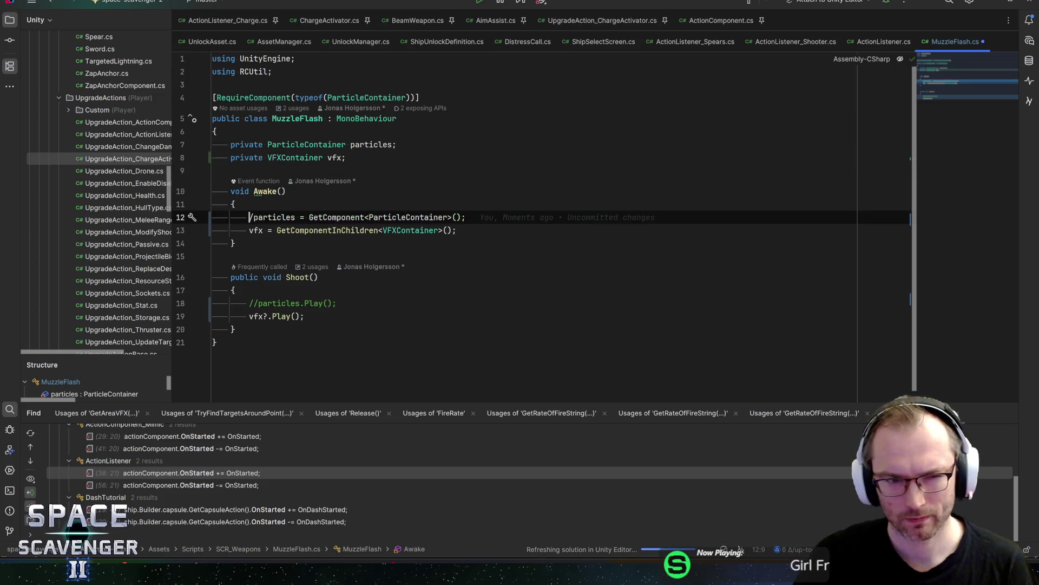
{"action": "key", "text": "Down"}
{"action": "key", "text": "Down"}
{"action": "key", "text": "Down"}
{"action": "key", "text": "Delete"}
{"action": "key", "text": "Delete"}
{"action": "key", "text": "End"}
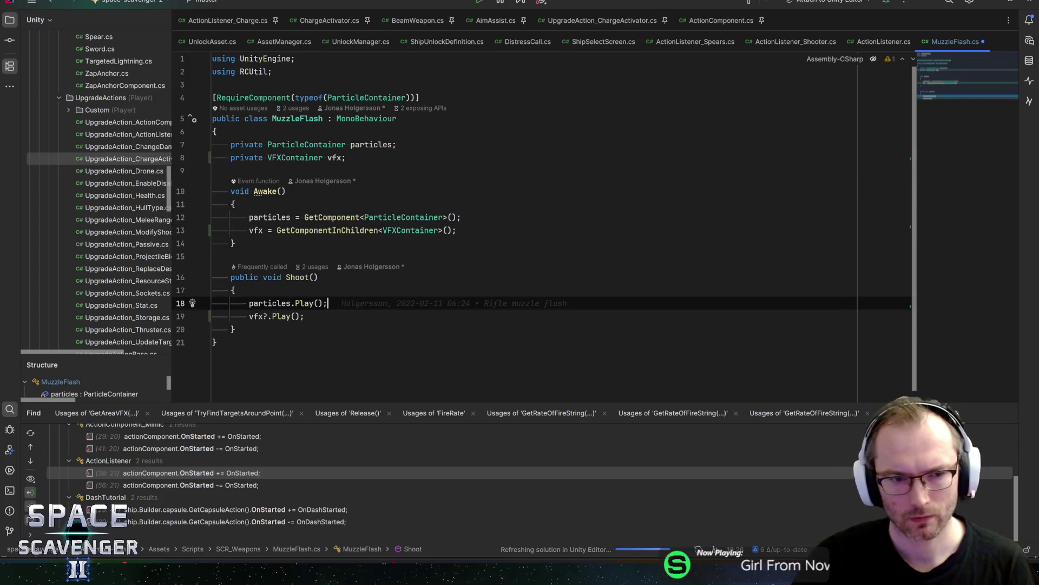
{"action": "key", "text": "Up"}
{"action": "key", "text": "Up"}
{"action": "key", "text": "Up"}
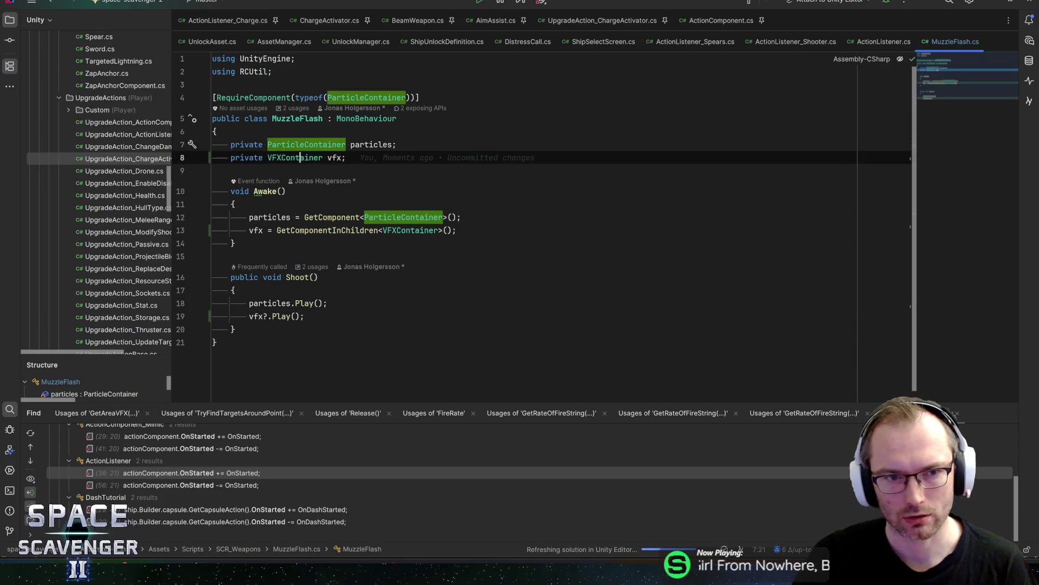
{"action": "key", "text": "Down"}
Step: Check ExplosionMuzzleVFX's components in the Unity editor, then return to the script
{"action": "key", "text": "alt+Tab"}
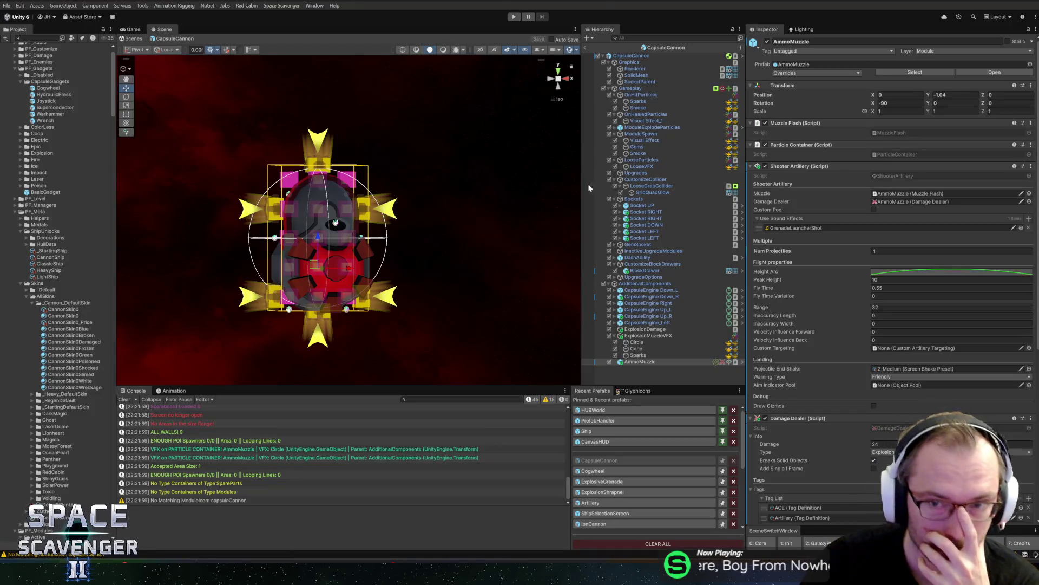
{"action": "left_click", "coordinate": [629, 338]}
{"action": "key", "text": "alt+Tab"}
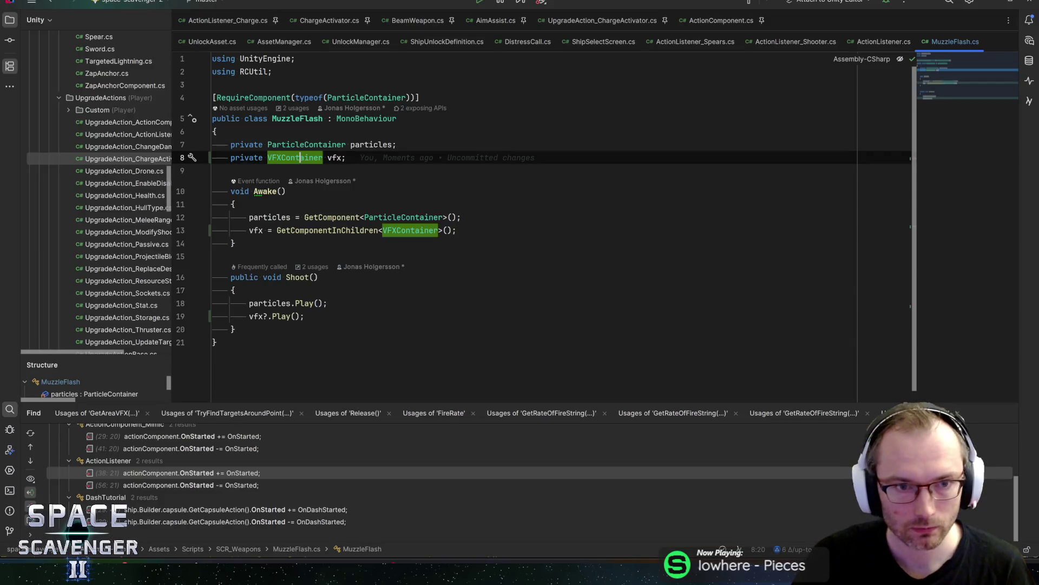
{"action": "key", "text": "alt+Tab"}
{"action": "key", "text": "alt+Tab"}
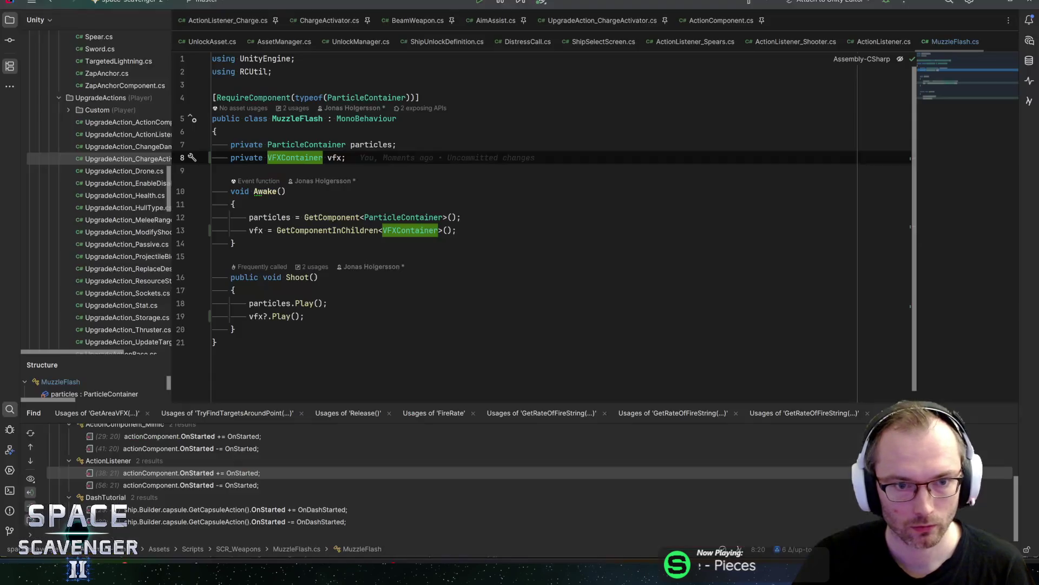
Step: Mark the vfx field [SerializeField] private and comment out its GetComponentInChildren lookup
{"action": "key", "text": "Home"}
{"action": "type", "text": "[SerializeField] private"}
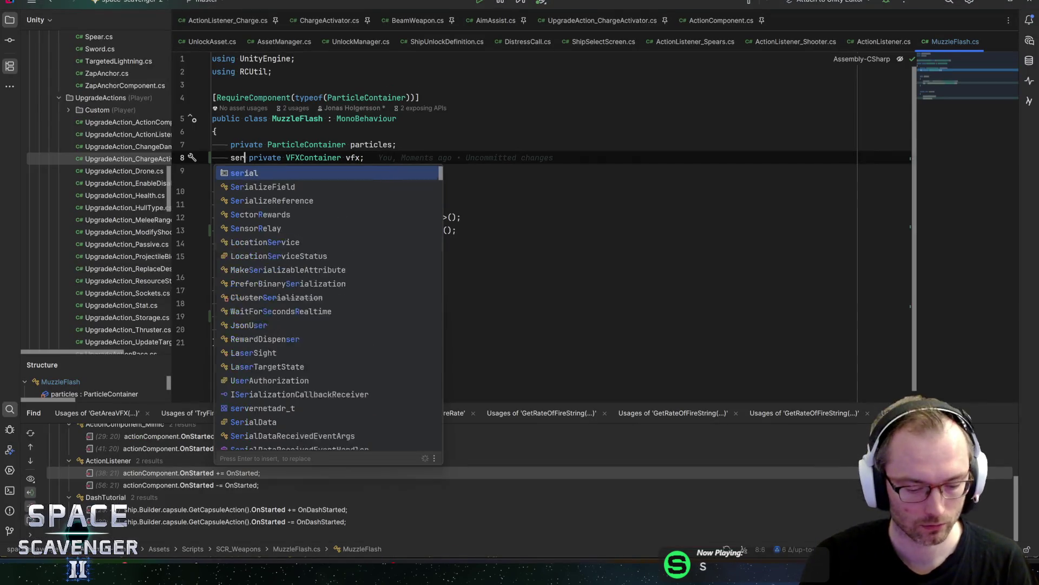
{"action": "key", "text": "Delete"}
{"action": "key", "text": "Delete"}
{"action": "key", "text": "Delete"}
{"action": "key", "text": "End"}
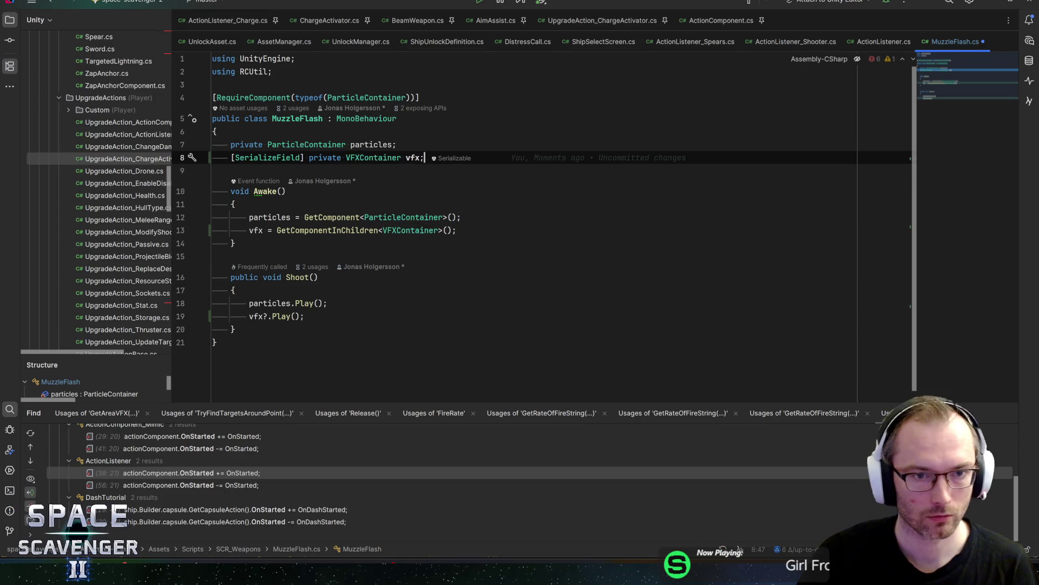
{"action": "key", "text": "Down"}
{"action": "key", "text": "Down"}
{"action": "key", "text": "Down"}
{"action": "key", "text": "Home"}
{"action": "type", "text": "//"}
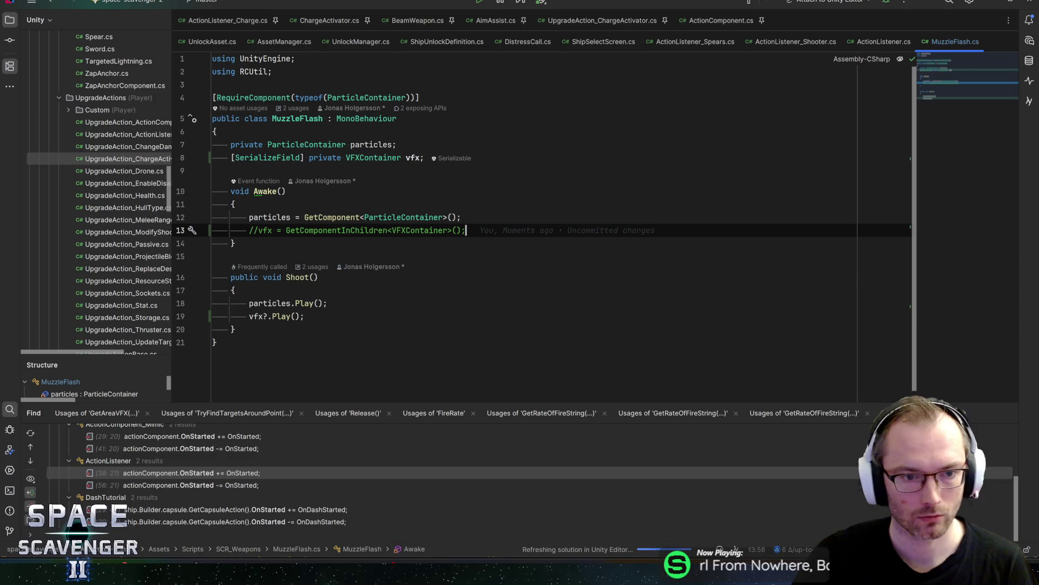
Step: Wrap vfx.Play() in an if (vfx) block, drop the null-conditional, and save
{"action": "left_click", "coordinate": [267, 316]}
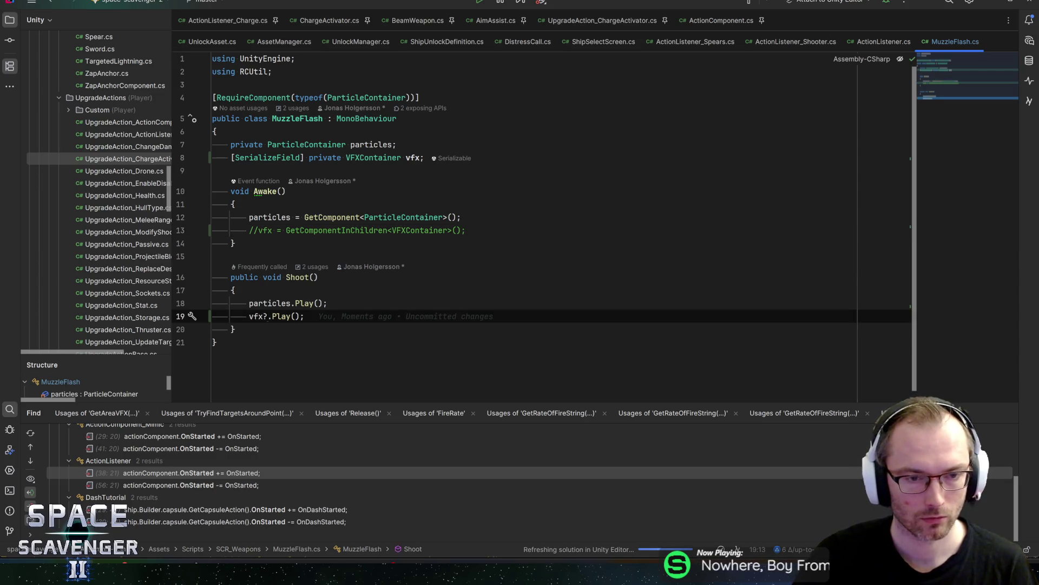
{"action": "key", "text": "Up"}
{"action": "key", "text": "End"}
{"action": "key", "text": "Return"}
{"action": "type", "text": "if (vfx"}
{"action": "key", "text": "Escape"}
{"action": "key", "text": "ctrl+shift+Return"}
{"action": "key", "text": "Down"}
{"action": "key", "text": "Down"}
{"action": "key", "text": "ctrl+shift+alt+Up"}
{"action": "key", "text": "ctrl+shift+Return"}
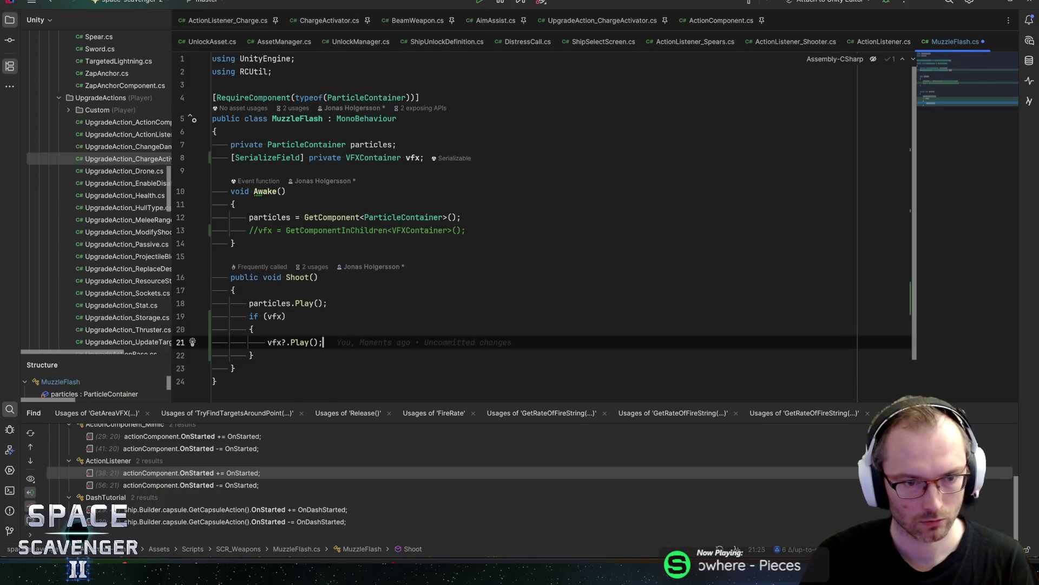
{"action": "key", "text": "Delete"}
{"action": "key", "text": "End"}
{"action": "key", "text": "ctrl+s"}
Step: Complete the if condition to vfx != null
{"action": "left_click", "coordinate": [284, 316]}
{"action": "type", "text": "!= null"}
{"action": "key", "text": "End"}
{"action": "key", "text": "ctrl+space"}
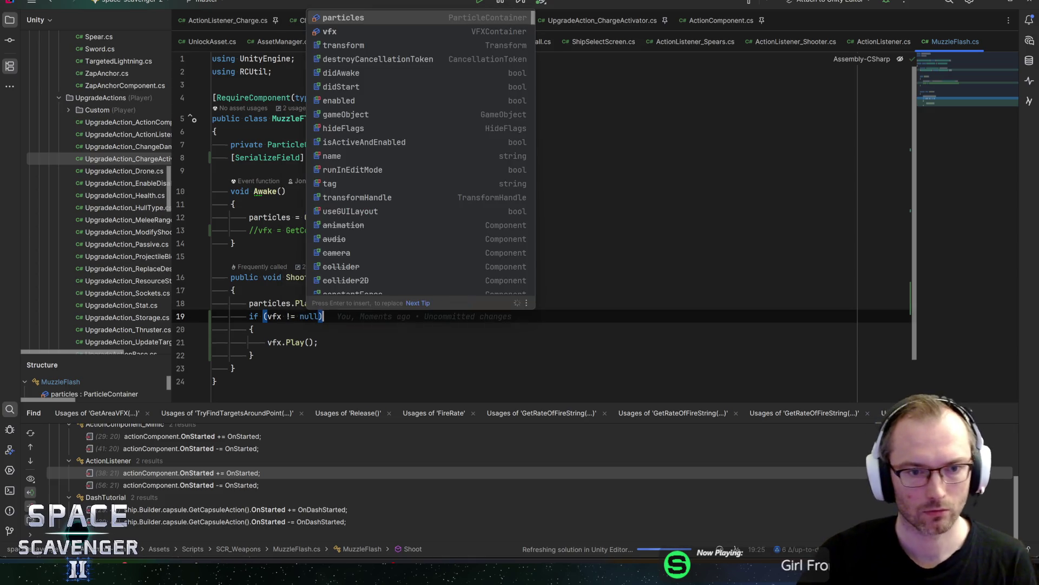
{"action": "key", "text": "Escape"}
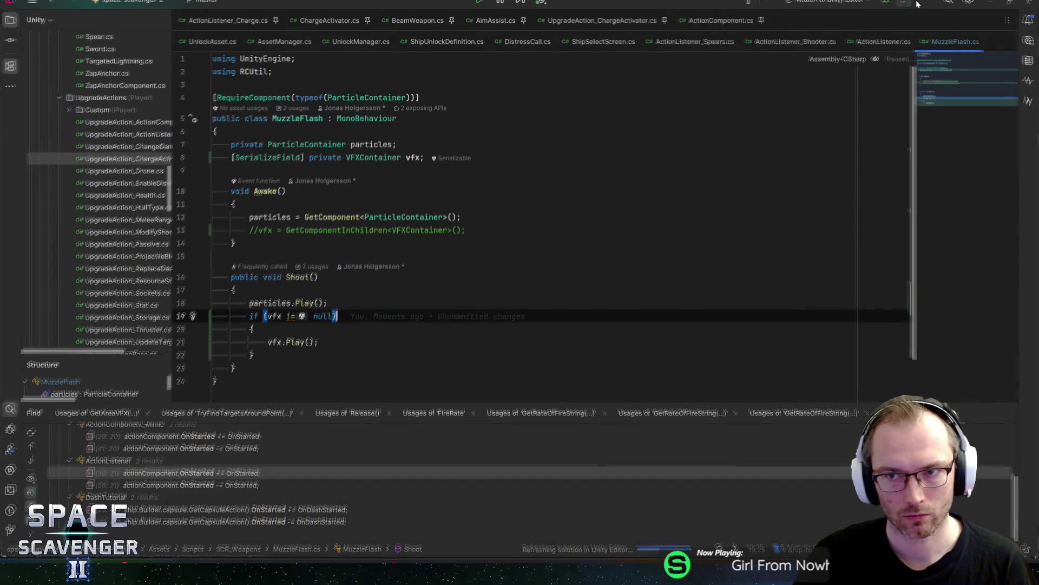
Step: Assign ExplosionMuzzleVFX to AmmoMuzzle's Muzzle Flash vfx, save the CapsuleCannon prefab, and start Play mode
{"action": "key", "text": "alt+Tab"}
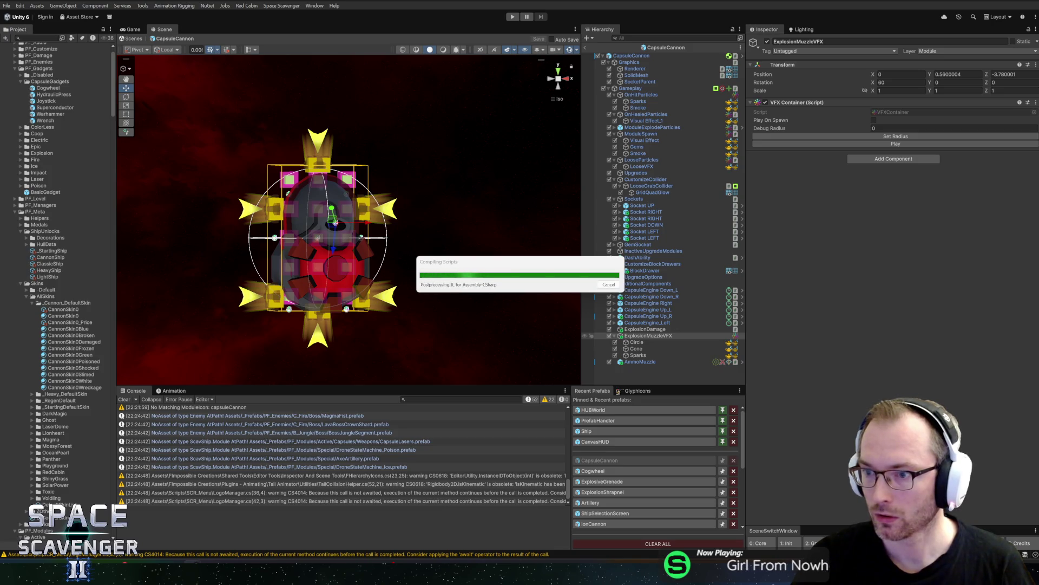
{"action": "left_click", "coordinate": [614, 336]}
{"action": "left_click_drag", "start_coordinate": [629, 345], "coordinate": [630, 346]}
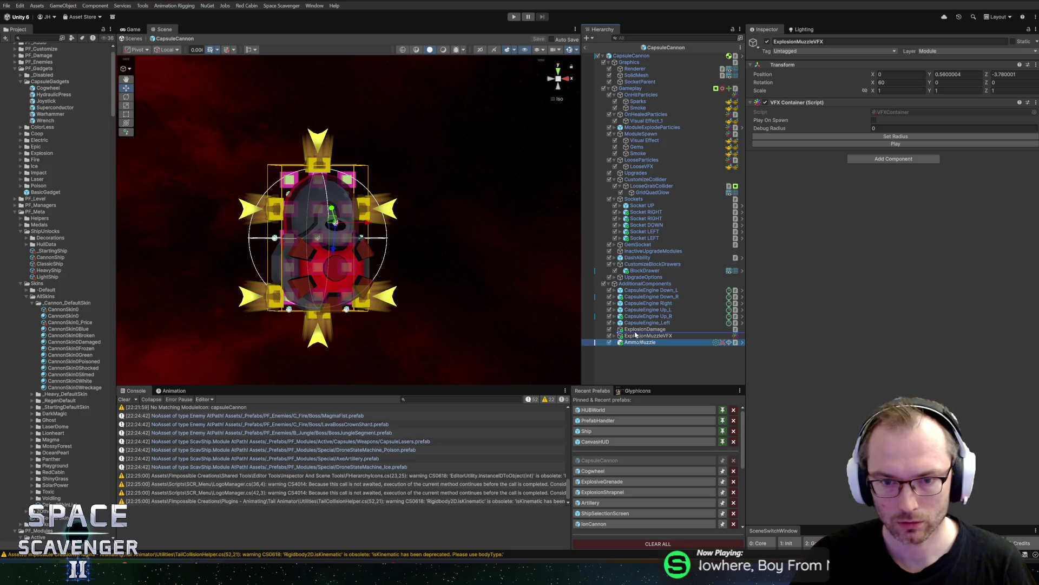
{"action": "left_click", "coordinate": [637, 337]}
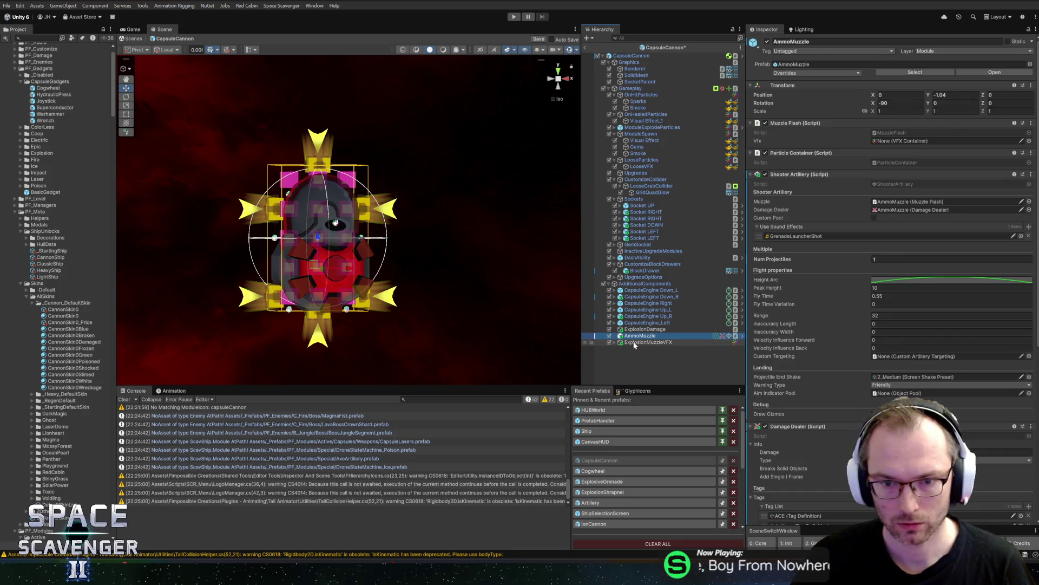
{"action": "left_click", "coordinate": [902, 141]}
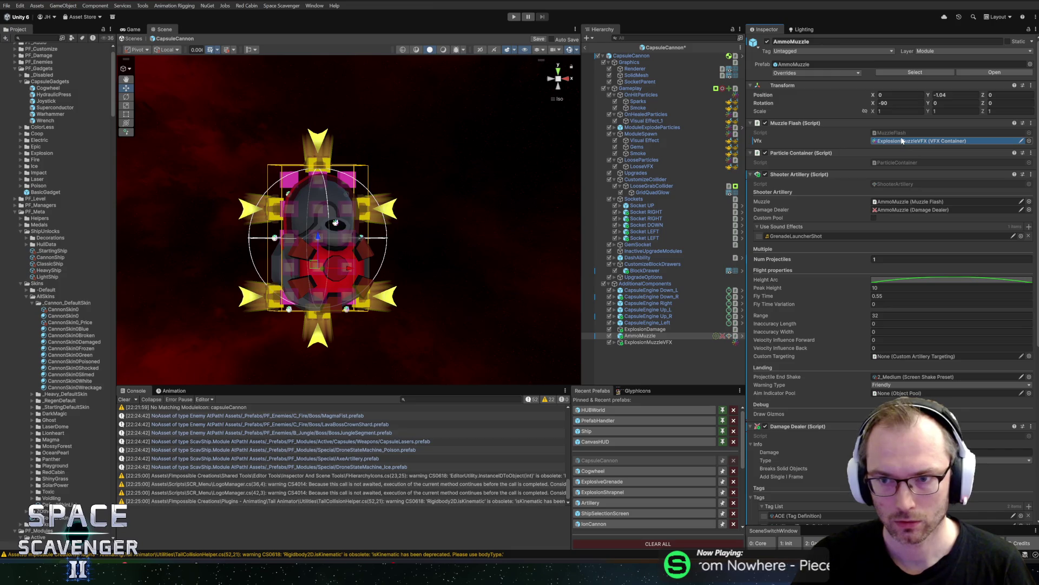
{"action": "key", "text": "ctrl+s"}
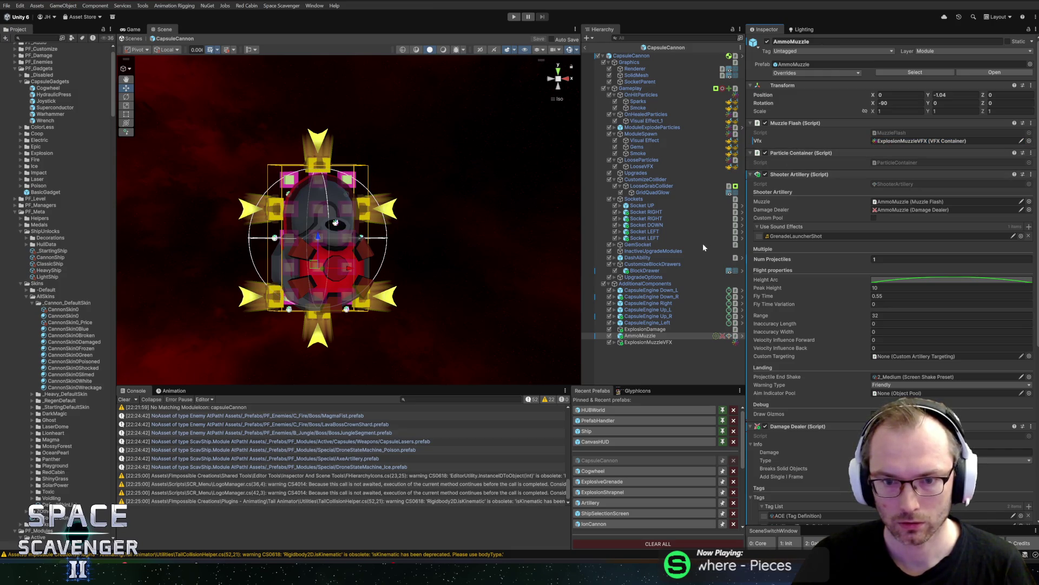
{"action": "left_click", "coordinate": [513, 17]}
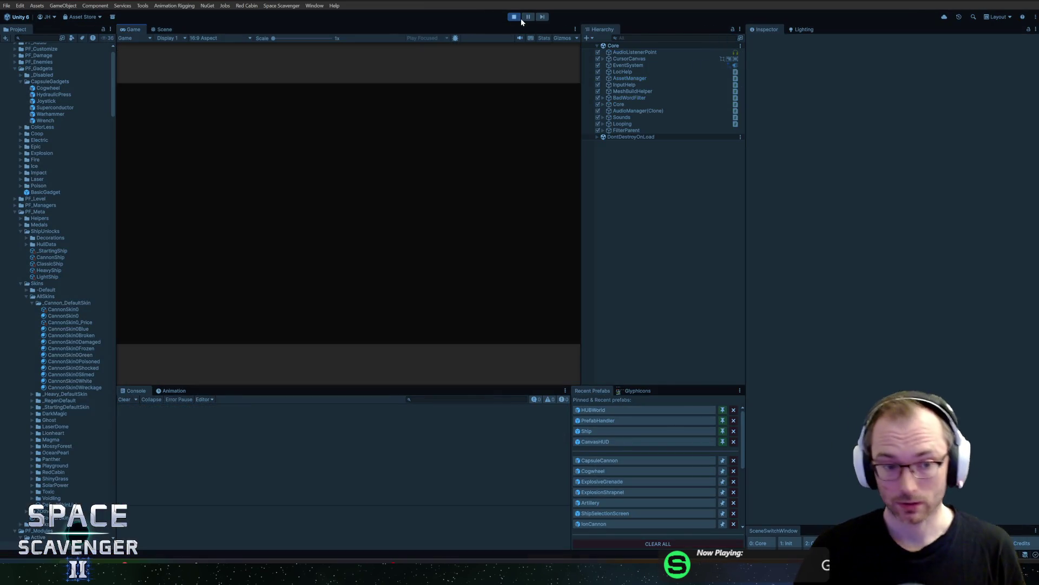
Step: Maximise the Game view, fly the ship firing through several ammo reloads, then stop Play mode
{"action": "double_click", "coordinate": [134, 30]}
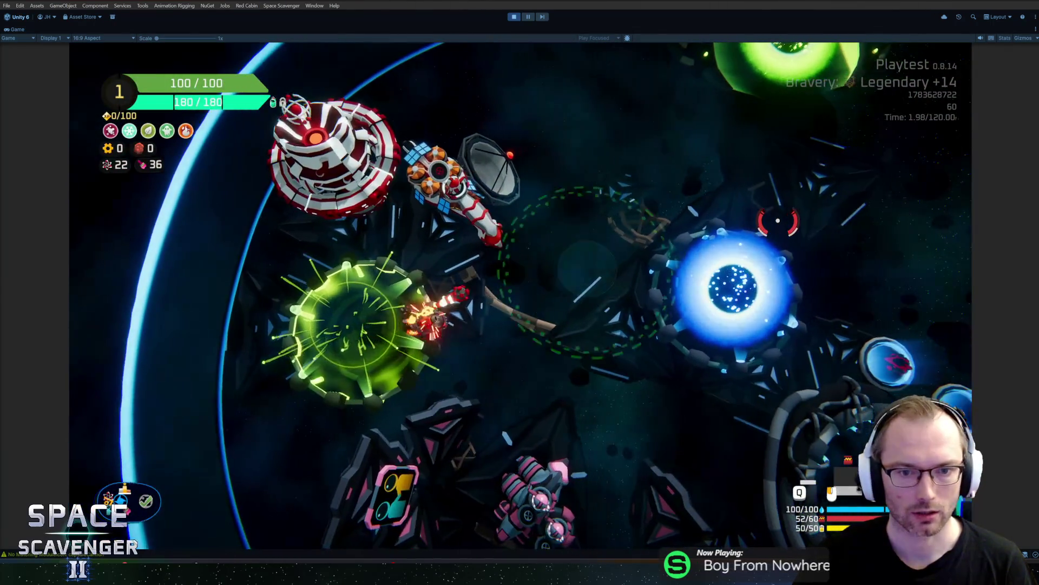
{"action": "key", "text": "w"}
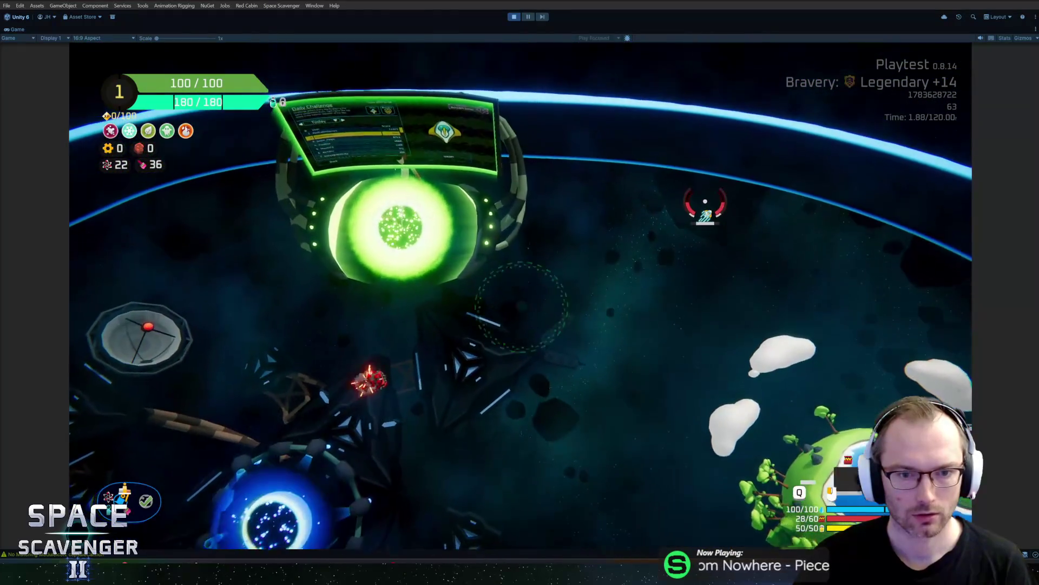
{"action": "key", "text": "w"}
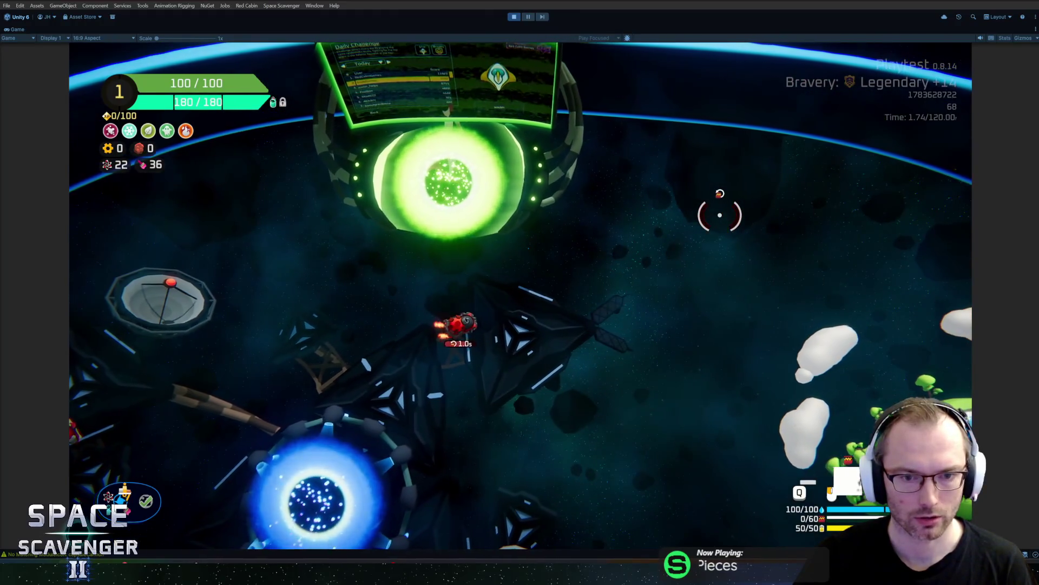
{"action": "key", "text": "w"}
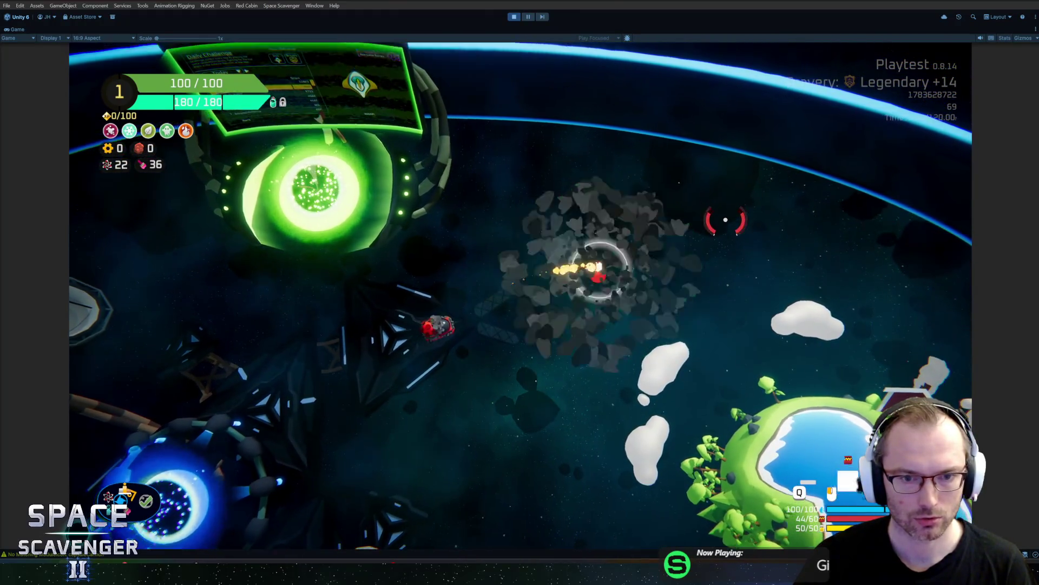
{"action": "key", "text": "w"}
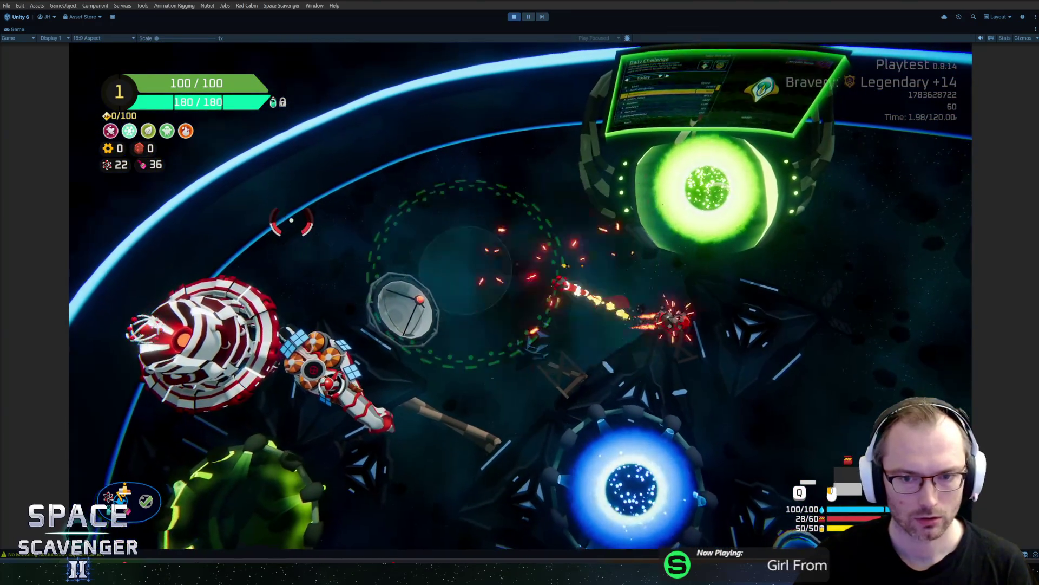
{"action": "key", "text": "w"}
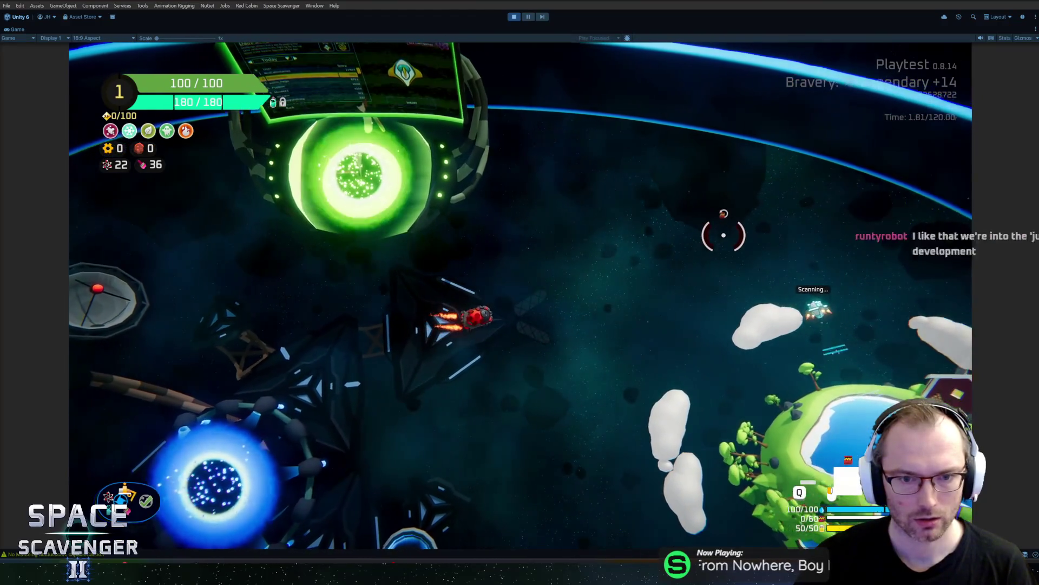
{"action": "key", "text": "w"}
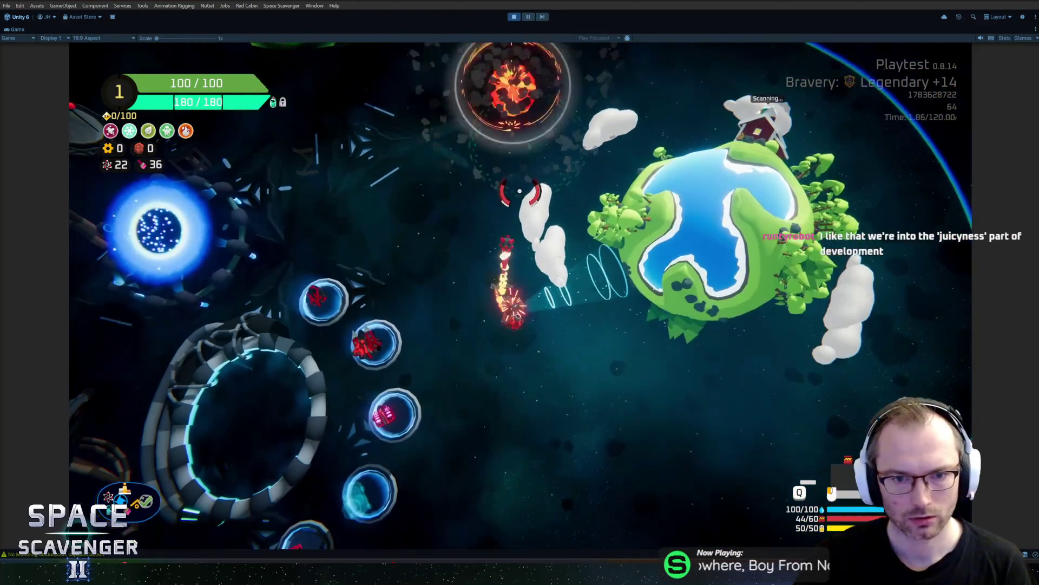
{"action": "key", "text": "w"}
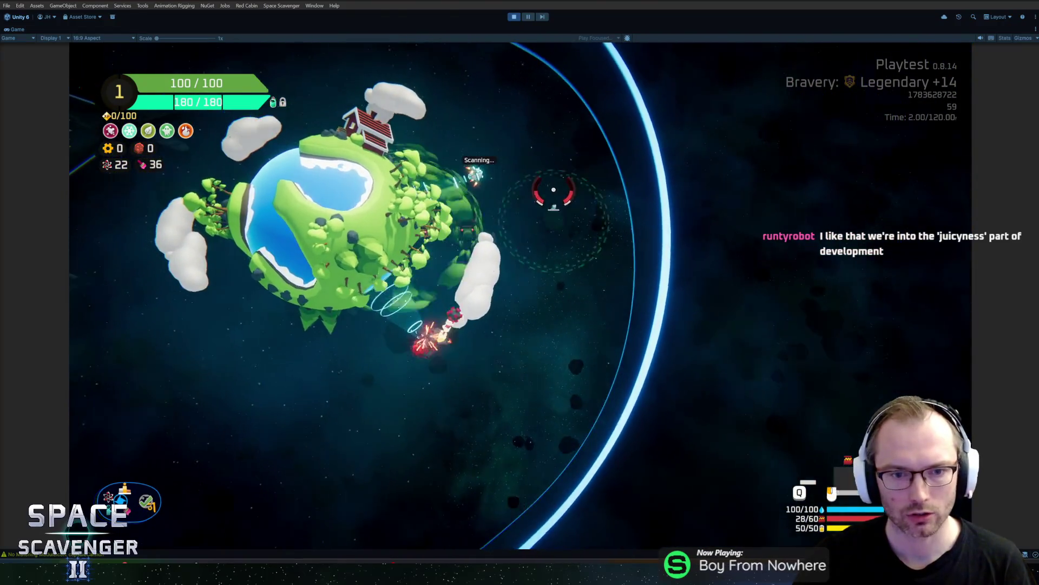
{"action": "key", "text": "w"}
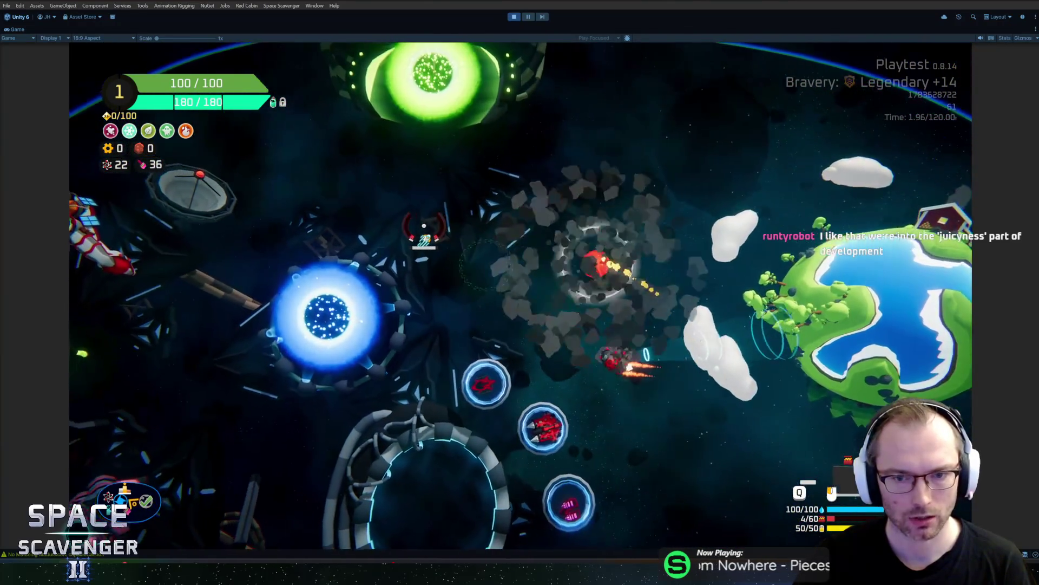
{"action": "key", "text": "w"}
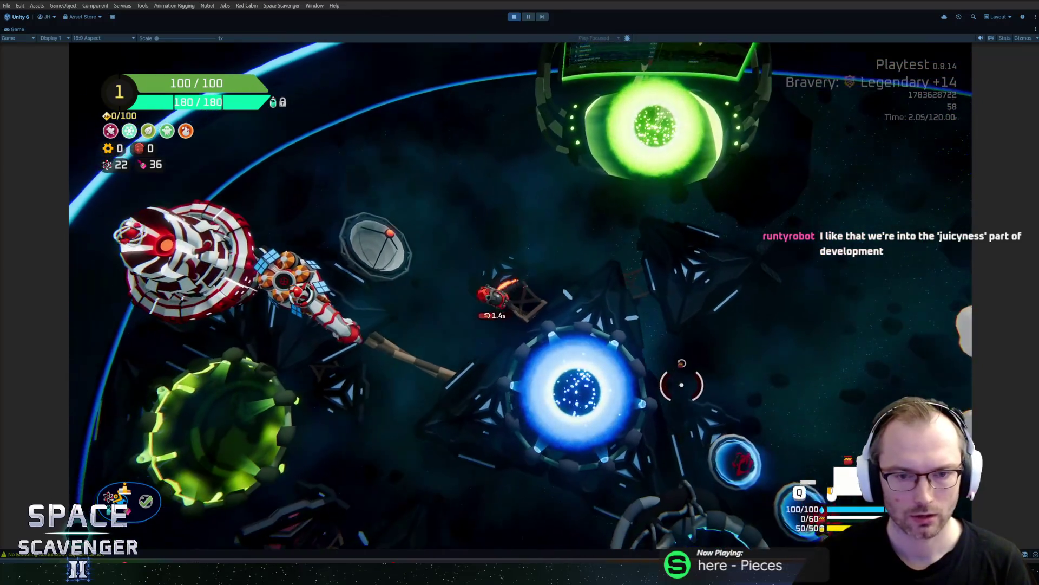
{"action": "key", "text": "w"}
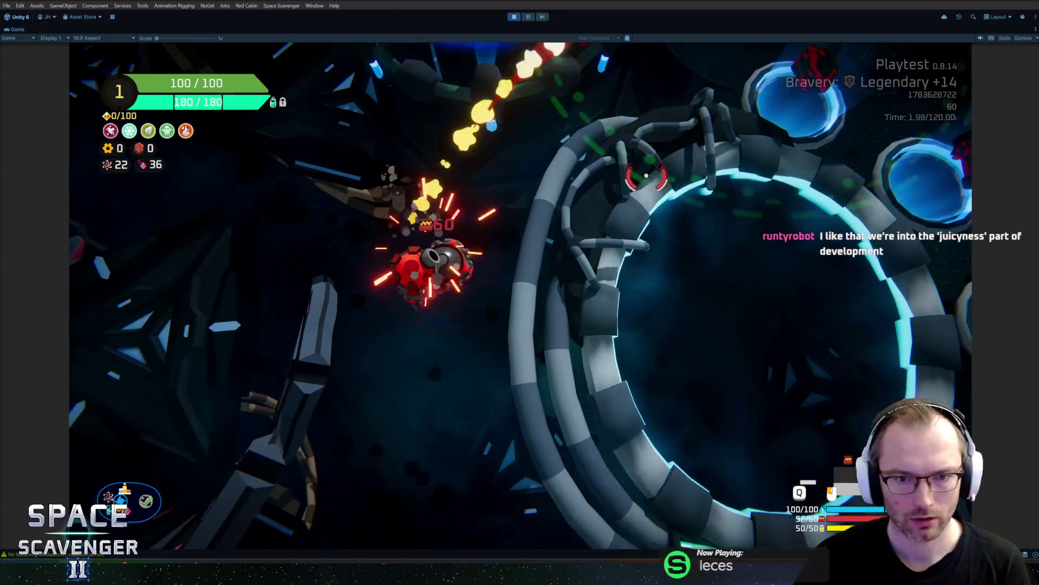
{"action": "key", "text": "s"}
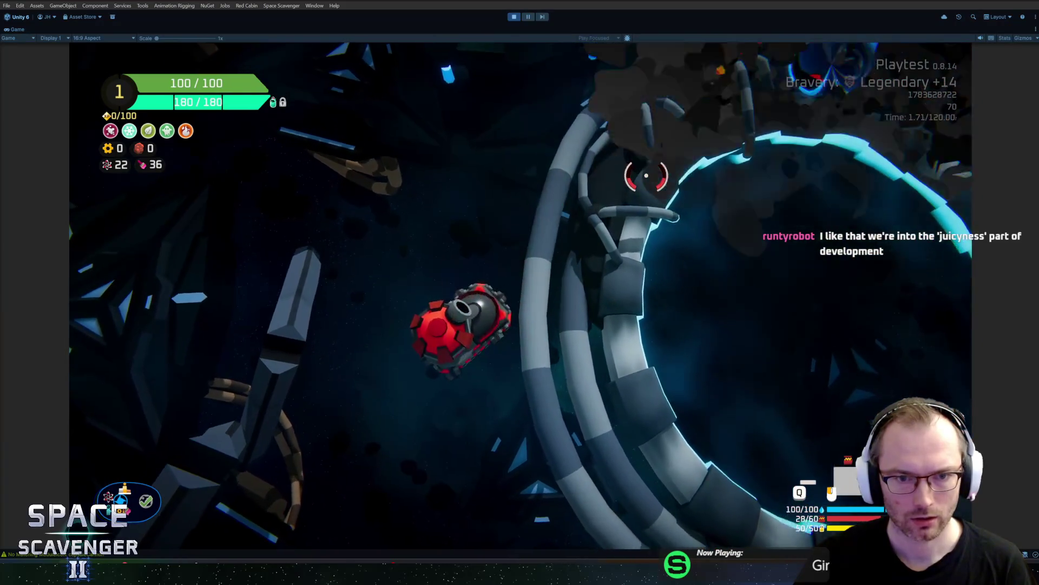
{"action": "key", "text": "s"}
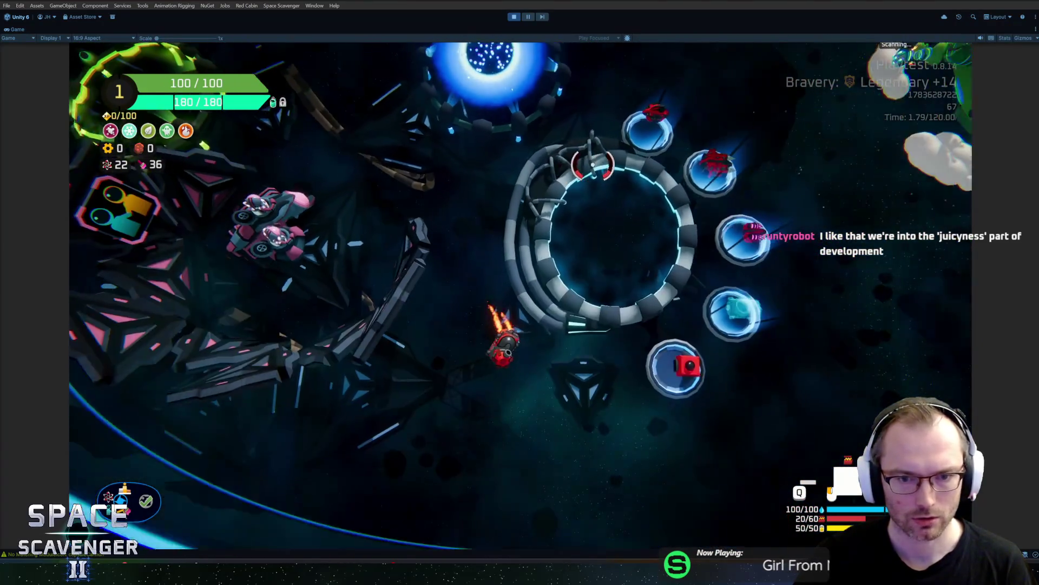
{"action": "key", "text": "d"}
{"action": "key", "text": "a"}
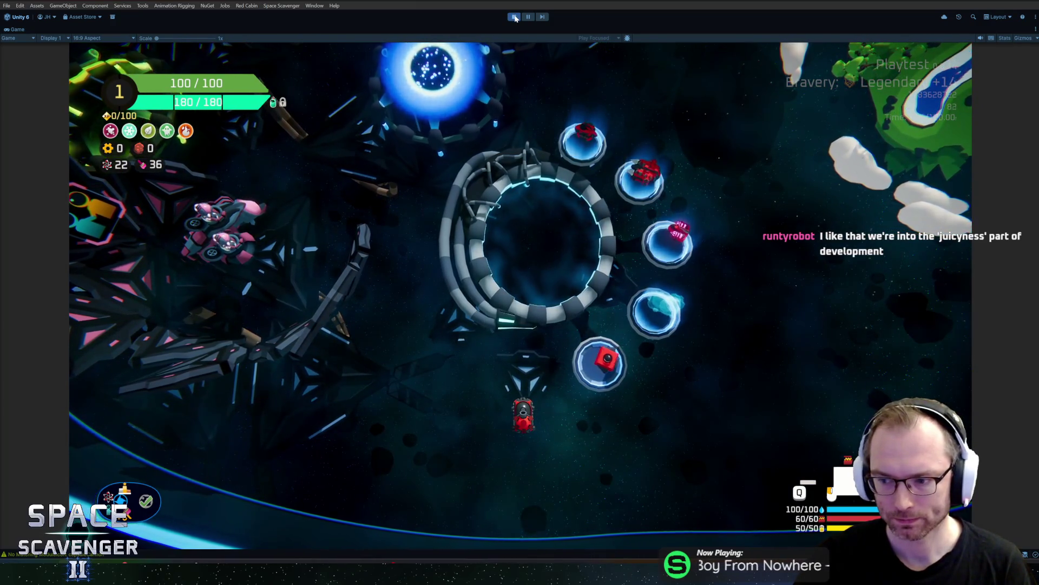
{"action": "left_click", "coordinate": [515, 18]}
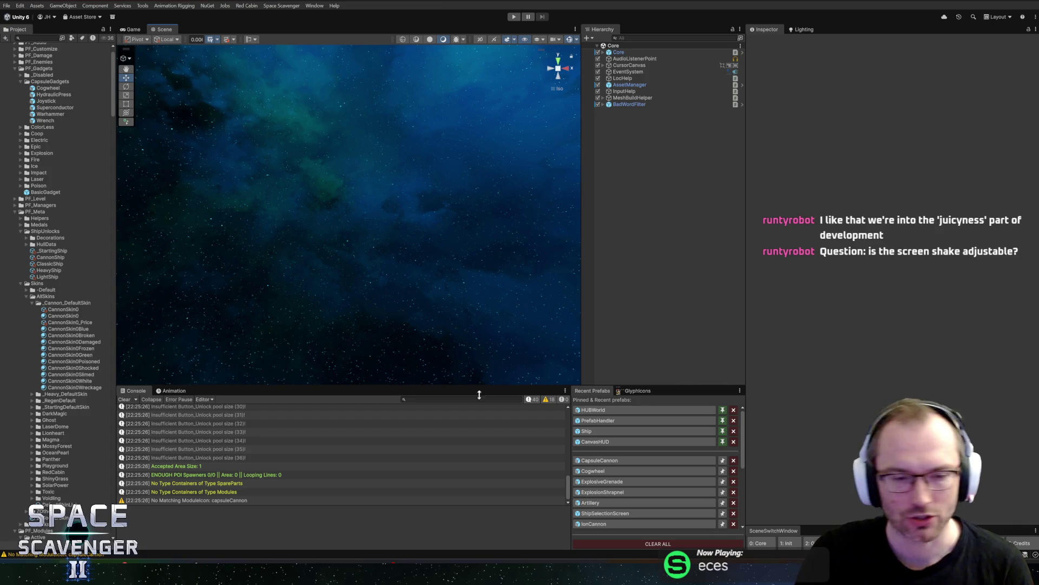
Step: Open the CapsuleCannon prefab and check ExplosionMuzzleVFX and AmmoMuzzle
{"action": "left_click", "coordinate": [596, 461]}
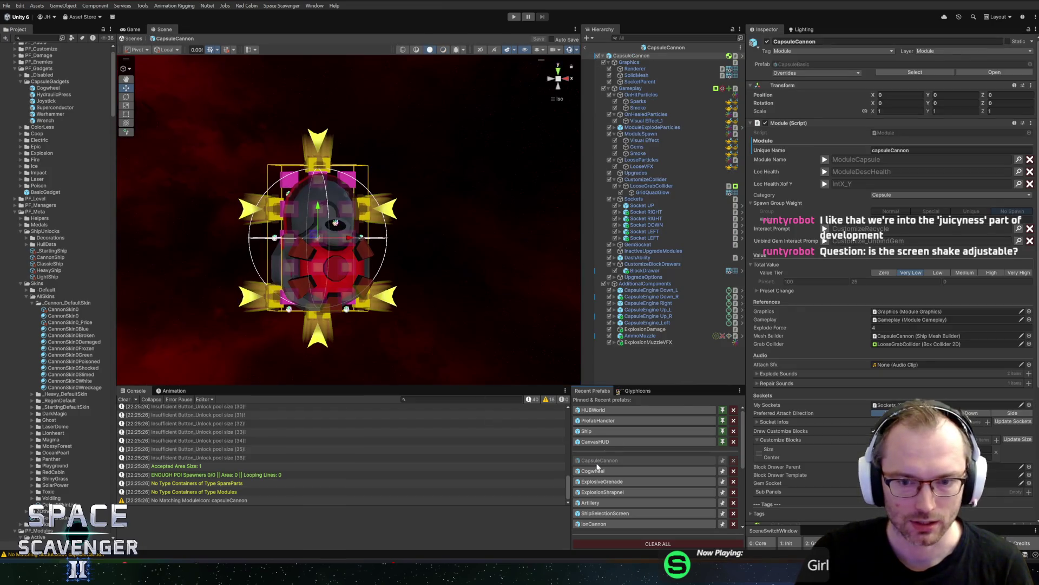
{"action": "mouse_move", "coordinate": [368, 281]}
{"action": "left_mouse_down"}
{"action": "mouse_move", "coordinate": [531, 281]}
{"action": "mouse_move", "coordinate": [492, 281]}
{"action": "left_mouse_up"}
{"action": "left_click", "coordinate": [647, 342]}
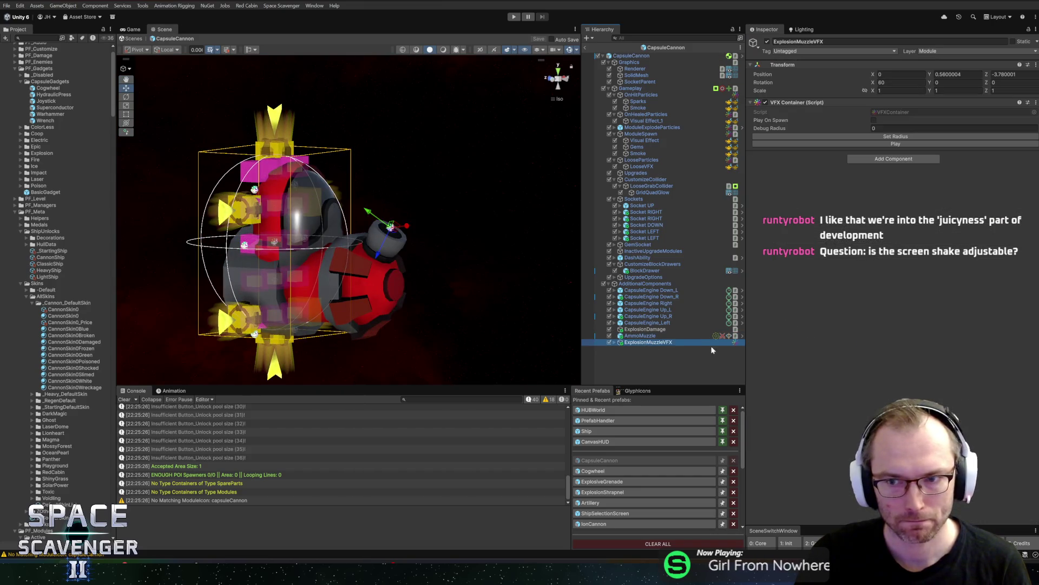
{"action": "left_click", "coordinate": [637, 336]}
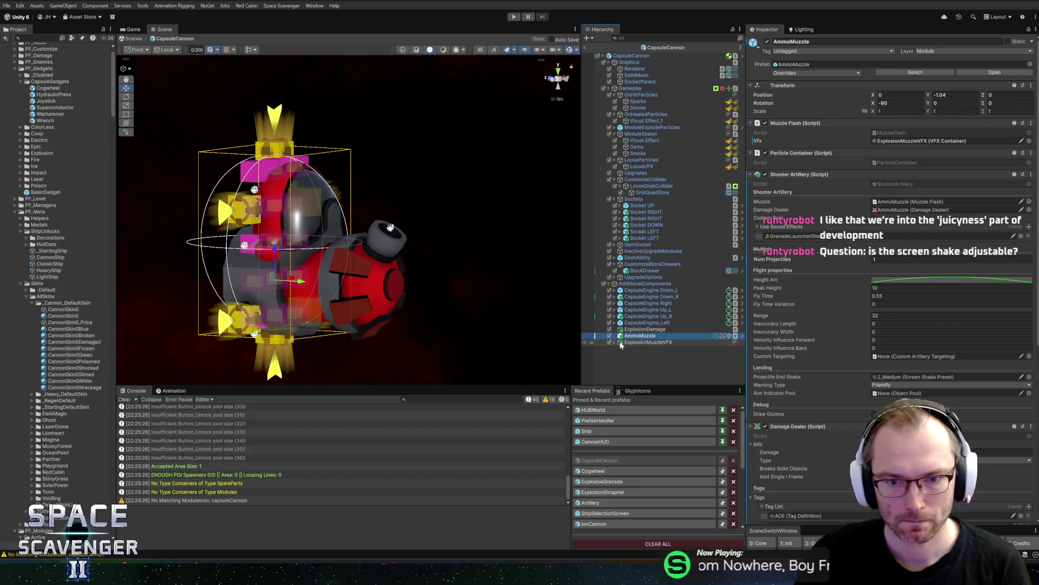
Step: Set the Sparks effect's ParticleSize to 3, preview it, save the prefab, and return to the scene
{"action": "left_click", "coordinate": [633, 349]}
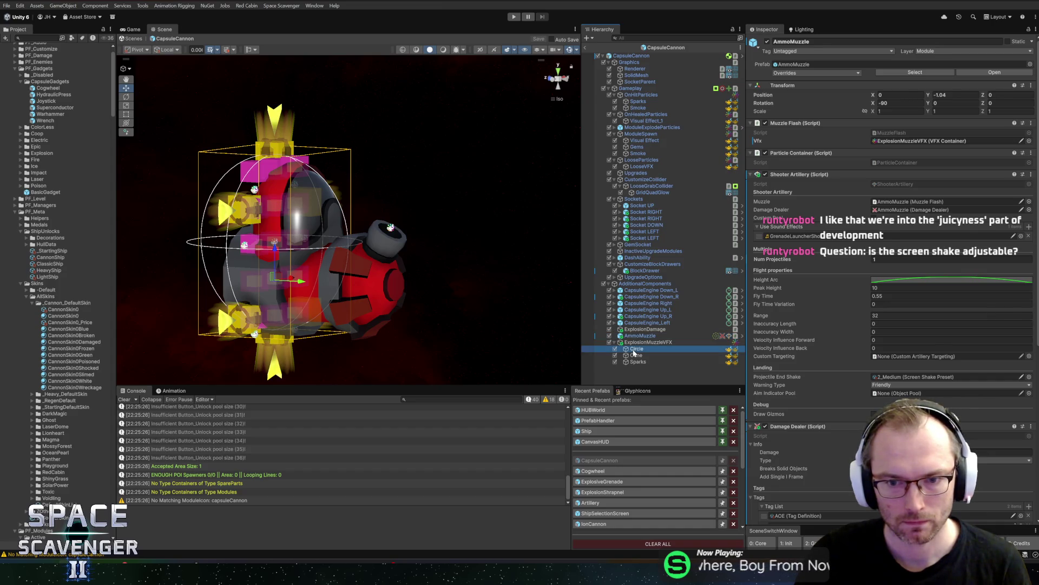
{"action": "left_click", "coordinate": [644, 361]}
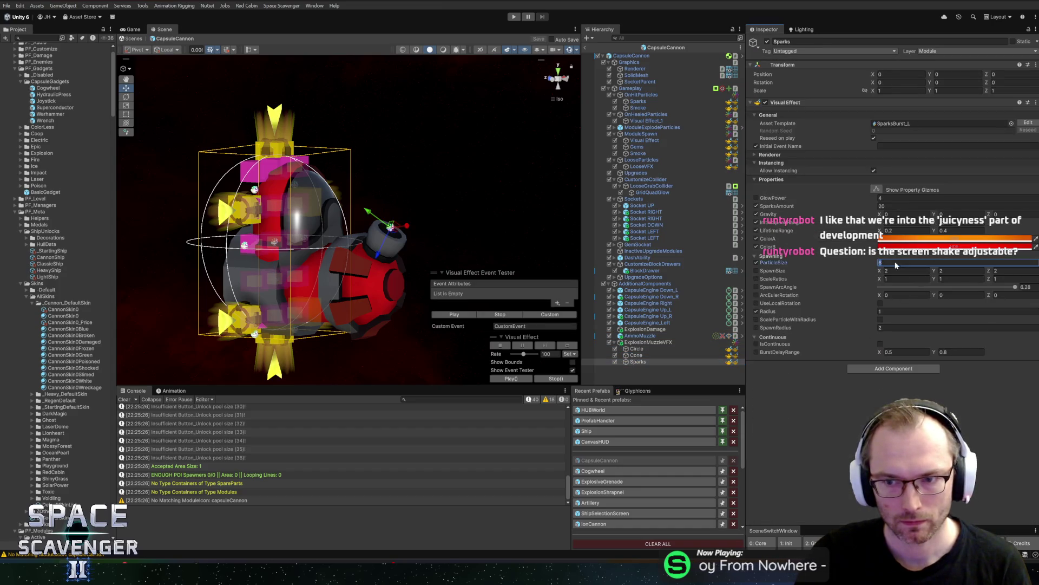
{"action": "type", "text": "3"}
{"action": "left_click", "coordinate": [454, 314]}
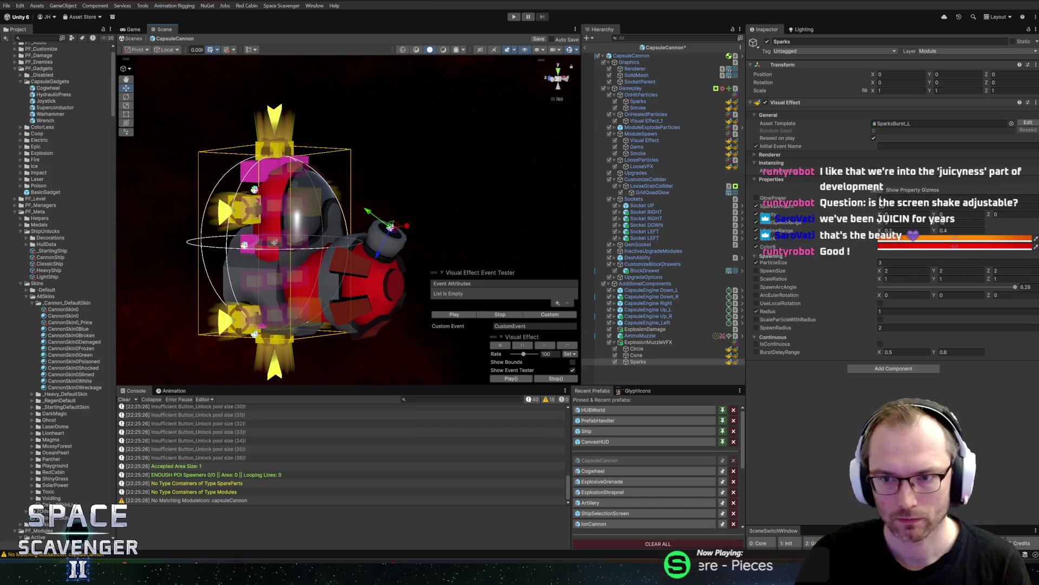
{"action": "key", "text": "ctrl+s"}
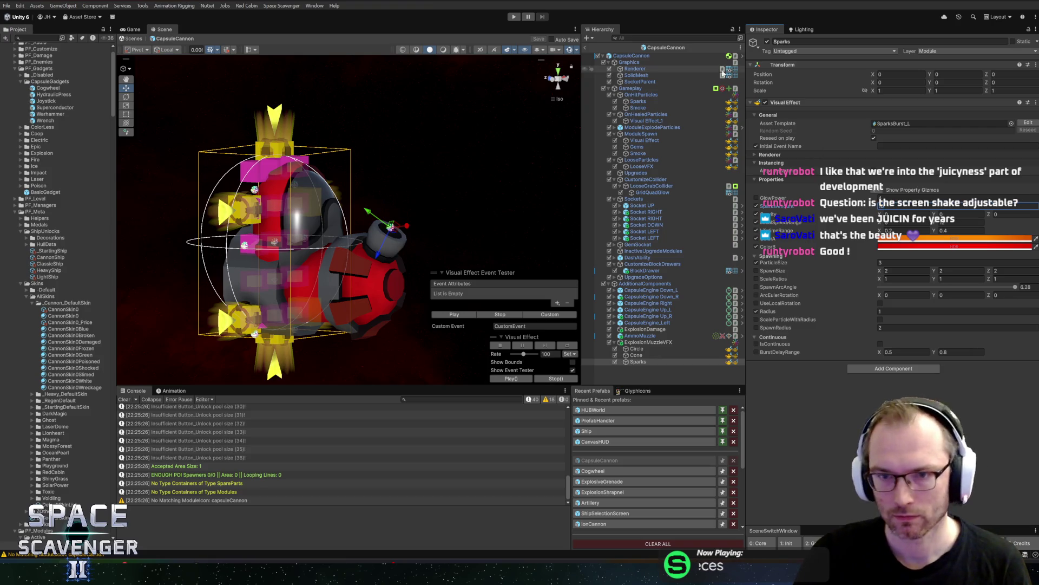
{"action": "left_click", "coordinate": [585, 47]}
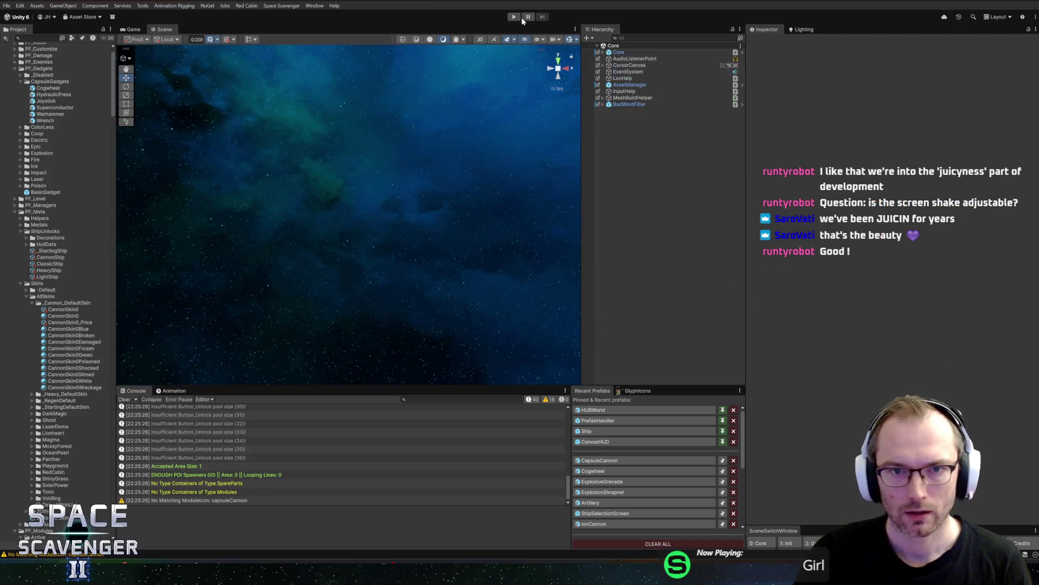
Step: Start Play mode again and maximise the Game view to test the new sparks
{"action": "left_click", "coordinate": [514, 17]}
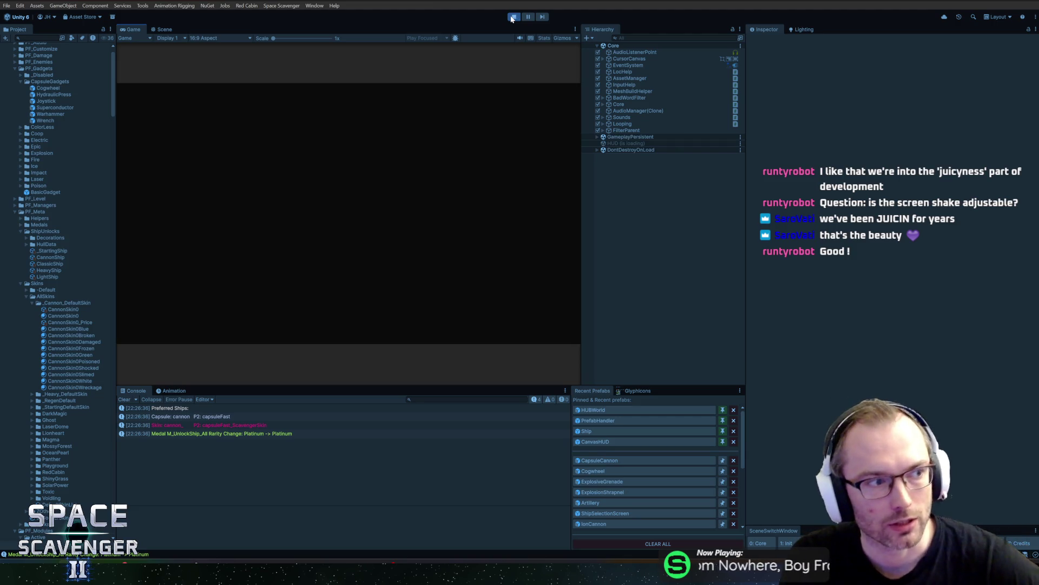
{"action": "double_click", "coordinate": [130, 30]}
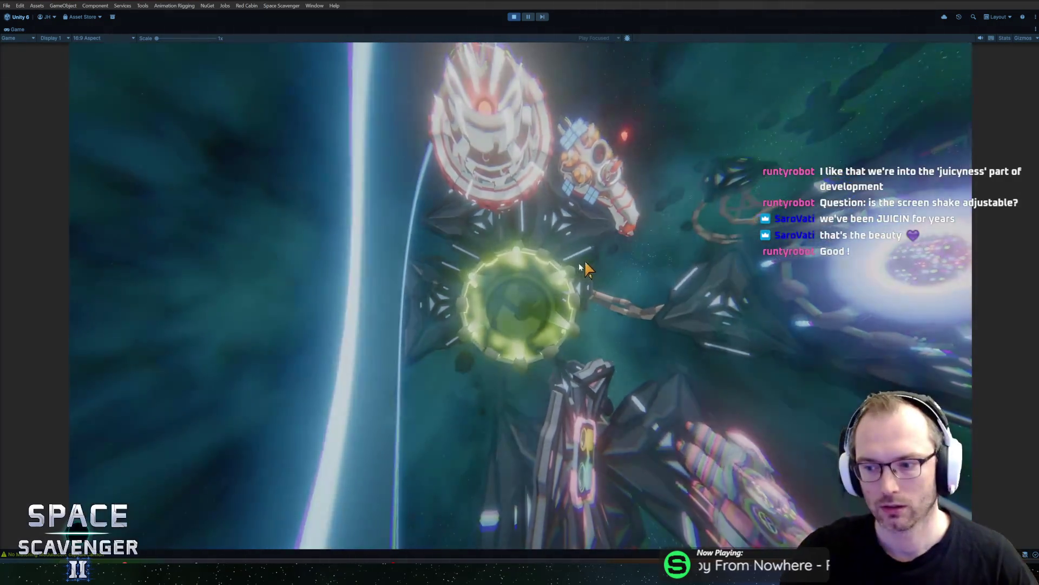
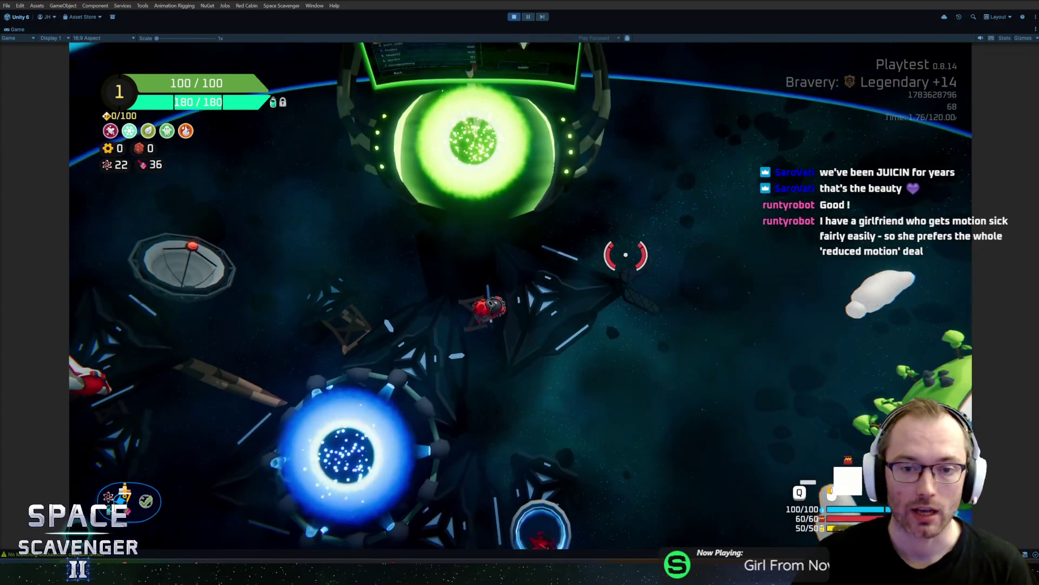
Step: Bring the HacknPlan task board forward and scroll through its Planned column
{"action": "key", "text": "alt+Tab"}
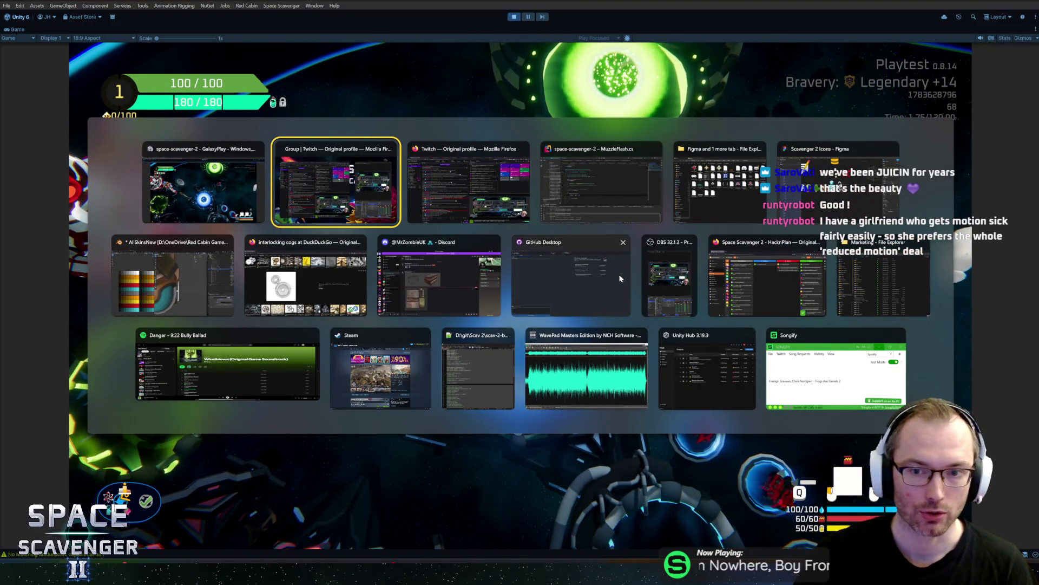
{"action": "left_click", "coordinate": [767, 281]}
{"action": "scroll", "coordinate": [349, 356], "scroll_direction": "down", "scroll_amount": 10}
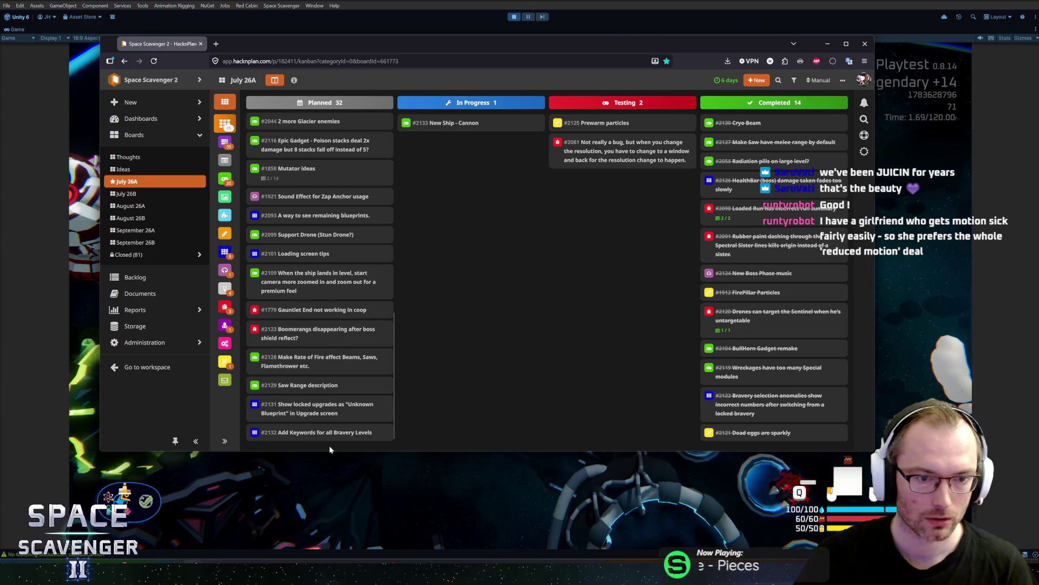
{"action": "scroll", "coordinate": [332, 325], "scroll_direction": "up", "scroll_amount": 1}
{"action": "scroll", "coordinate": [332, 325], "scroll_direction": "up", "scroll_amount": 2}
{"action": "scroll", "coordinate": [332, 323], "scroll_direction": "up", "scroll_amount": 6}
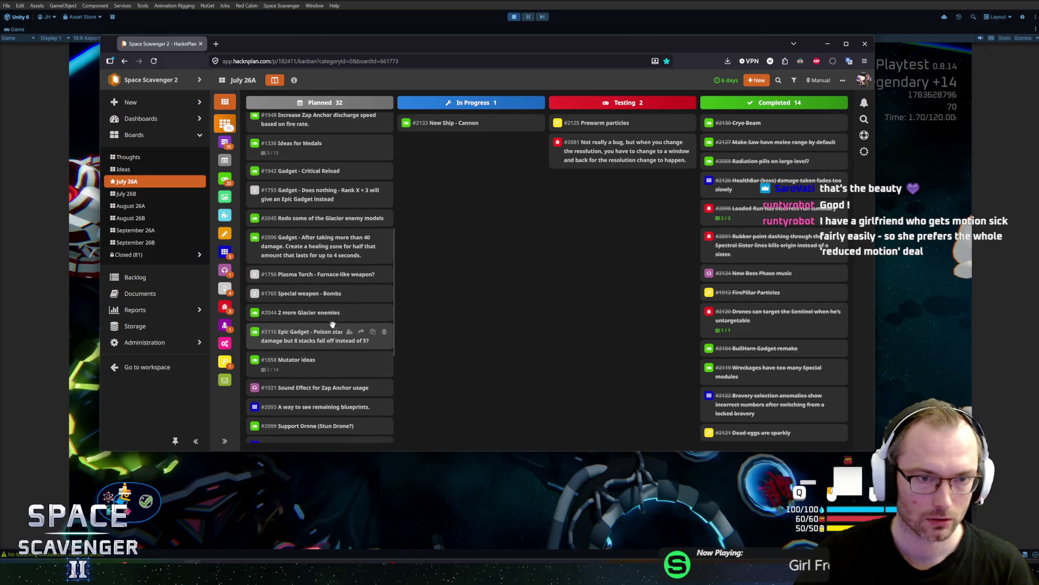
{"action": "scroll", "coordinate": [333, 323], "scroll_direction": "up", "scroll_amount": 6}
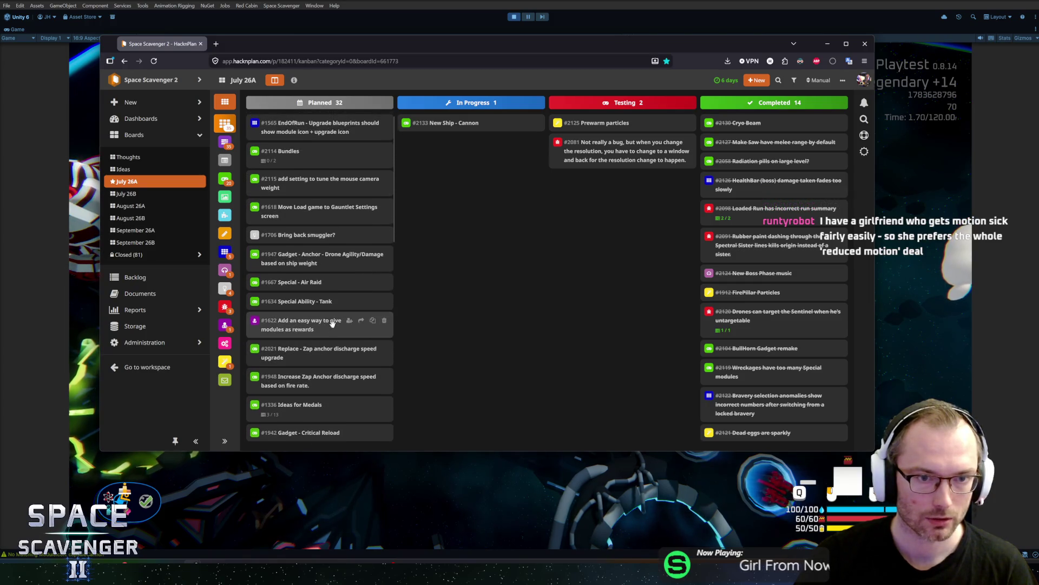
Step: Check the July 26B and July 26A sprint boards, then return to the Unity playtest
{"action": "left_click", "coordinate": [150, 196]}
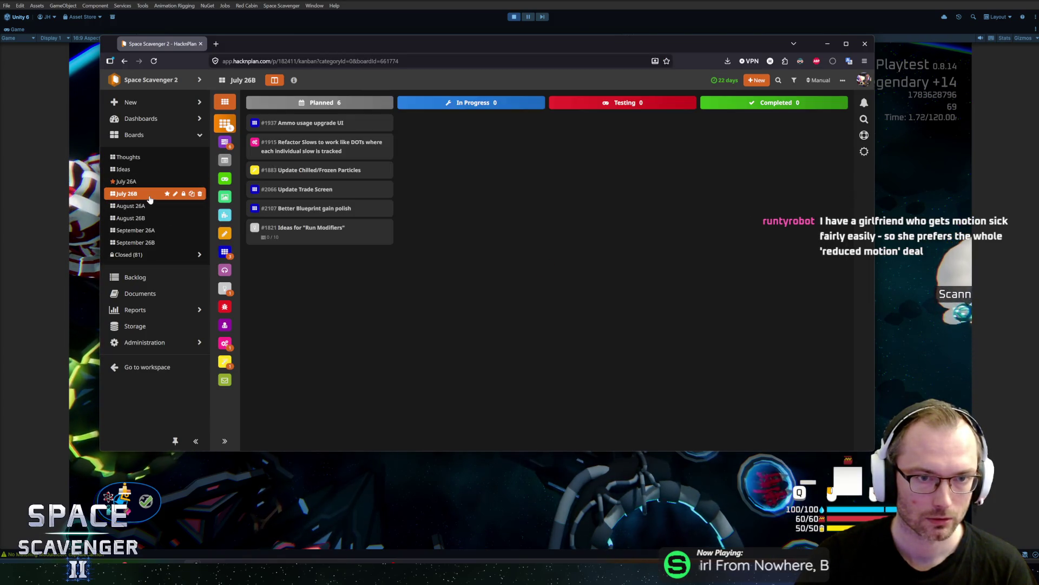
{"action": "left_click", "coordinate": [130, 181]}
{"action": "key", "text": "alt+Tab"}
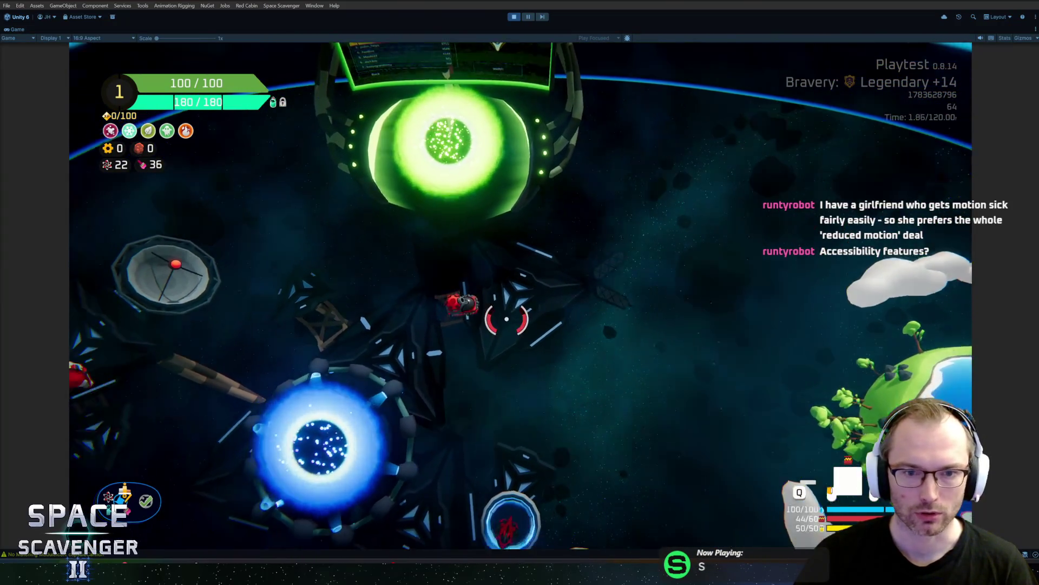
Step: Fly the ship around the hub, past the green portal, toward the planet and the blue portal
{"action": "key", "text": "w"}
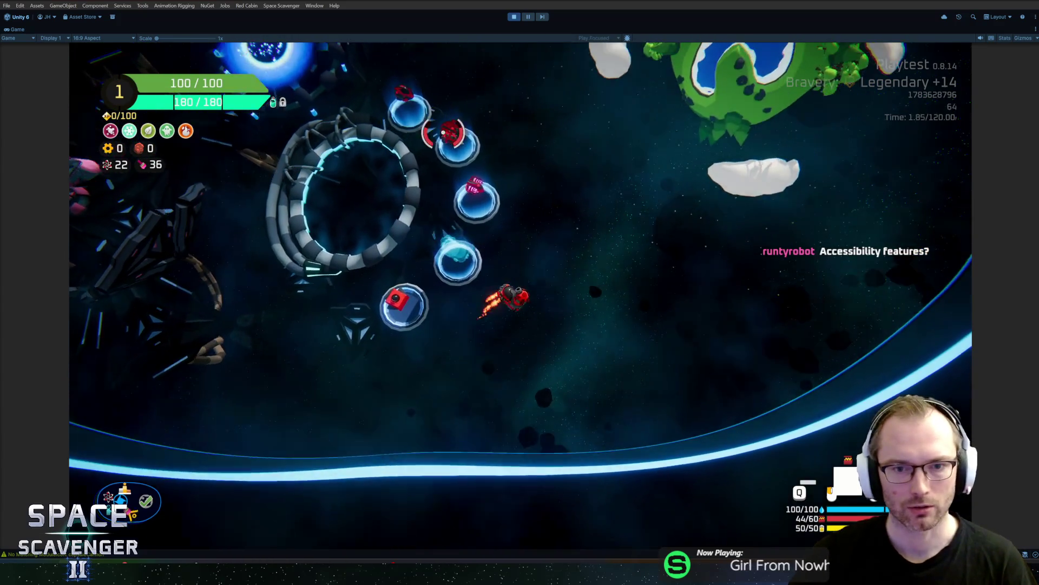
{"action": "key", "text": "w"}
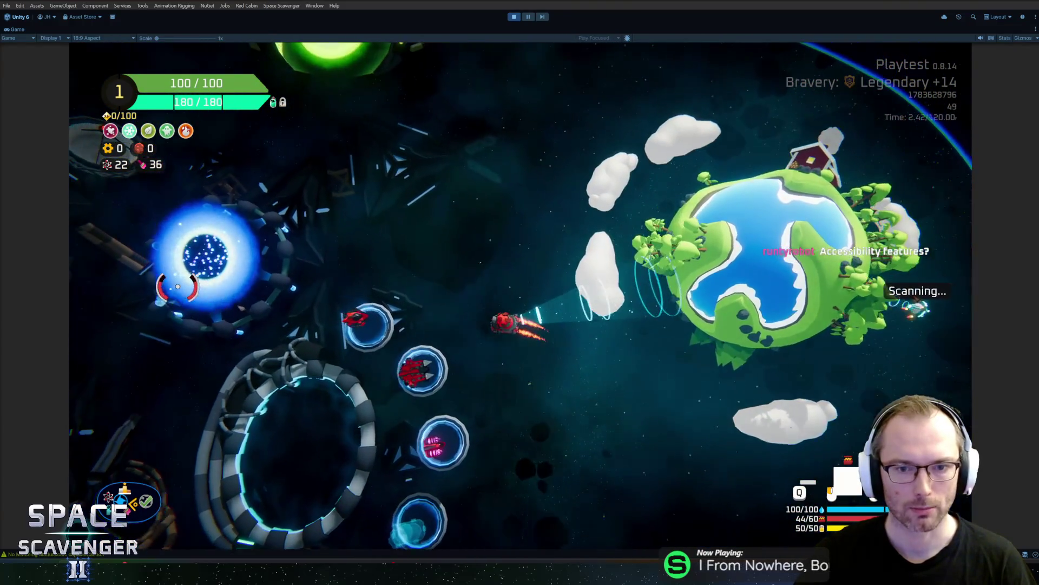
{"action": "key", "text": "w"}
{"action": "key", "text": "w"}
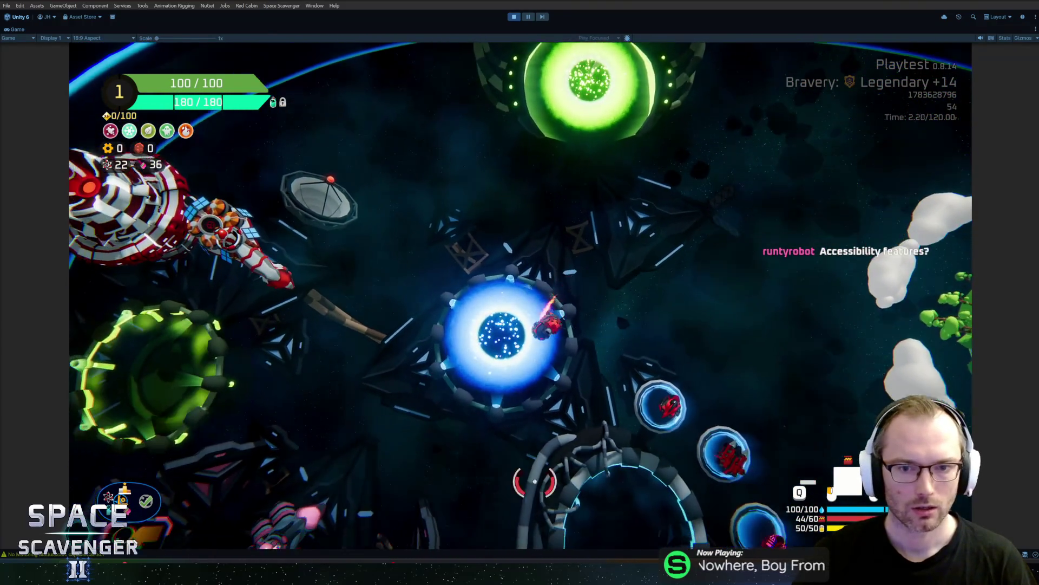
{"action": "key", "text": "w"}
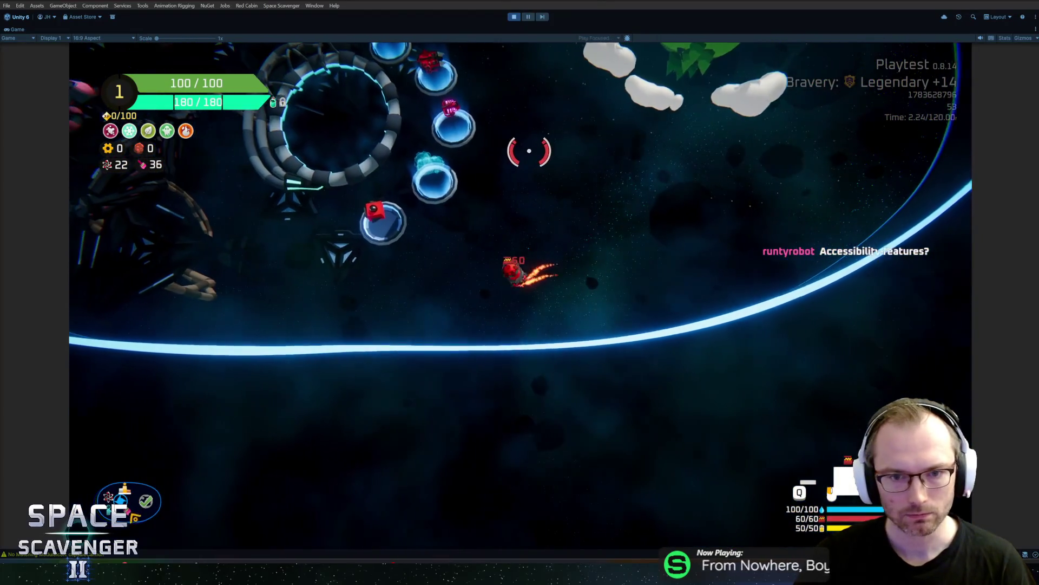
{"action": "key", "text": "w"}
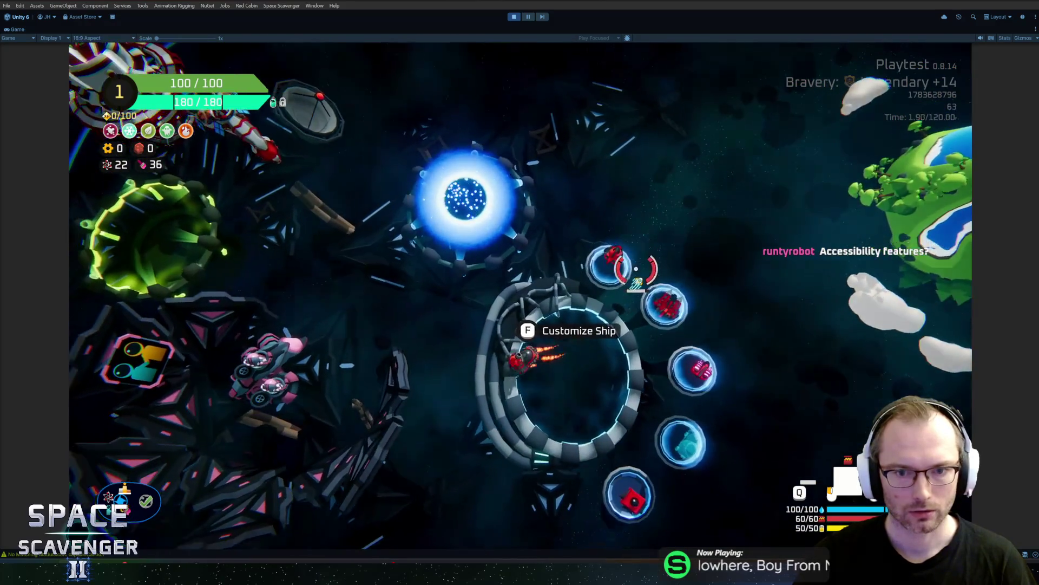
{"action": "key", "text": "w"}
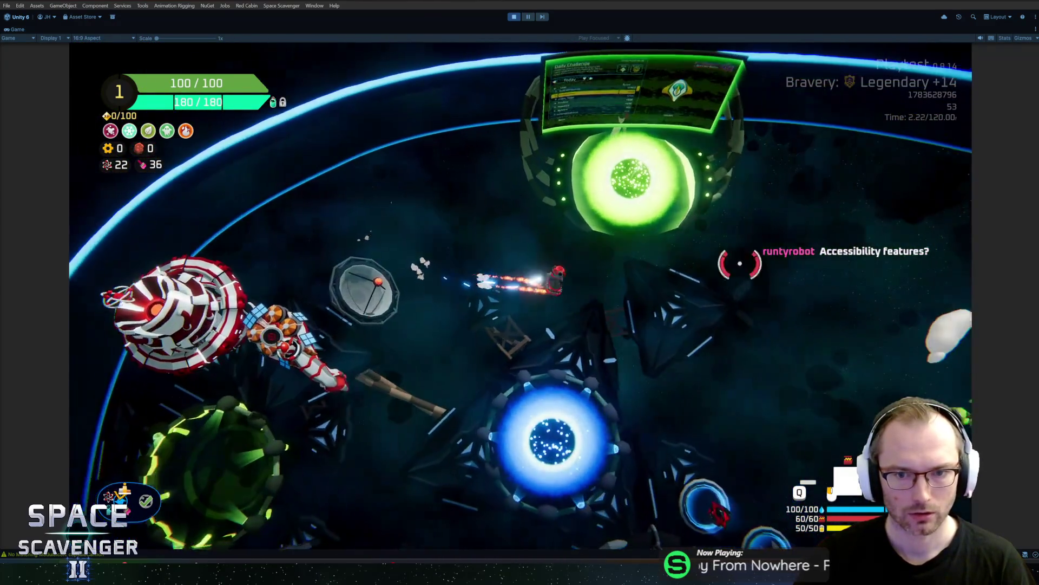
Step: Steer the ship left and right around the planet, then pause the game
{"action": "key", "text": "d"}
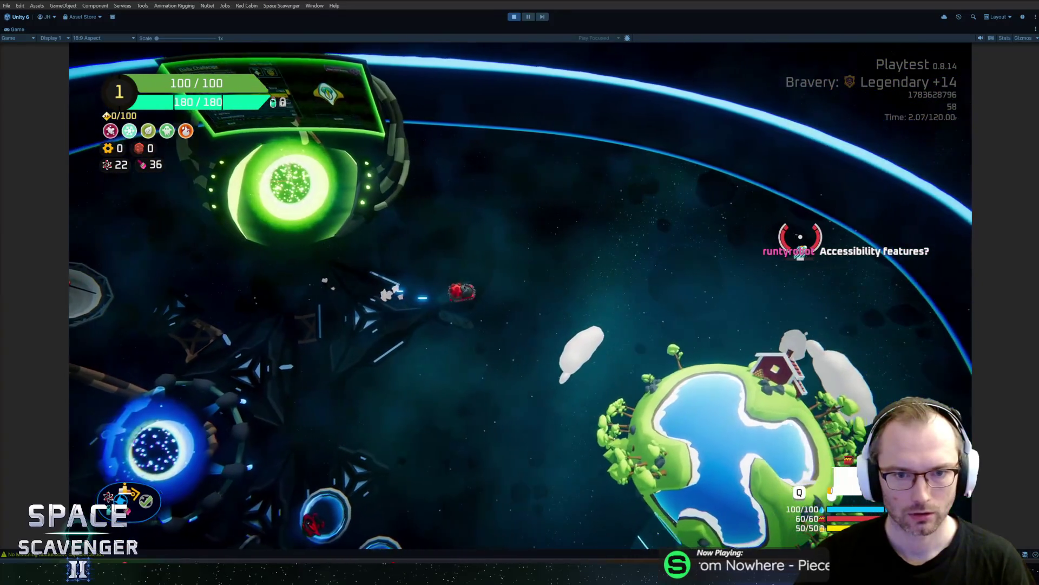
{"action": "key", "text": "a"}
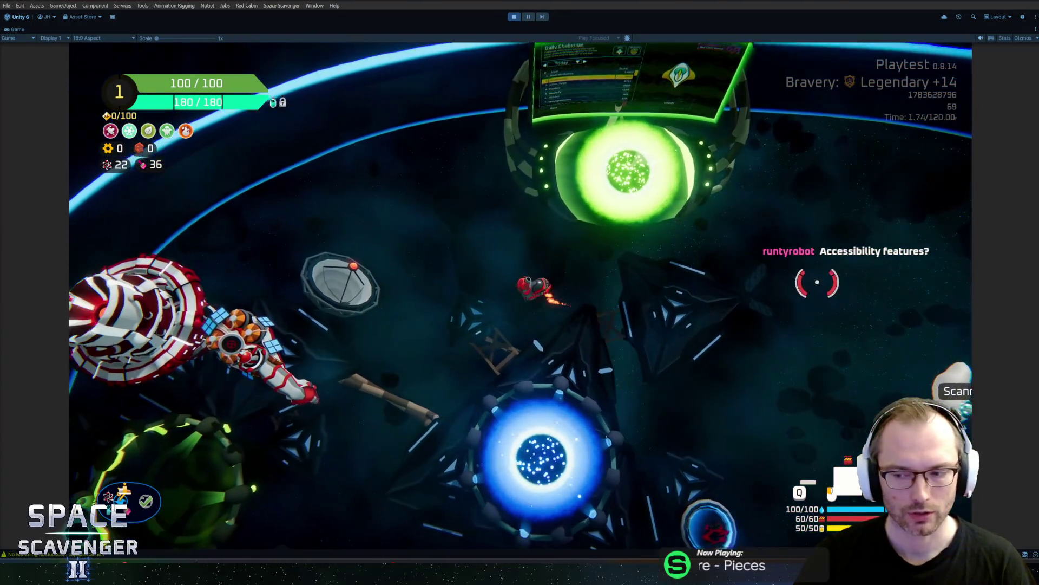
{"action": "key", "text": "d"}
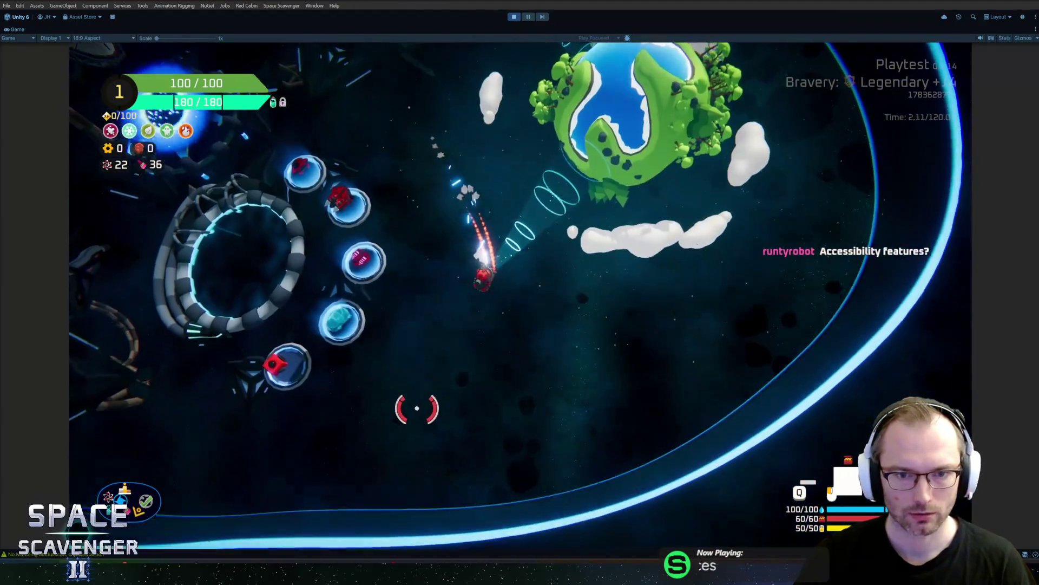
{"action": "key", "text": "s"}
{"action": "key", "text": "a"}
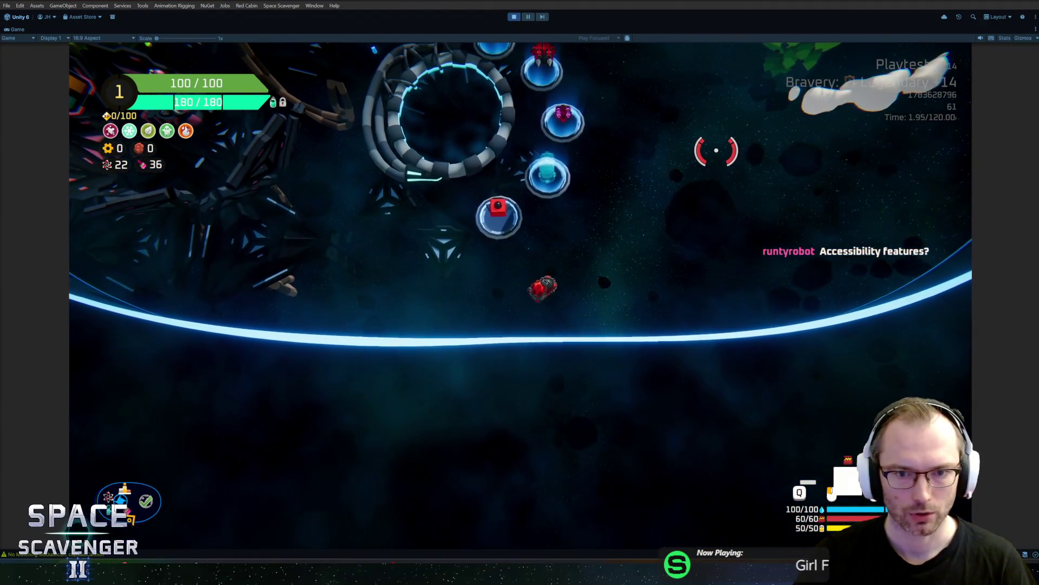
{"action": "key", "text": "d"}
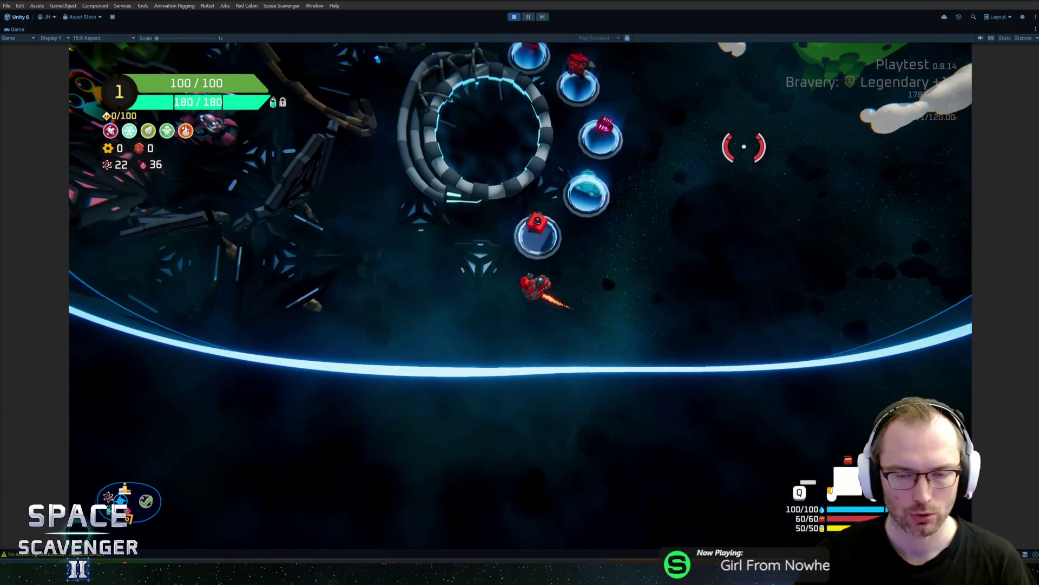
{"action": "key", "text": "Escape"}
Step: Turn Camera Sensitivity down to its lowest in the game's Settings, then resume flying
{"action": "left_click", "coordinate": [236, 421]}
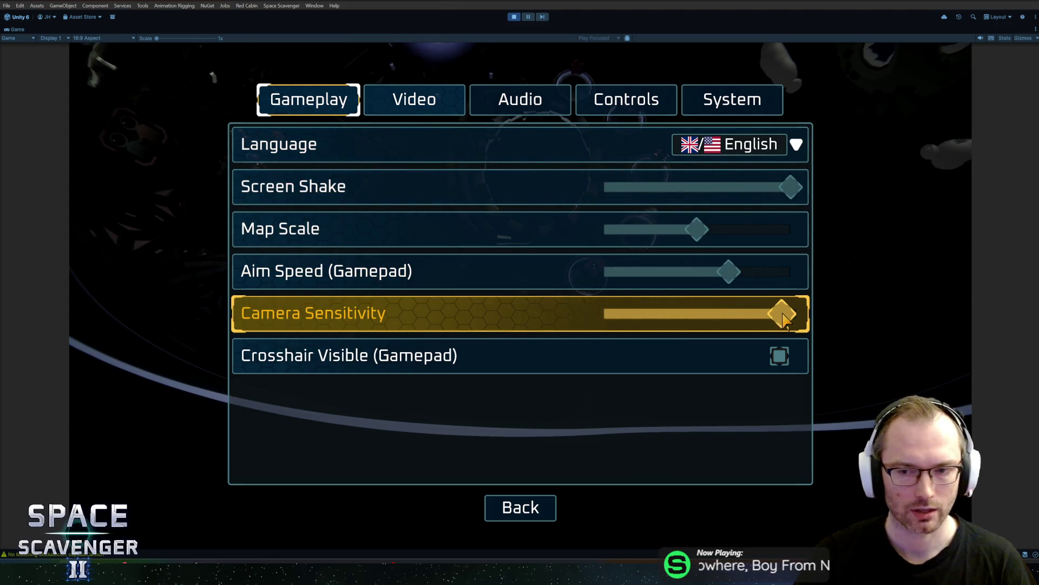
{"action": "key", "text": "Escape"}
{"action": "key", "text": "Escape"}
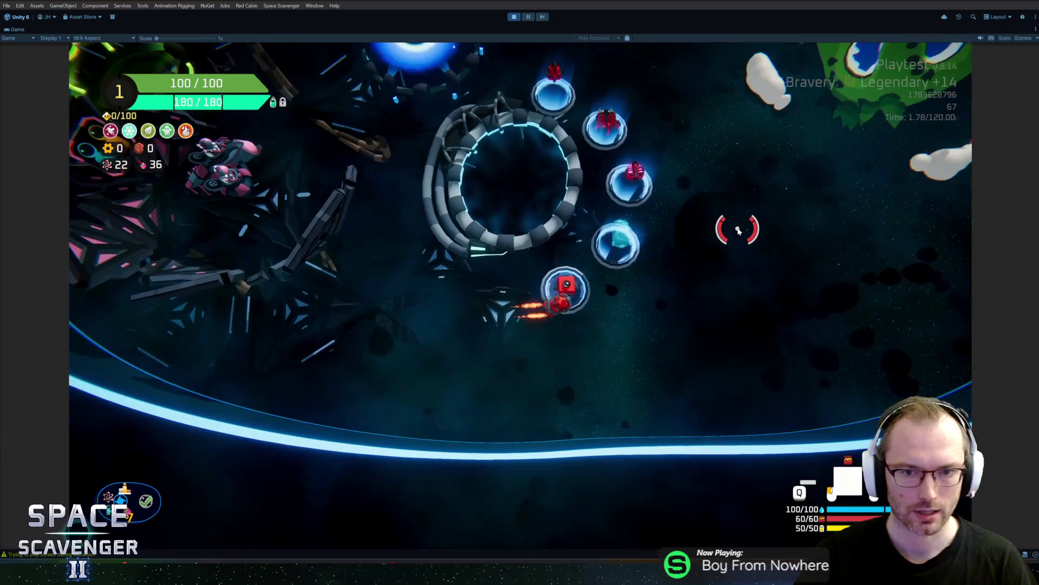
{"action": "key", "text": "Escape"}
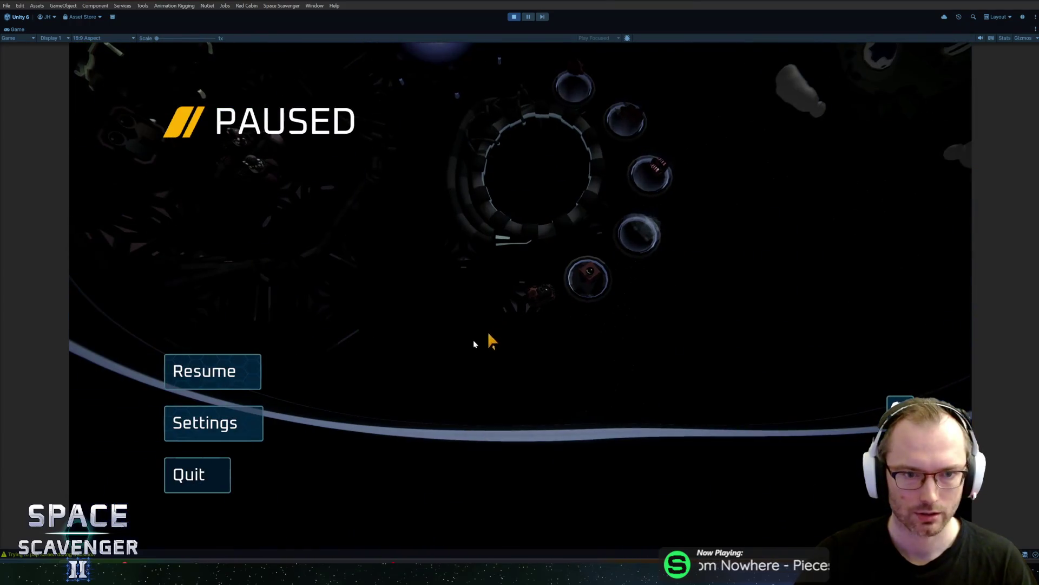
{"action": "left_click", "coordinate": [236, 422]}
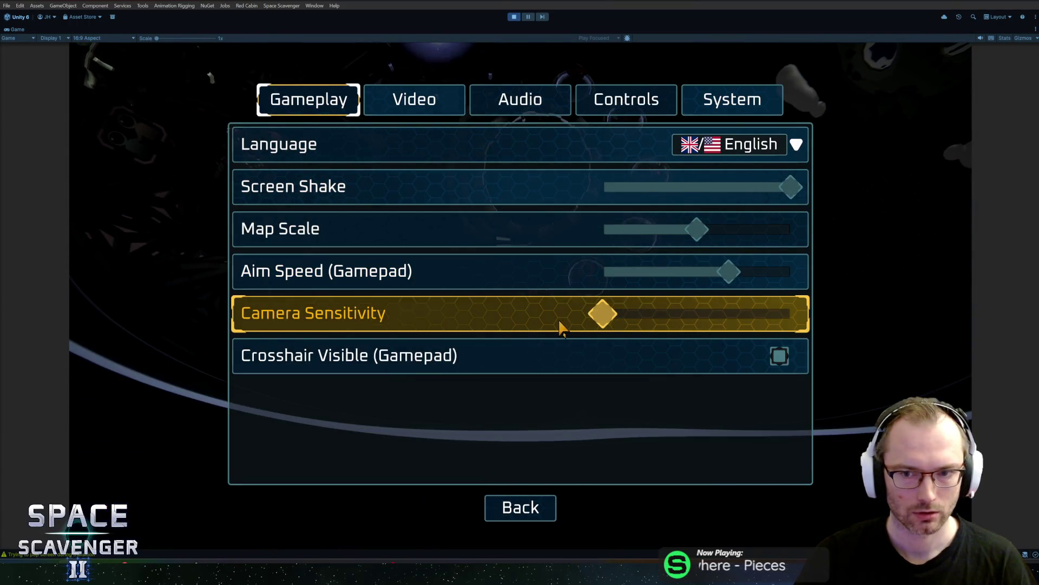
{"action": "key", "text": "Escape"}
{"action": "key", "text": "Escape"}
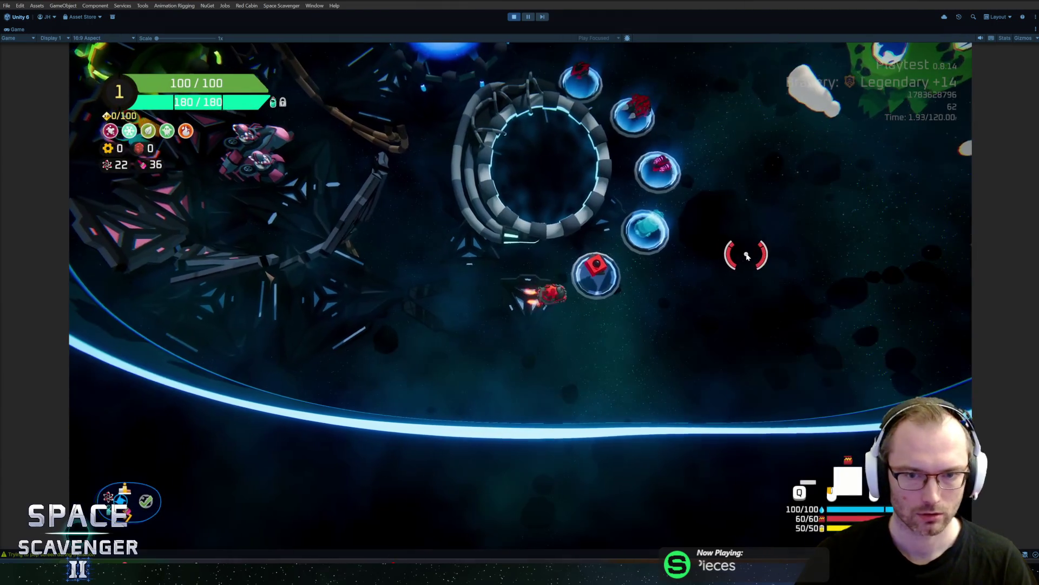
{"action": "key", "text": "a"}
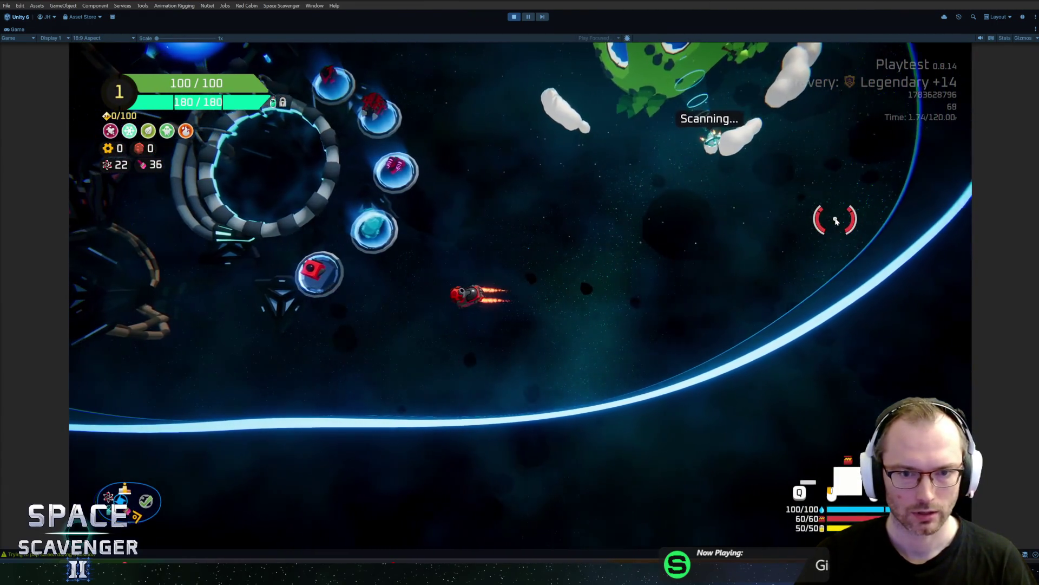
Step: Run 'ship mouseCameraWeight 0' in the debug console, then fly into the ring to open Ship Select
{"action": "key", "text": "w"}
{"action": "key", "text": "w"}
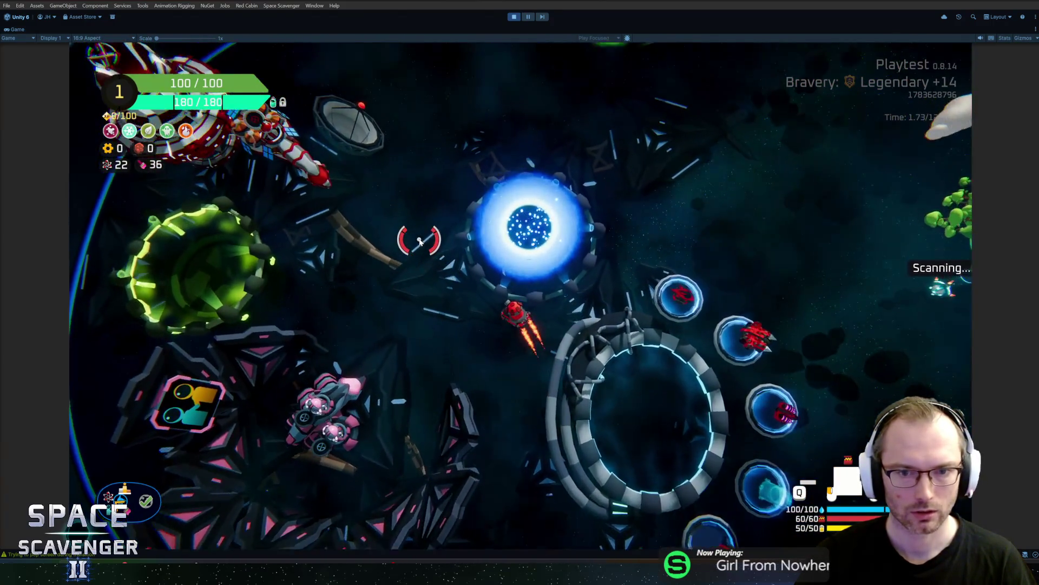
{"action": "key", "text": "d"}
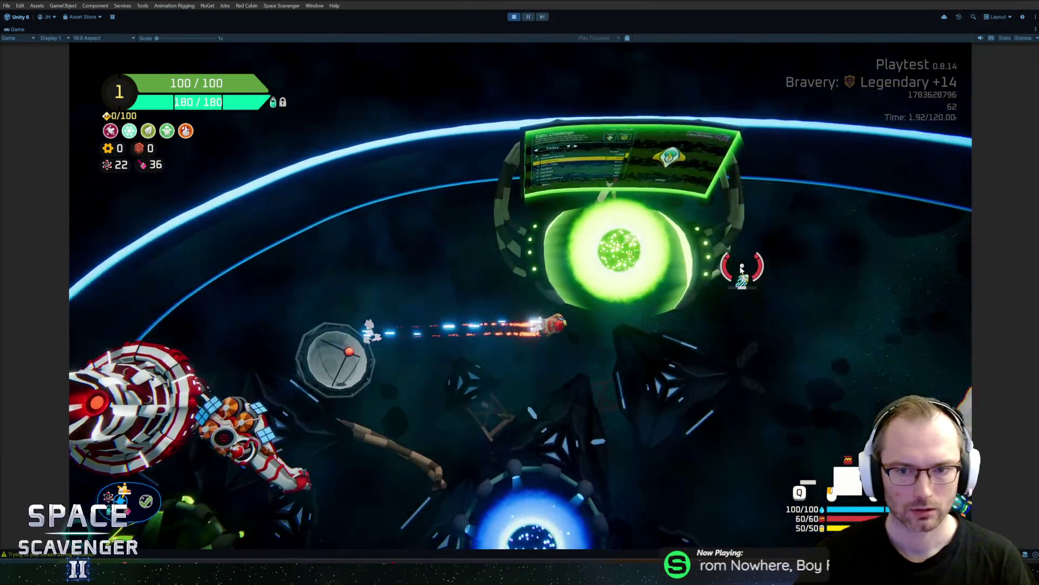
{"action": "key", "text": "s"}
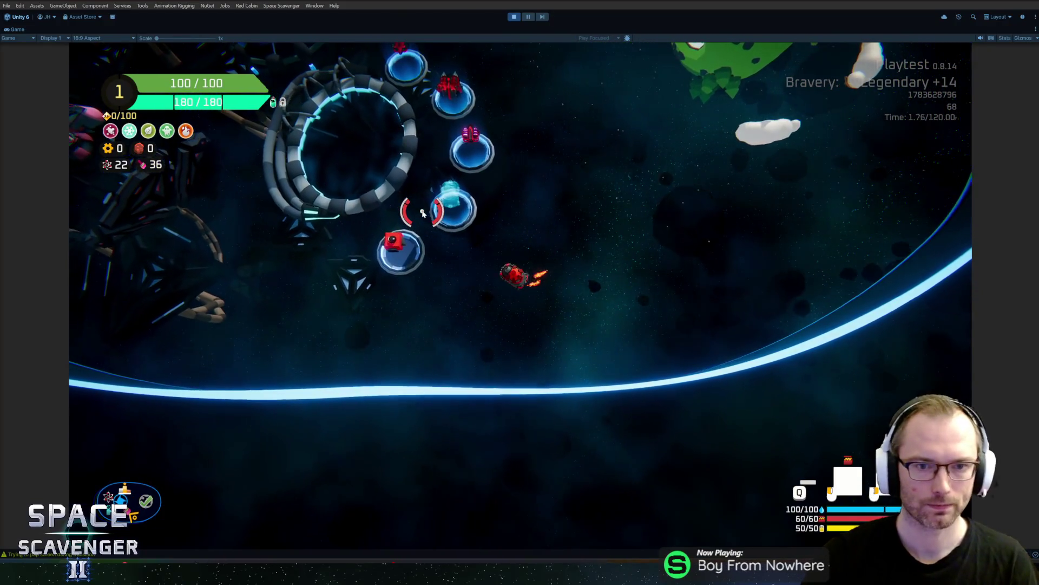
{"action": "key", "text": "grave"}
{"action": "key", "text": "Up"}
{"action": "key", "text": "Return"}
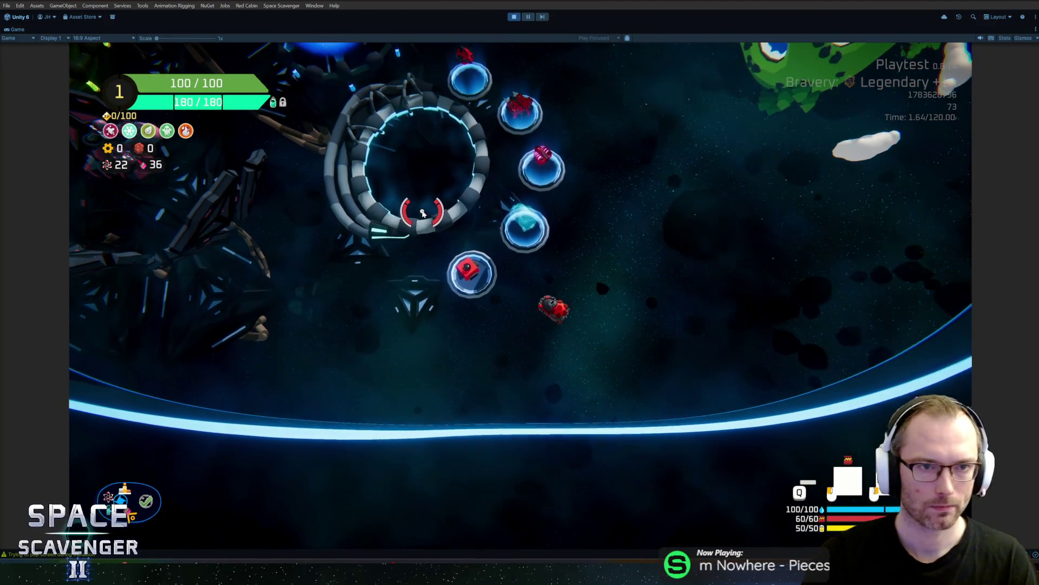
{"action": "key", "text": "w"}
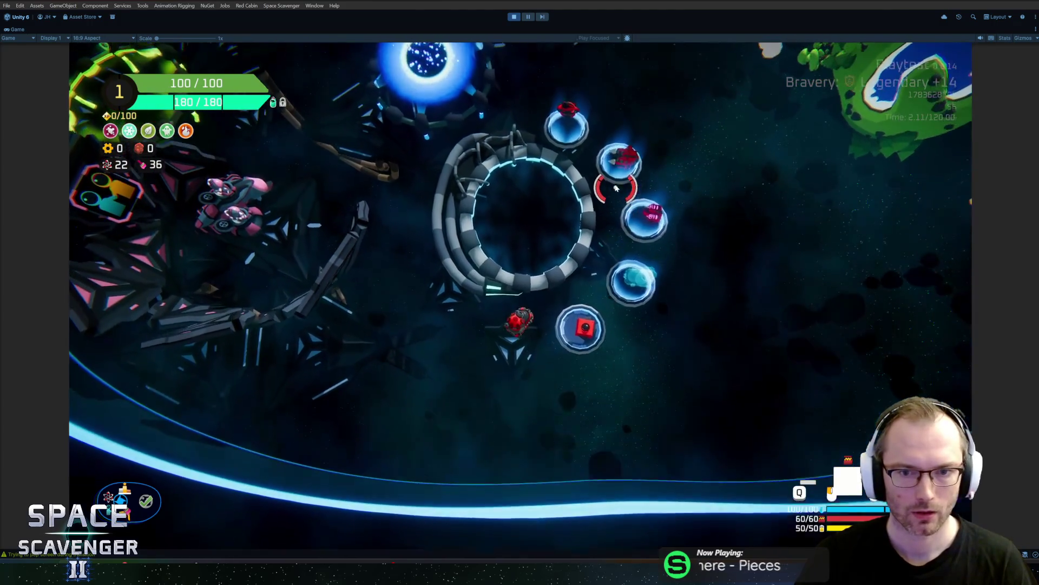
{"action": "key", "text": "e"}
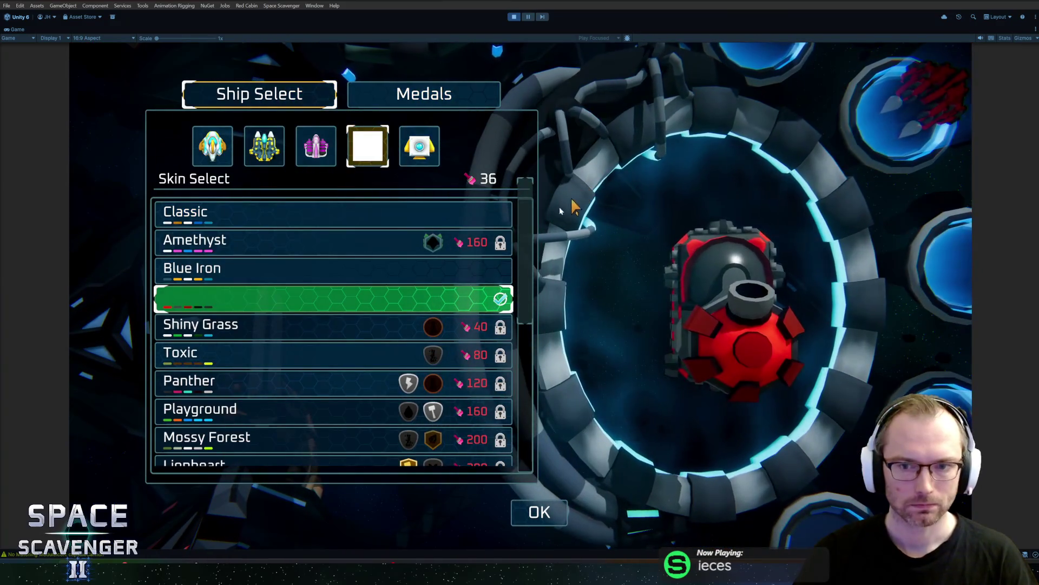
{"action": "mouse_move", "coordinate": [376, 297]}
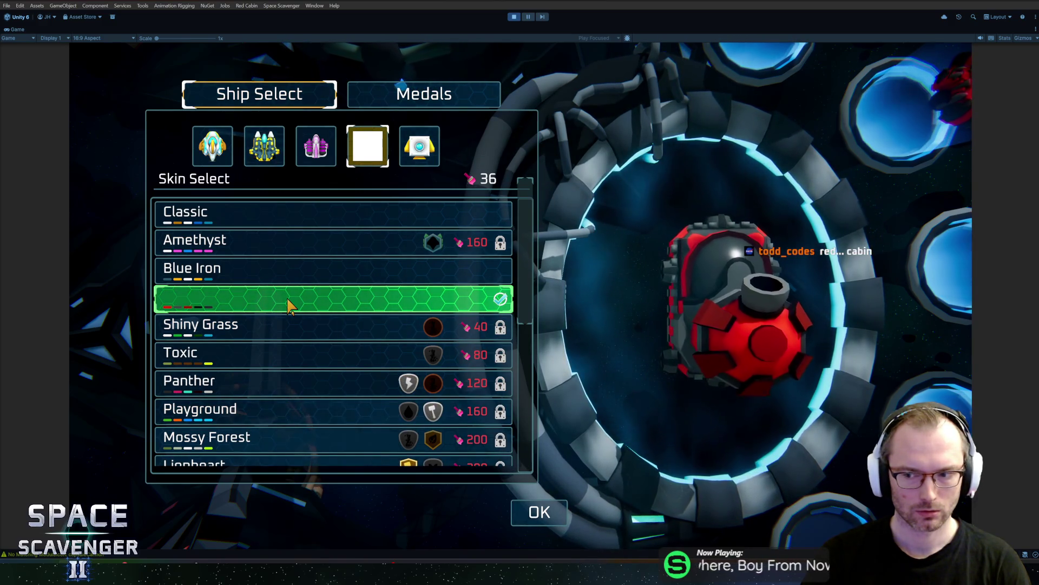
{"action": "scroll", "coordinate": [289, 306], "scroll_direction": "down", "scroll_amount": 5}
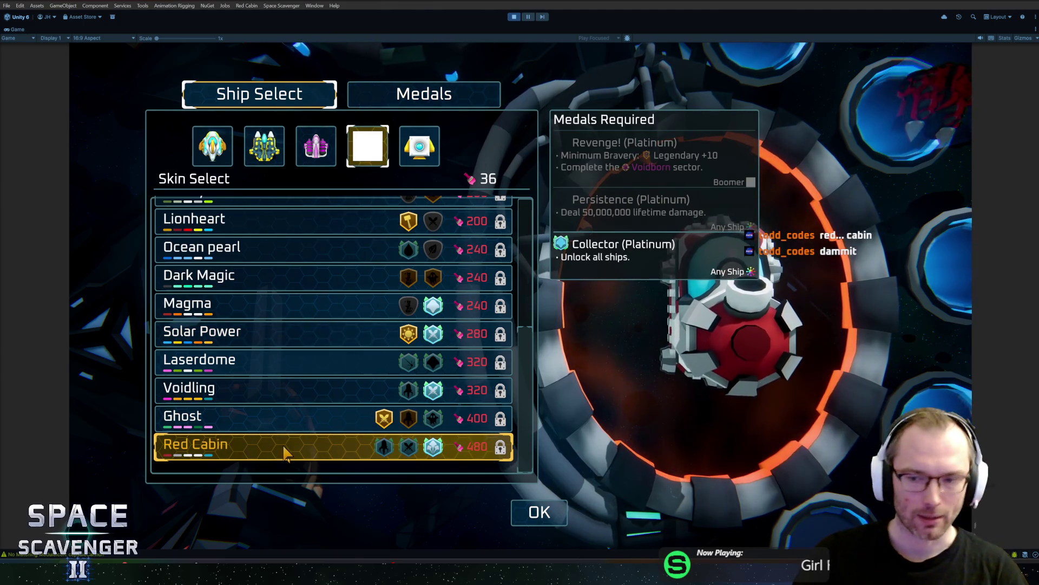
{"action": "scroll", "coordinate": [255, 399], "scroll_direction": "up", "scroll_amount": 5}
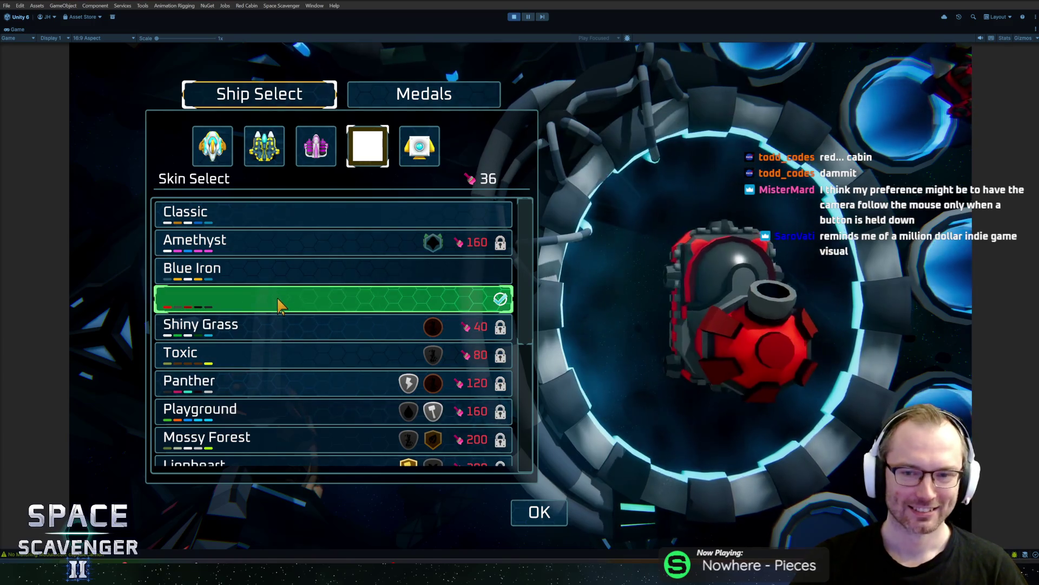
Step: Equip the green skin on the red cannon ship and scroll the Skin Select list to preview others
{"action": "left_click", "coordinate": [279, 306]}
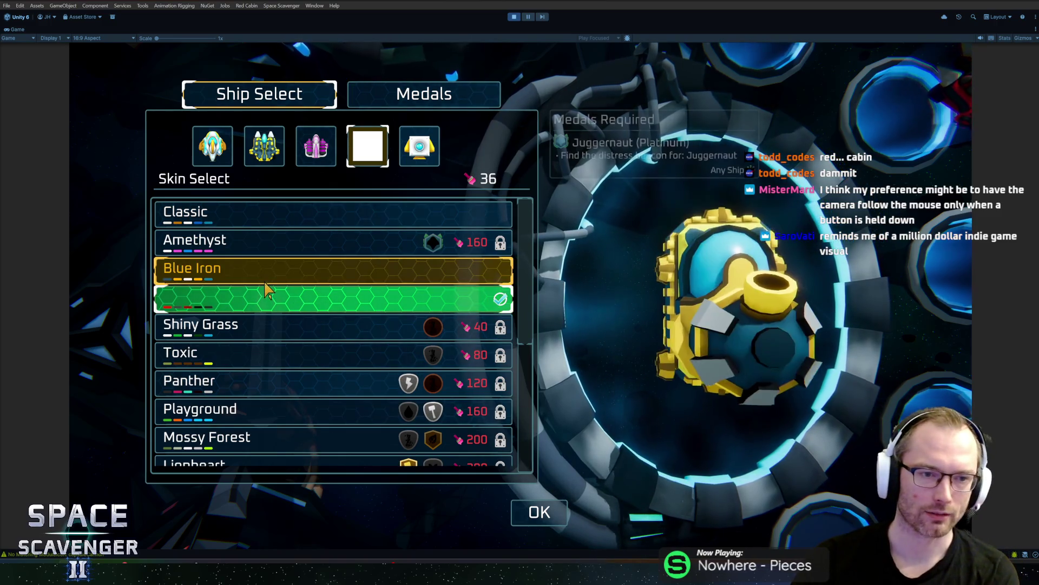
{"action": "scroll", "coordinate": [254, 295], "scroll_direction": "down", "scroll_amount": 5}
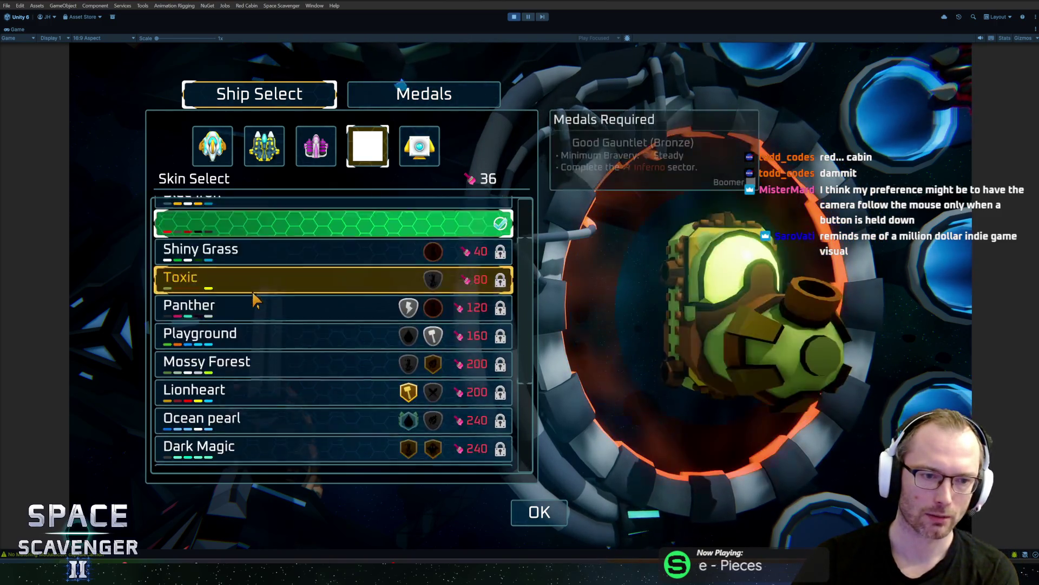
{"action": "scroll", "coordinate": [255, 296], "scroll_direction": "down", "scroll_amount": 4}
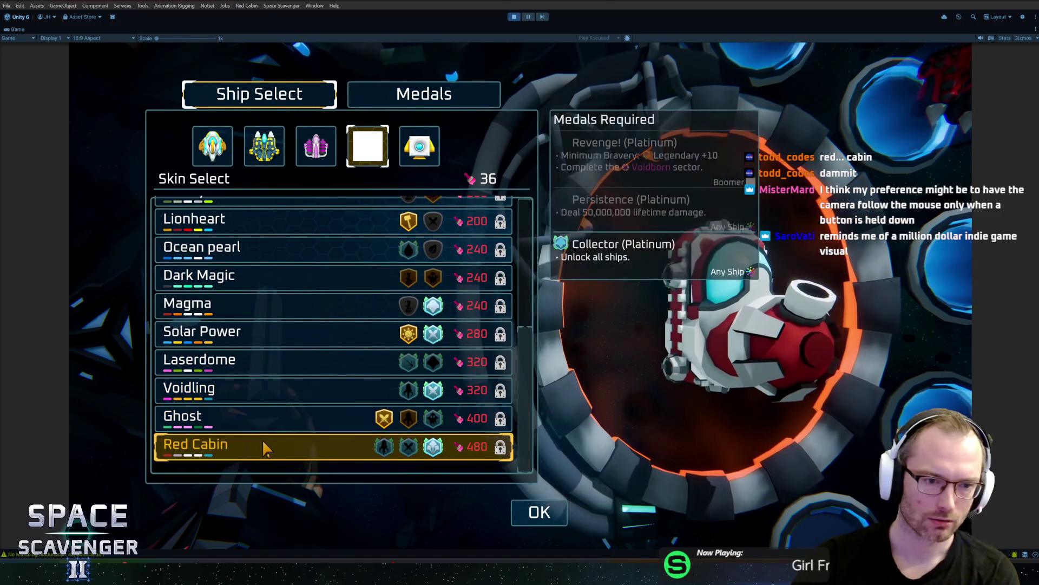
{"action": "scroll", "coordinate": [287, 364], "scroll_direction": "up", "scroll_amount": 9}
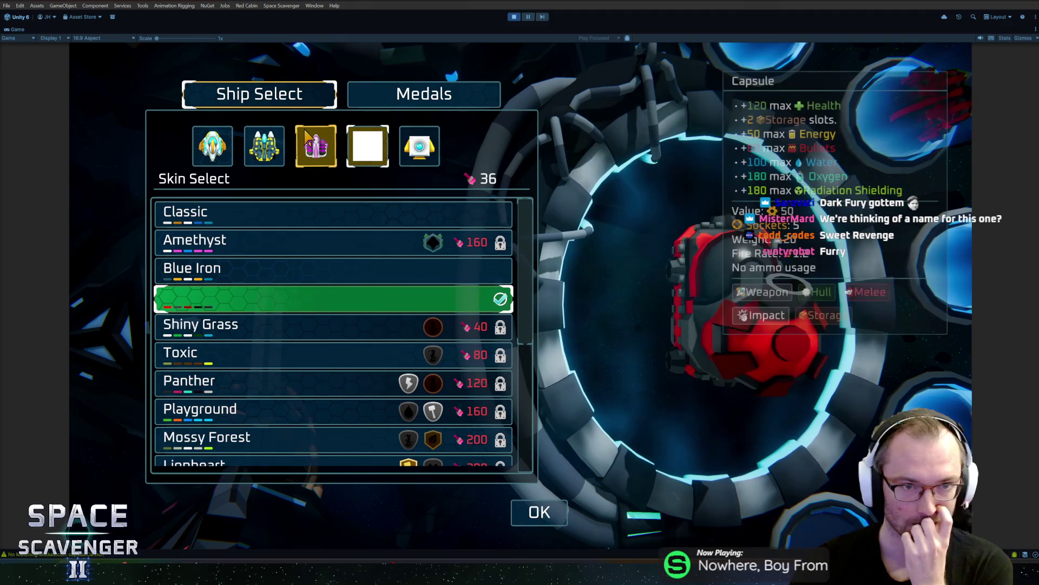
Step: Equip the green skin on the third, pink ship, then return to the first ship's skins
{"action": "key", "text": "q"}
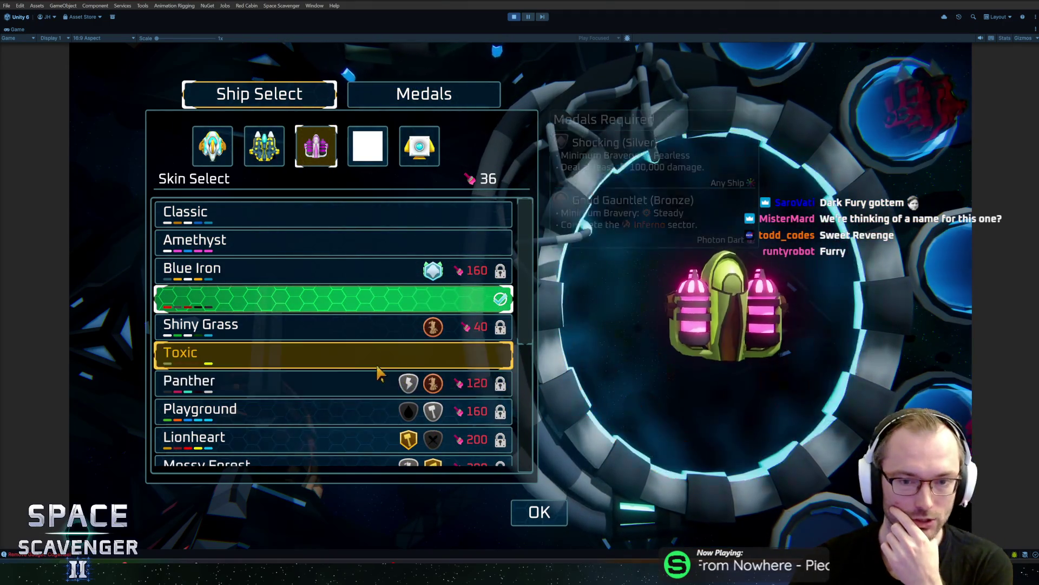
{"action": "scroll", "coordinate": [347, 373], "scroll_direction": "down", "scroll_amount": 5}
{"action": "scroll", "coordinate": [335, 319], "scroll_direction": "down", "scroll_amount": 2}
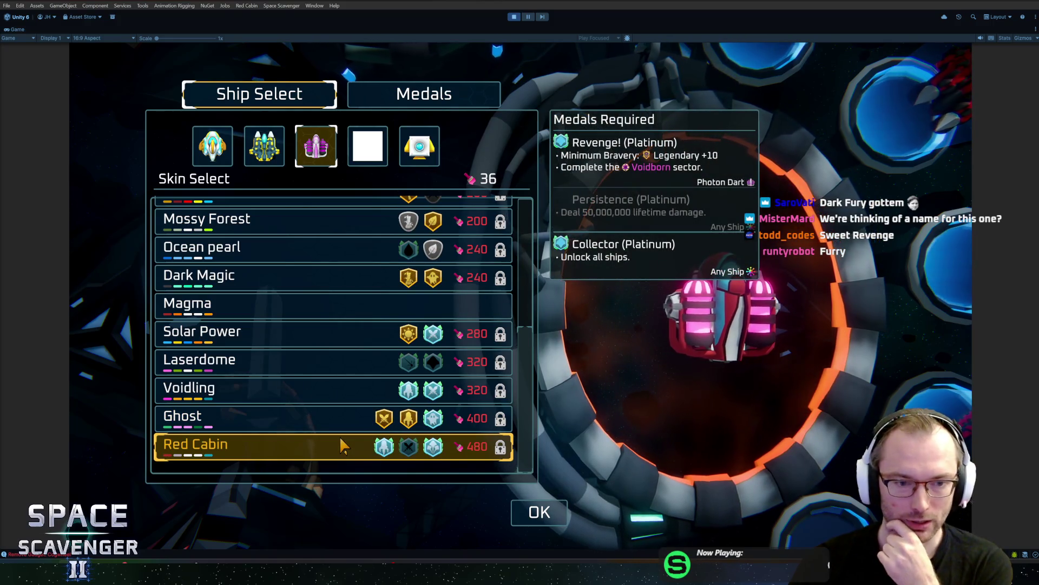
{"action": "scroll", "coordinate": [341, 293], "scroll_direction": "up", "scroll_amount": 8}
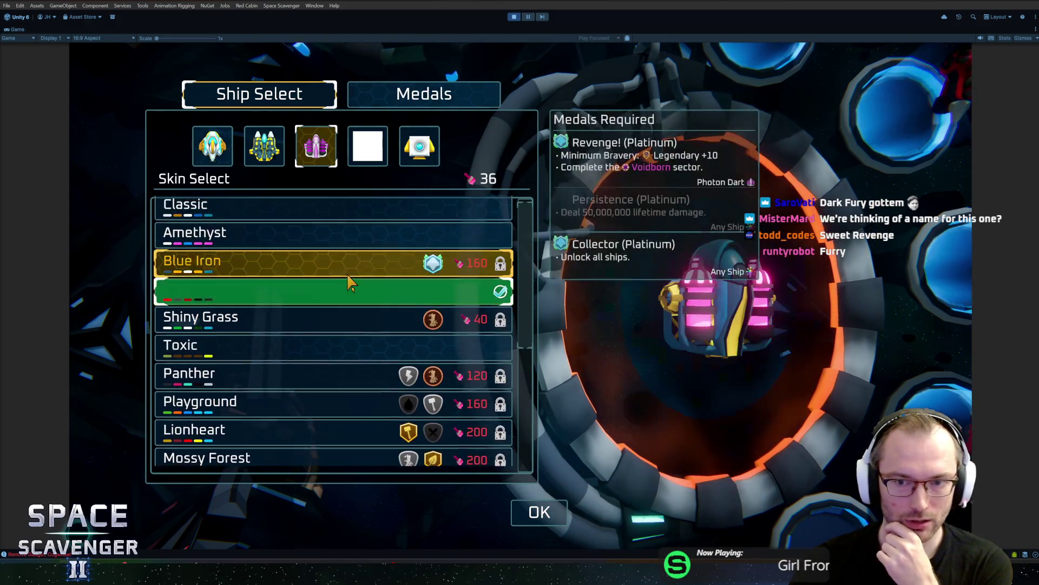
{"action": "left_click", "coordinate": [336, 310]}
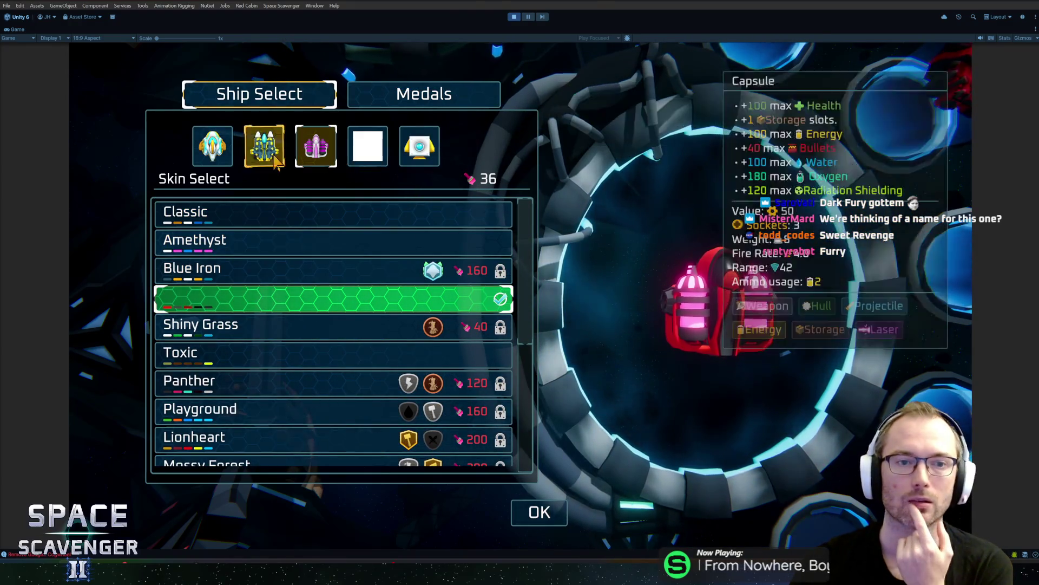
{"action": "left_click", "coordinate": [218, 153]}
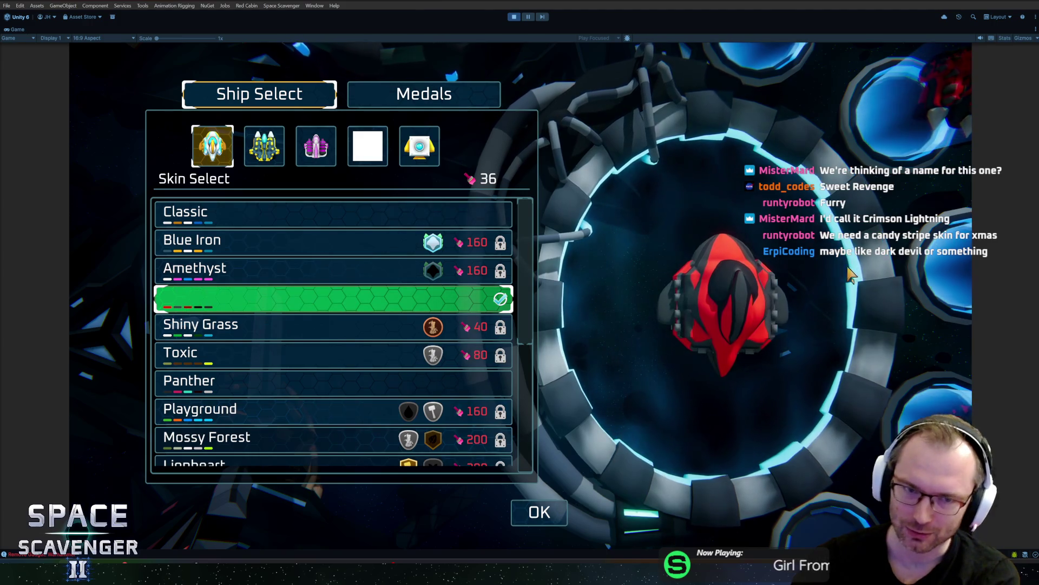
Step: View the fifth ship's skins, then go back to the fourth, red cannon ship
{"action": "left_click", "coordinate": [419, 146]}
{"action": "left_click", "coordinate": [385, 150]}
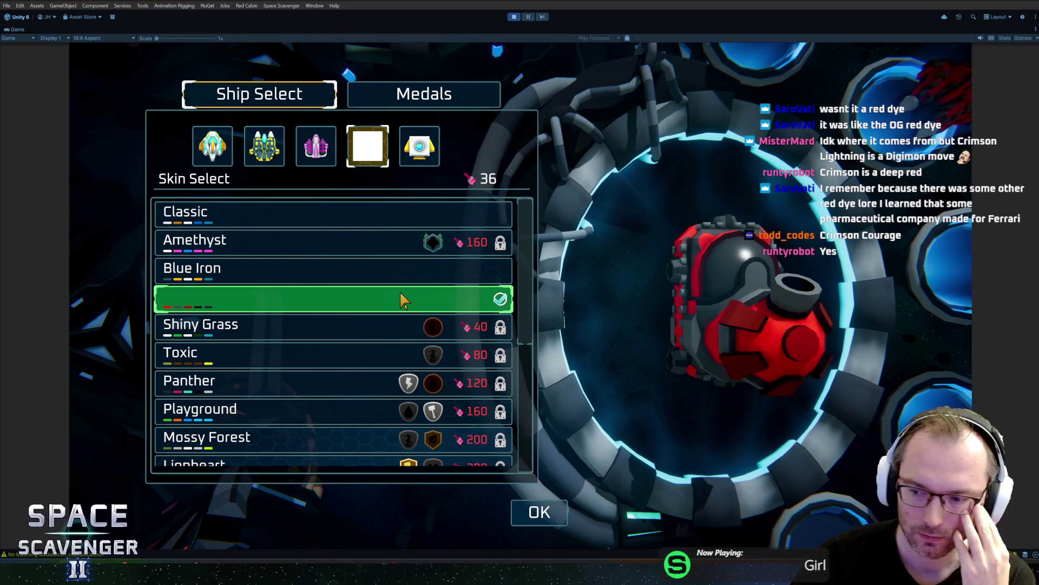
Step: Scroll the cannon ship's skin list once more, then exit Play mode with Ctrl+P
{"action": "scroll", "coordinate": [404, 300], "scroll_direction": "down", "scroll_amount": 5}
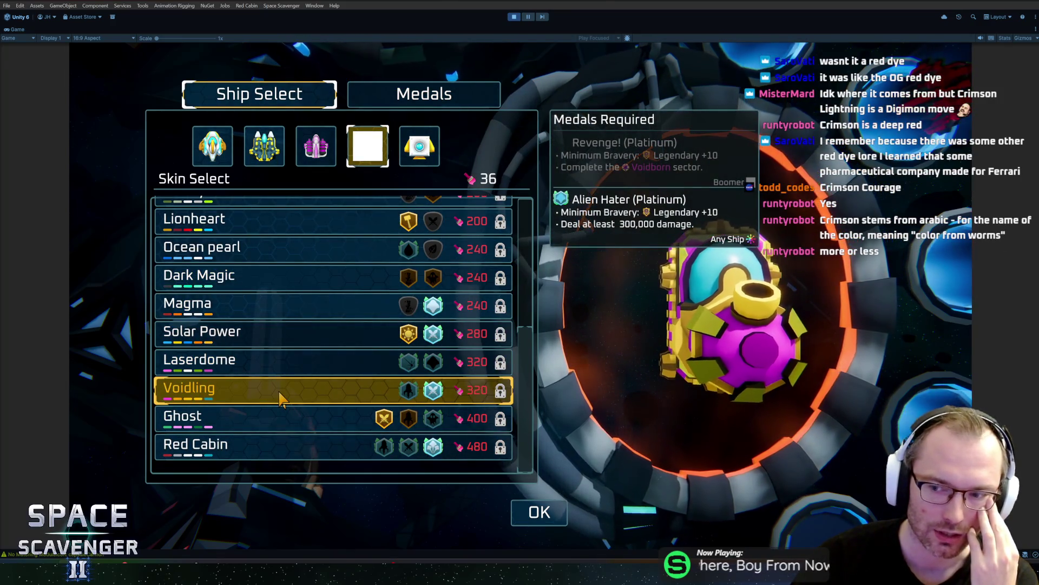
{"action": "scroll", "coordinate": [287, 347], "scroll_direction": "up", "scroll_amount": 5}
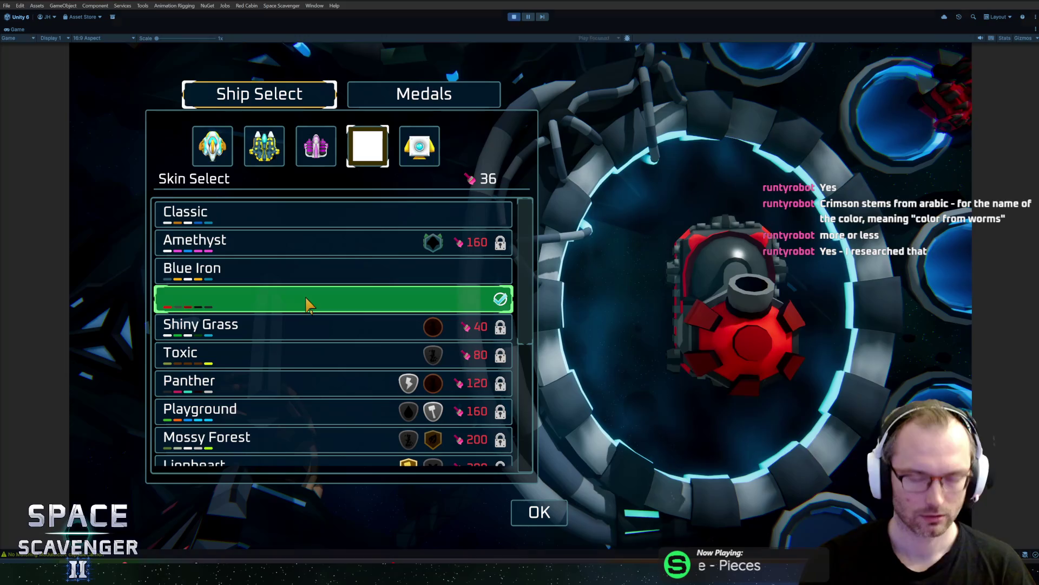
{"action": "key", "text": "ctrl+p"}
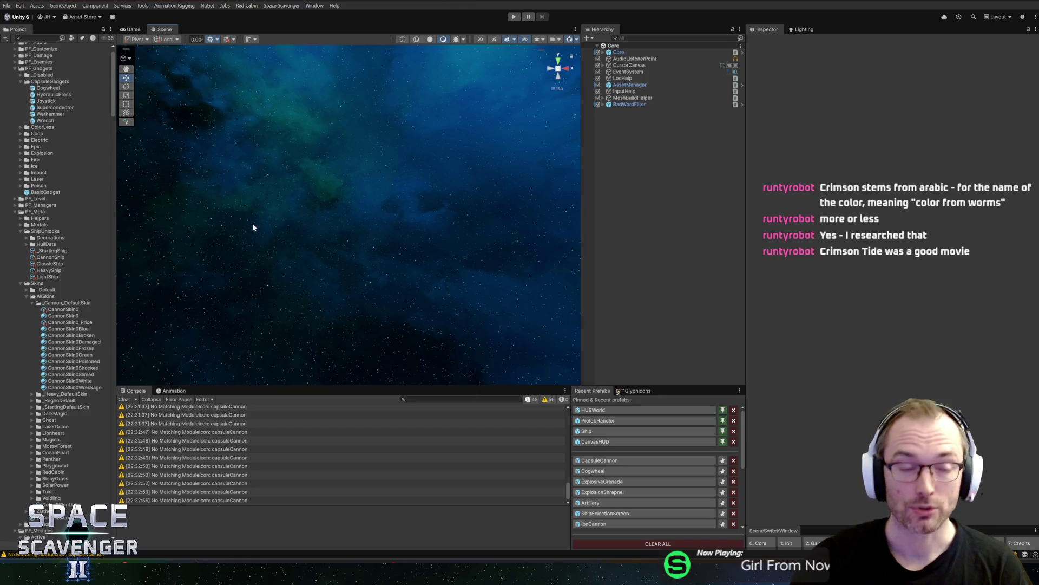
Step: Select CannonSkin0 in Skins/AllSkins/_Cannon_DefaultSkin to inspect its skin material slots
{"action": "left_click", "coordinate": [58, 316]}
{"action": "left_click", "coordinate": [60, 309]}
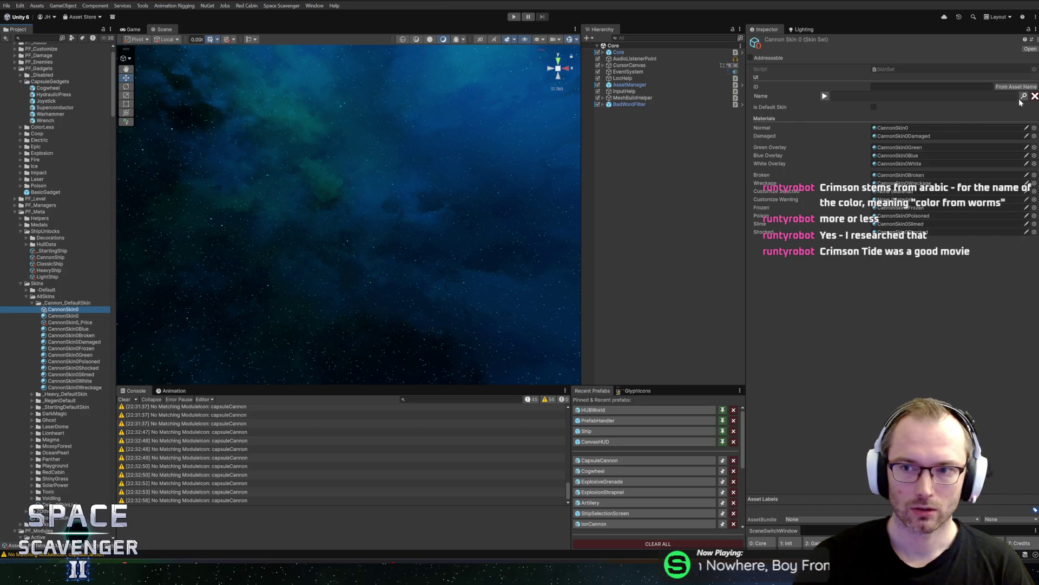